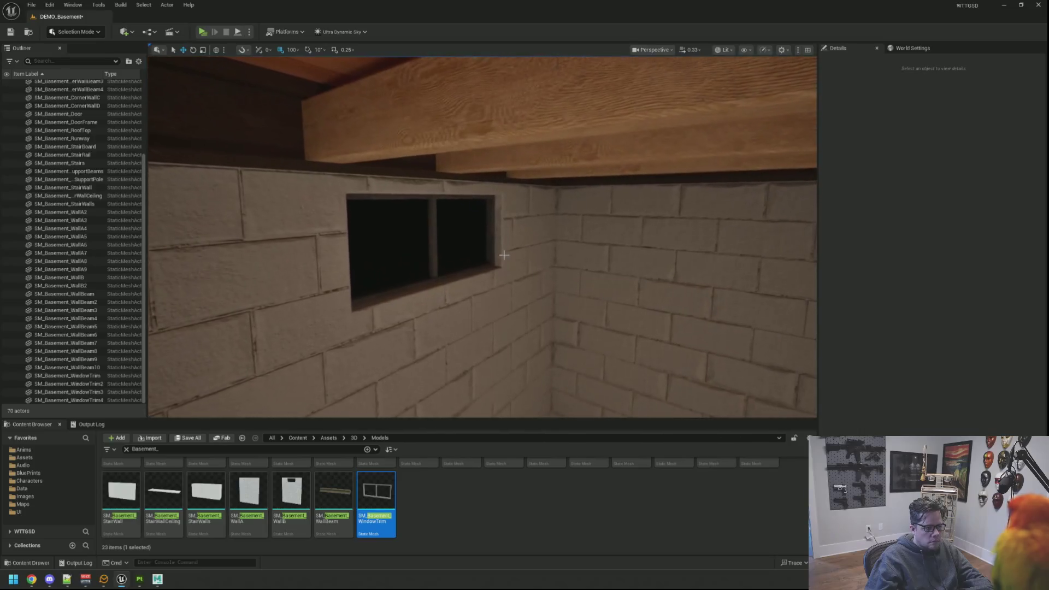
Alt-drag a copy of the window trim onto the back wall, deleting one extra copy
click(429, 244)
drag(481, 235, 475, 217)
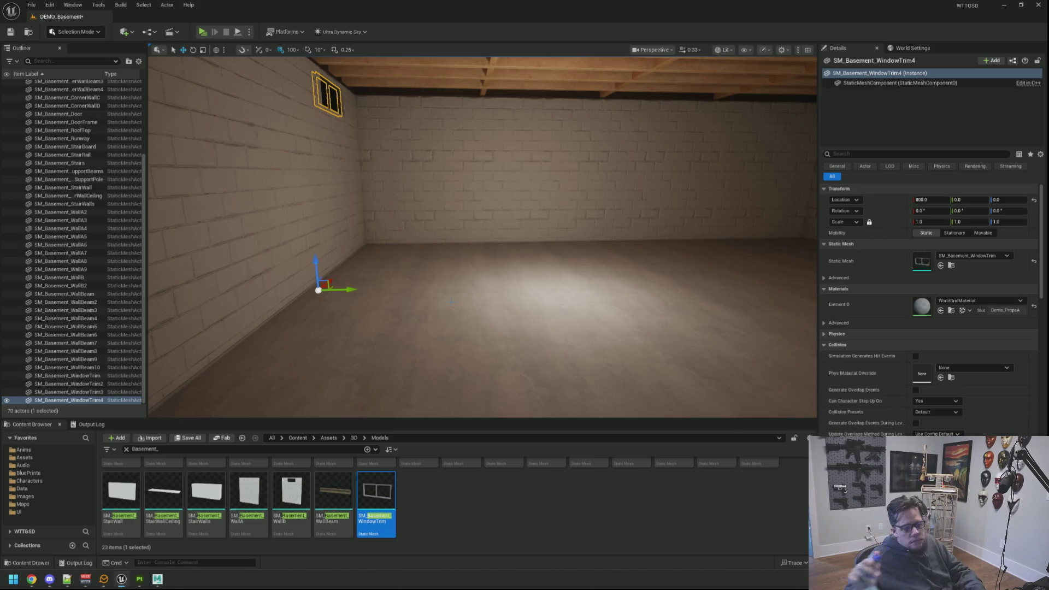
drag(452, 302, 338, 285)
key(Escape)
click(412, 95)
drag(336, 347, 738, 207)
drag(693, 310, 693, 311)
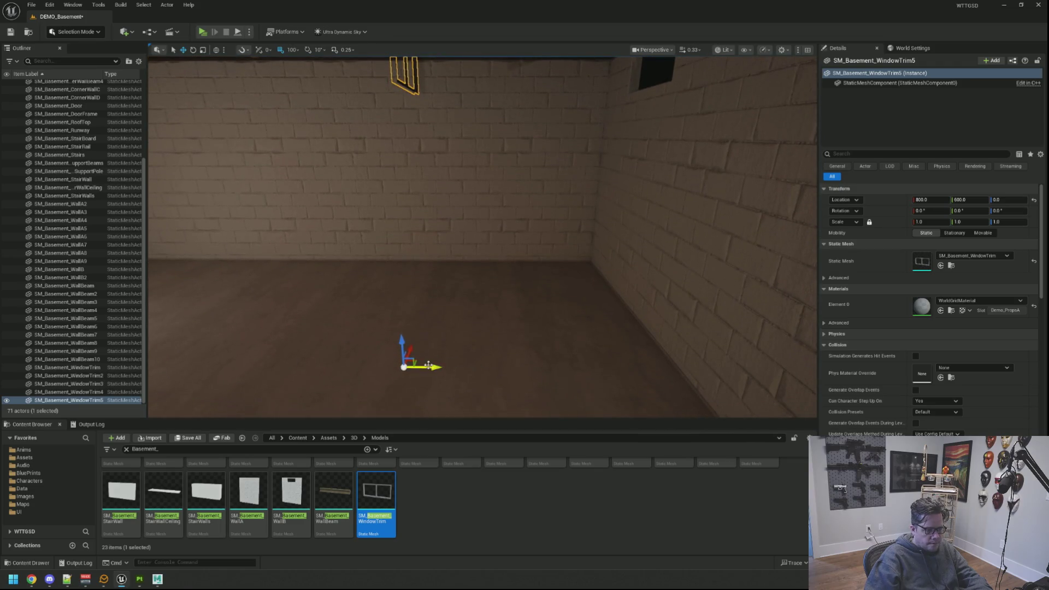
drag(432, 369, 553, 330)
key(Delete)
click(354, 140)
drag(354, 141, 792, 282)
Rotate the copied window trim to 180° on Z so it faces into the room
click(376, 232)
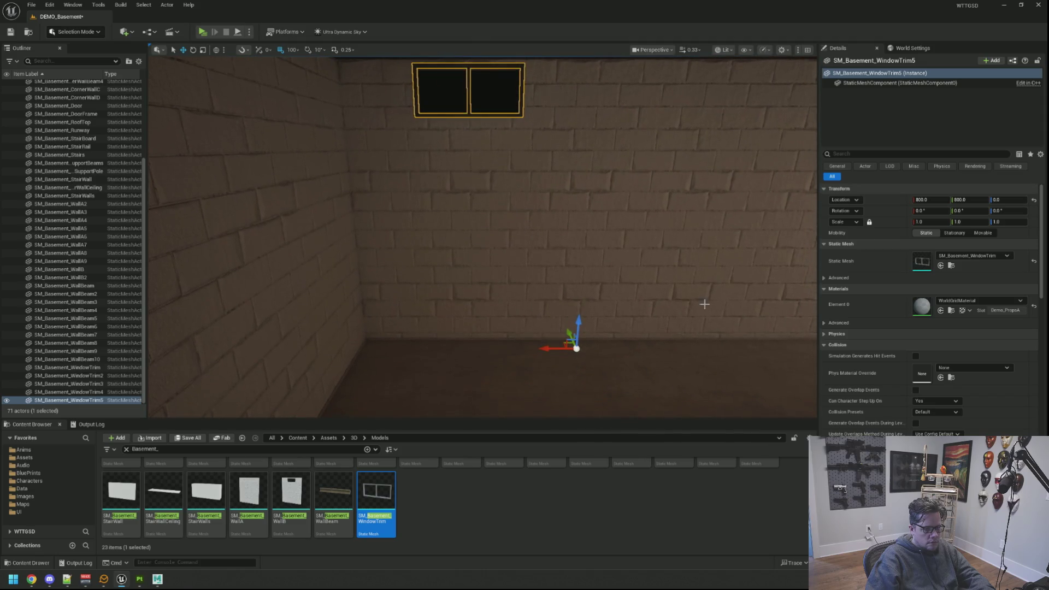
key(e)
drag(615, 356, 511, 340)
click(1008, 211)
text(80)
key(Return)
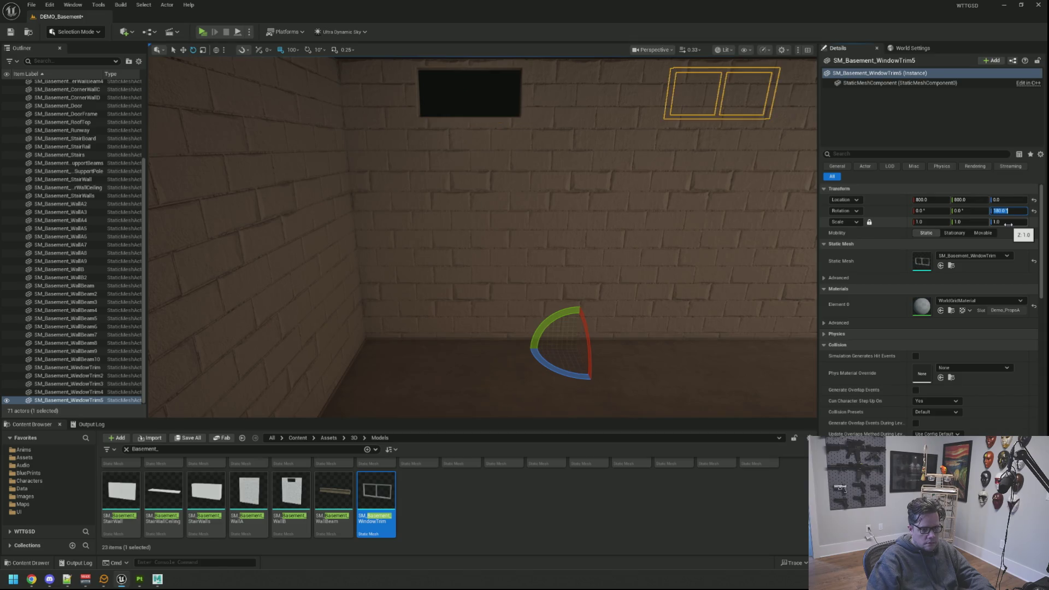
drag(779, 234, 568, 251)
Slide the trim along the wall to X 1000 and duplicate another copy at X 300
key(w)
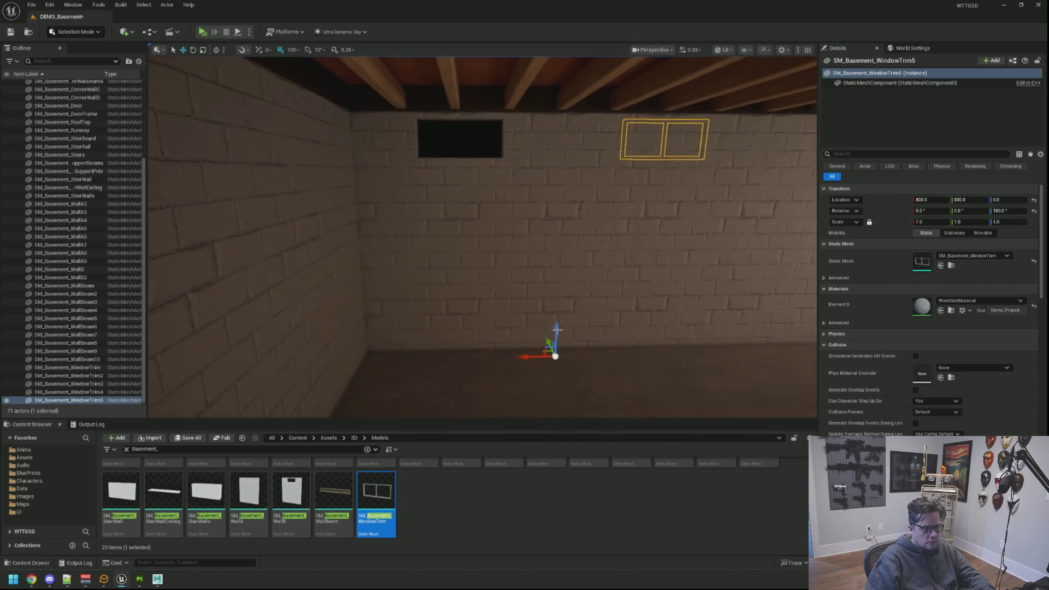
drag(523, 356, 597, 351)
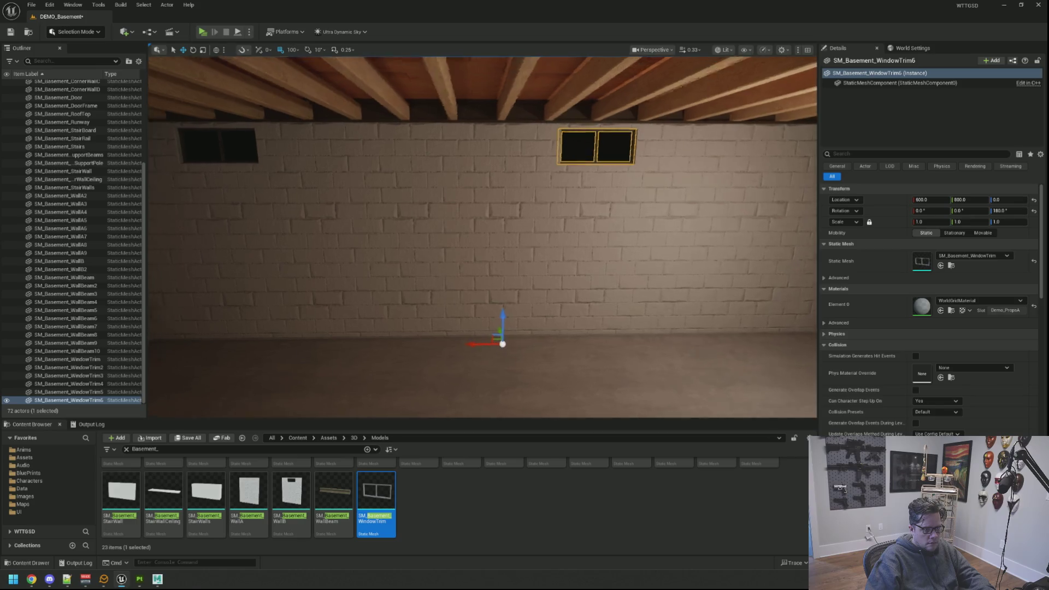
drag(497, 350, 546, 328)
drag(346, 363, 604, 358)
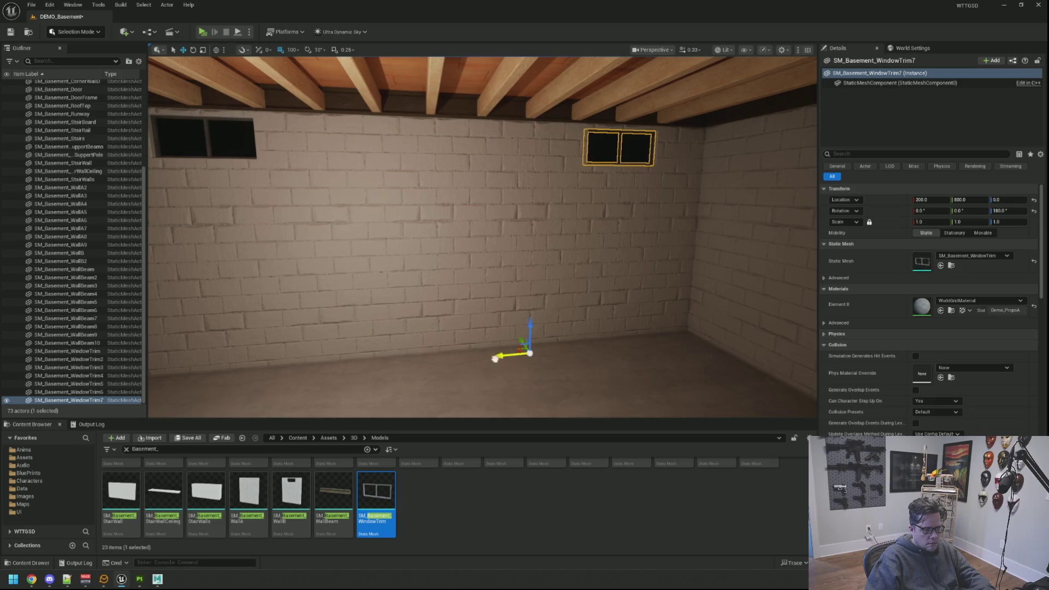
drag(533, 333, 533, 361)
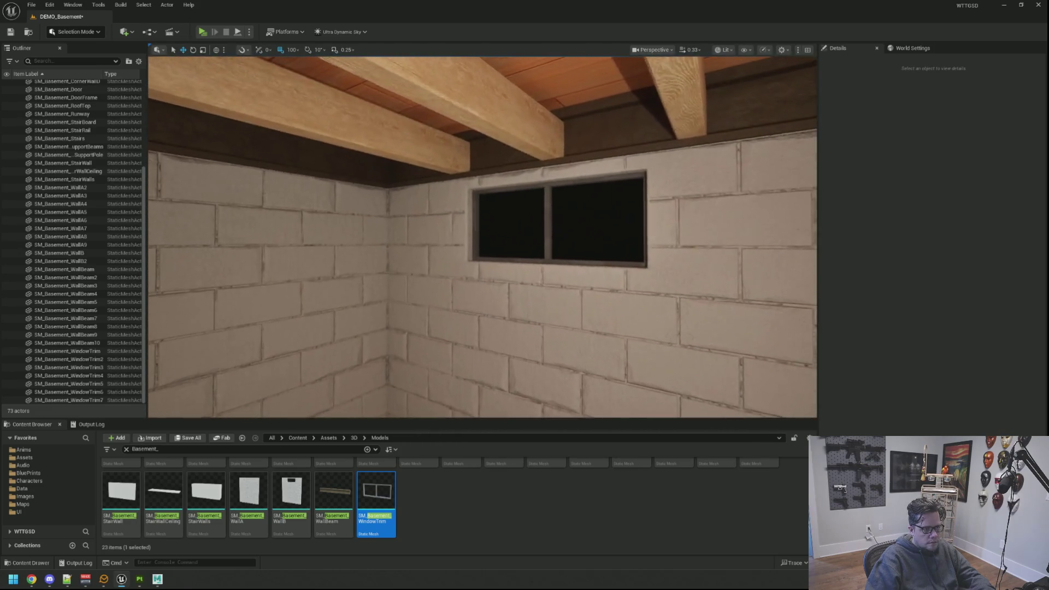
Fly around the basement to review the beams, stairs, far wall and new trims, then minimize Unreal
key(s)
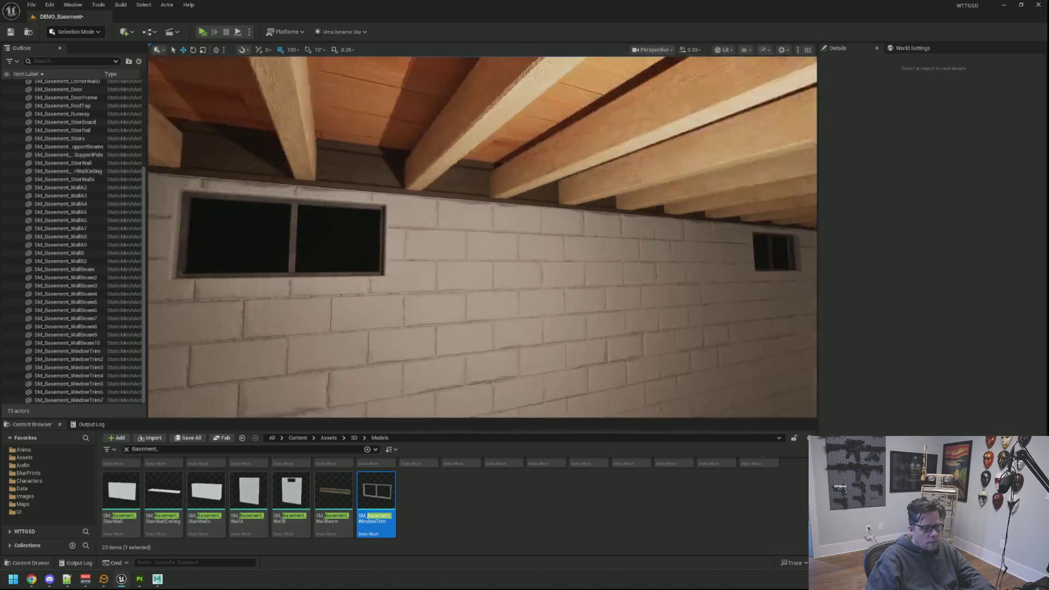
key(w)
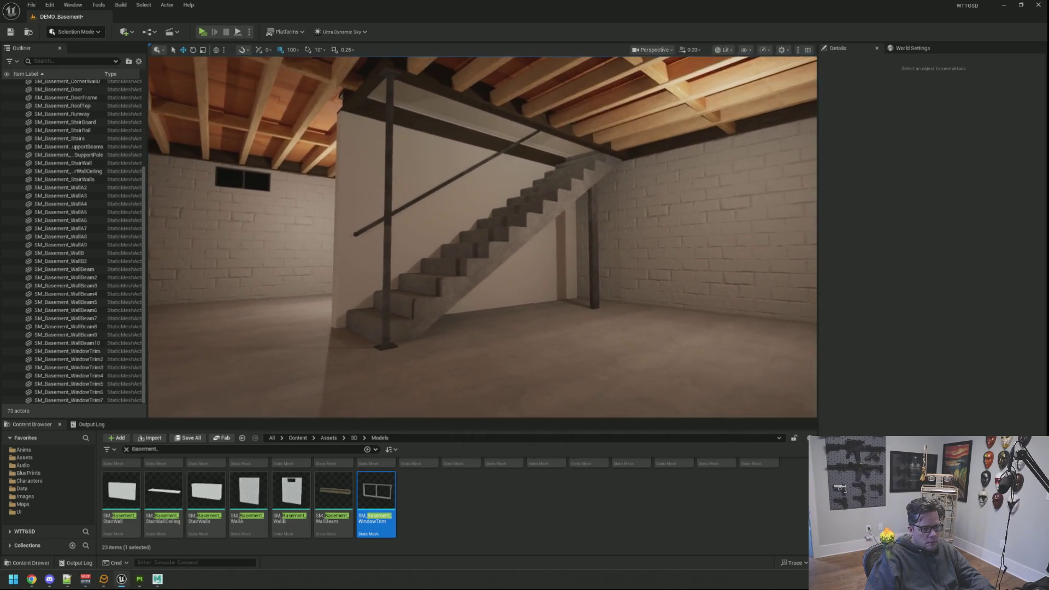
key(w)
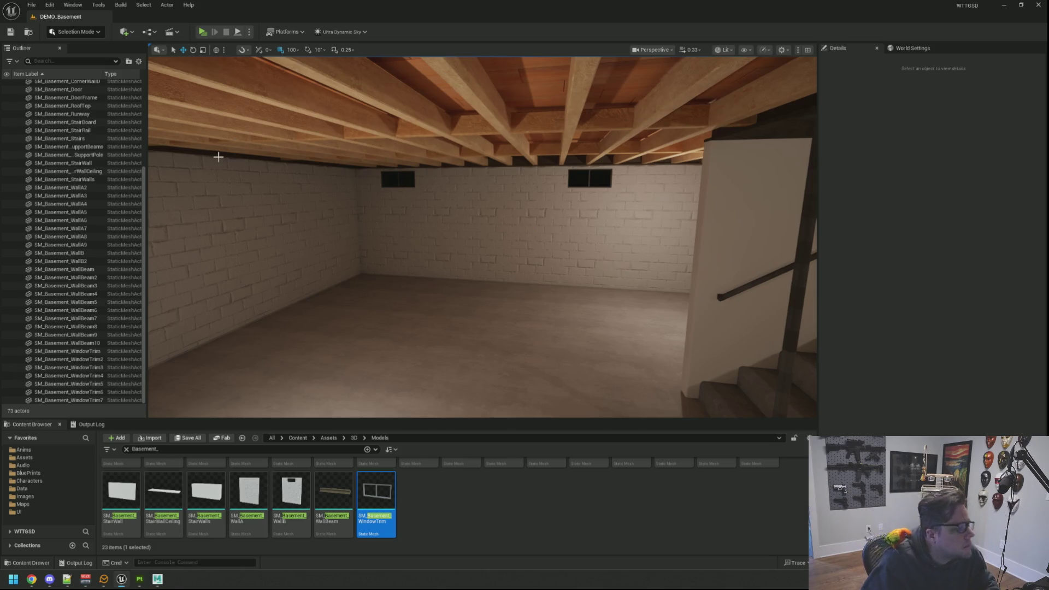
scroll(up, 3)
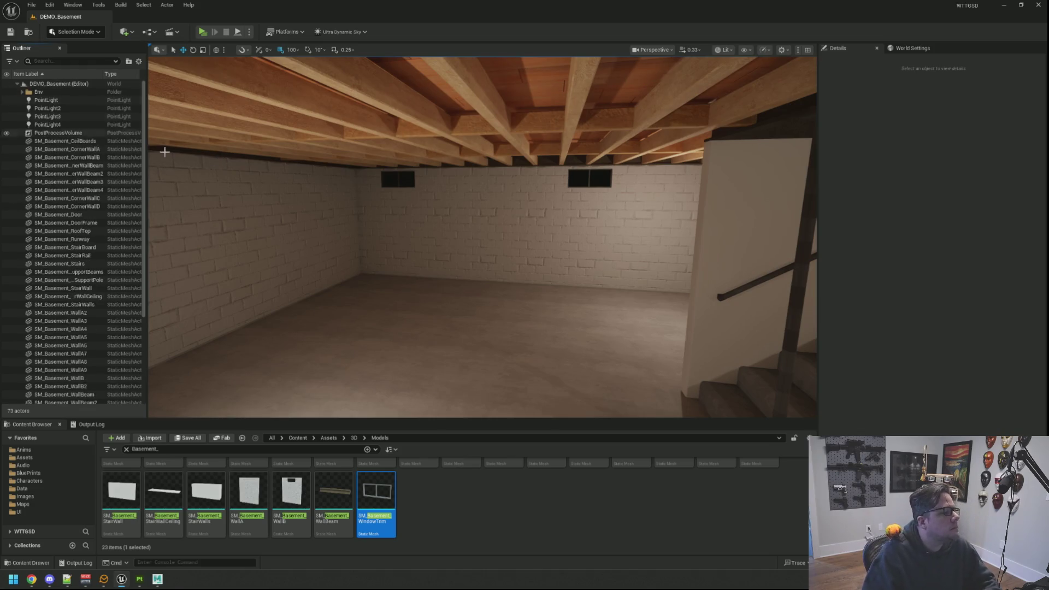
drag(164, 153, 164, 218)
drag(481, 235, 507, 273)
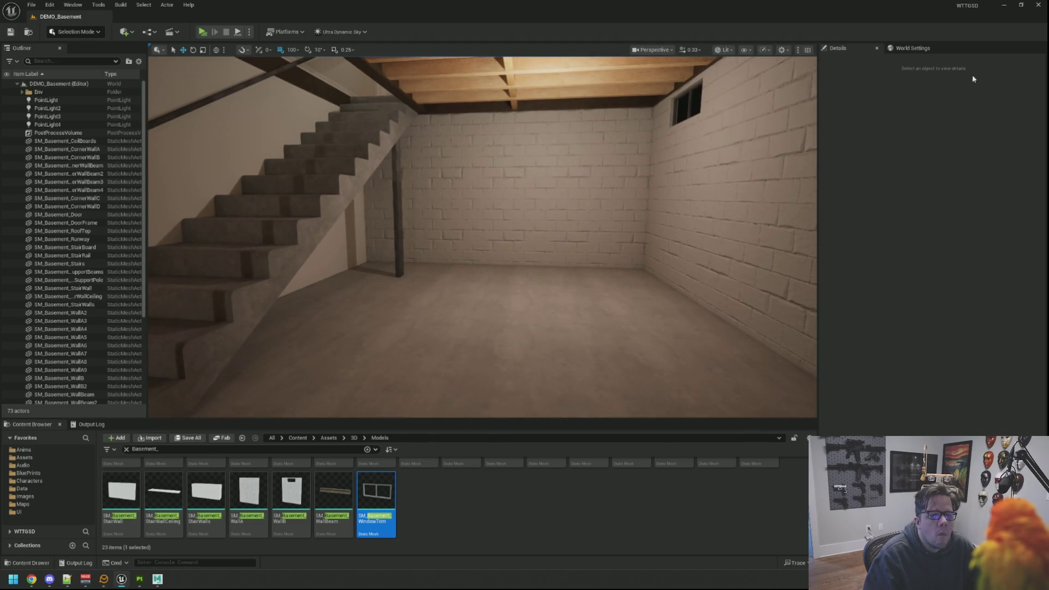
click(1005, 4)
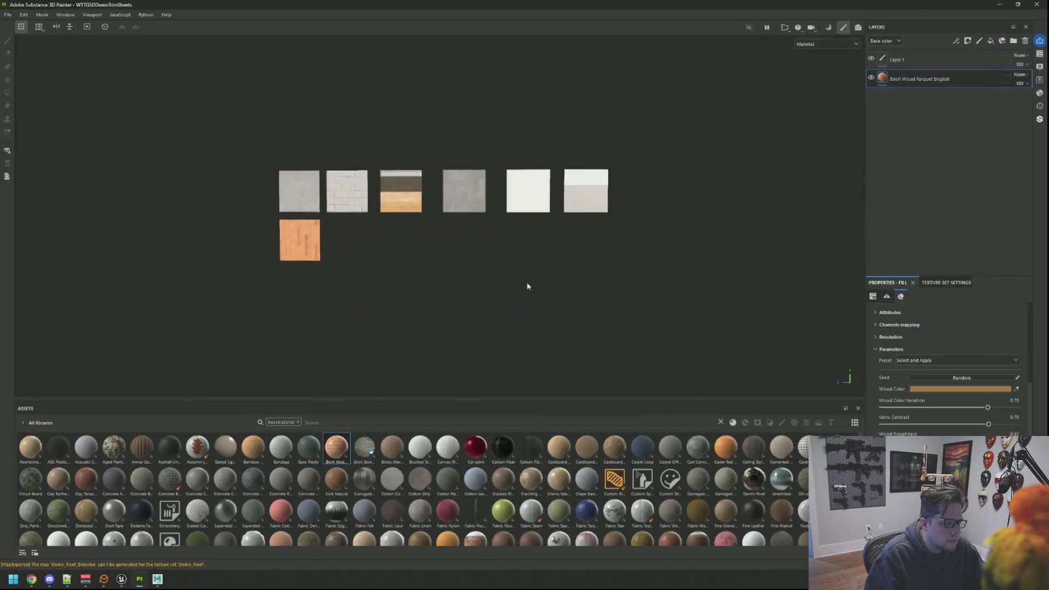
Zoom in and out on the trim-sheet planes in Painter, then minimize Painter
scroll(up, 3)
scroll(down, 3)
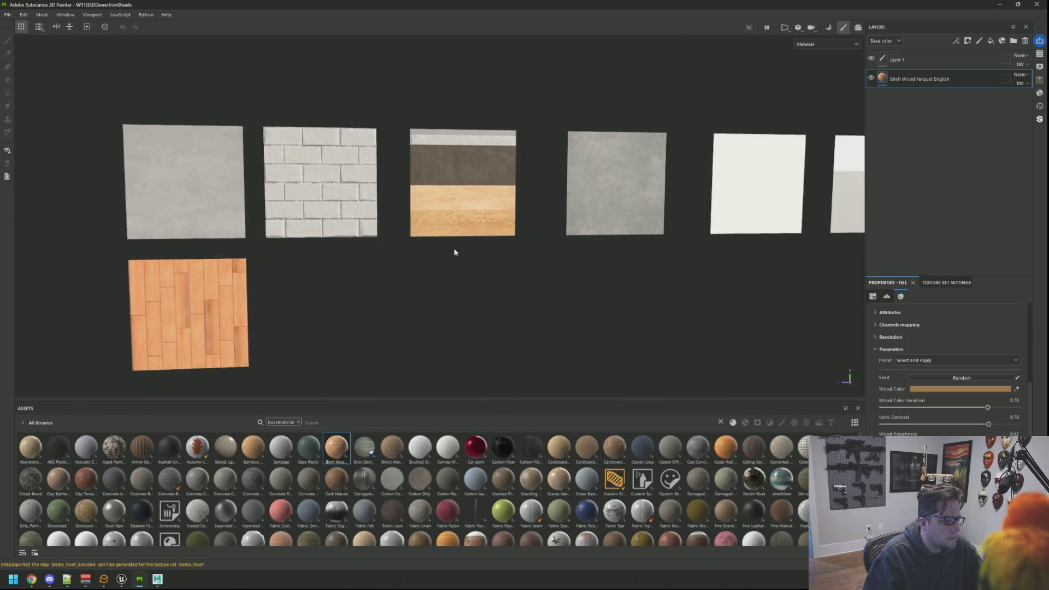
scroll(up, 3)
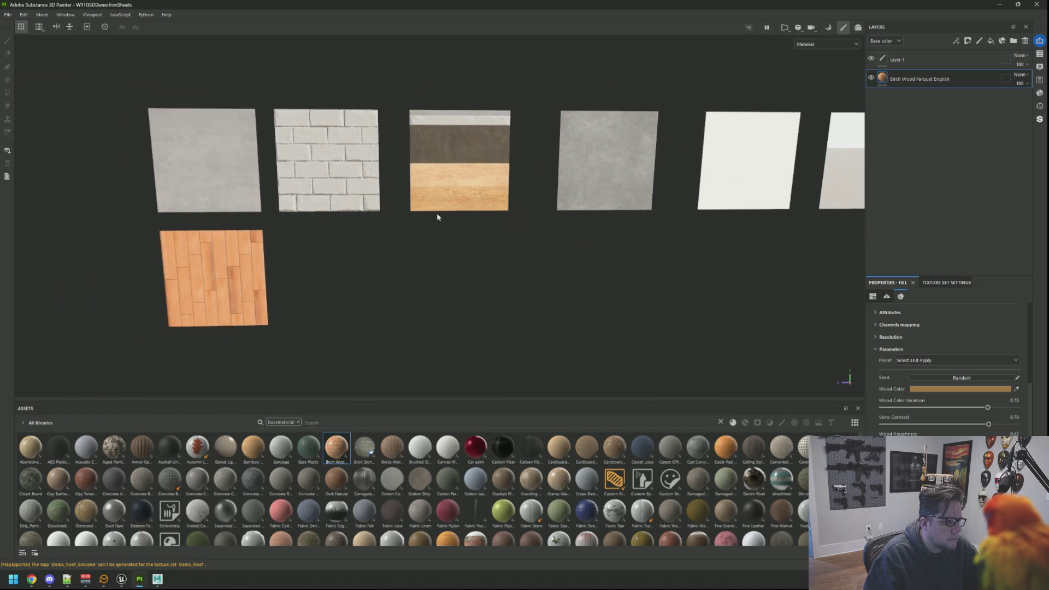
scroll(down, 3)
scroll(up, 3)
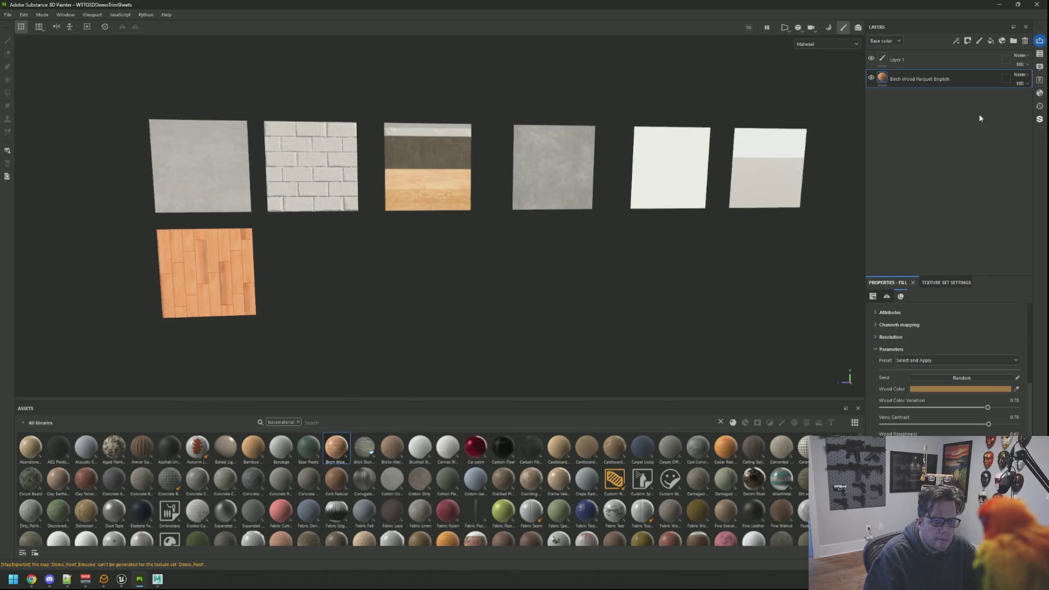
click(1001, 4)
Select and frame the prop meshes, then Export Selection into E:\Projects\WTTGSD\Texturing
drag(568, 280, 823, 257)
click(862, 258)
key(f)
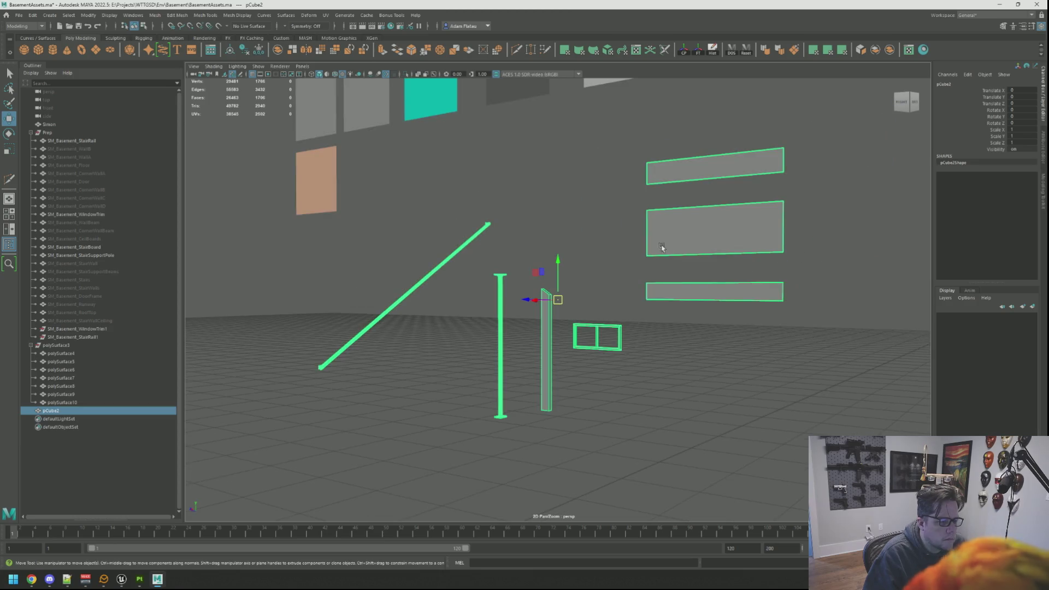
click(315, 159)
double_click(396, 170)
double_click(393, 186)
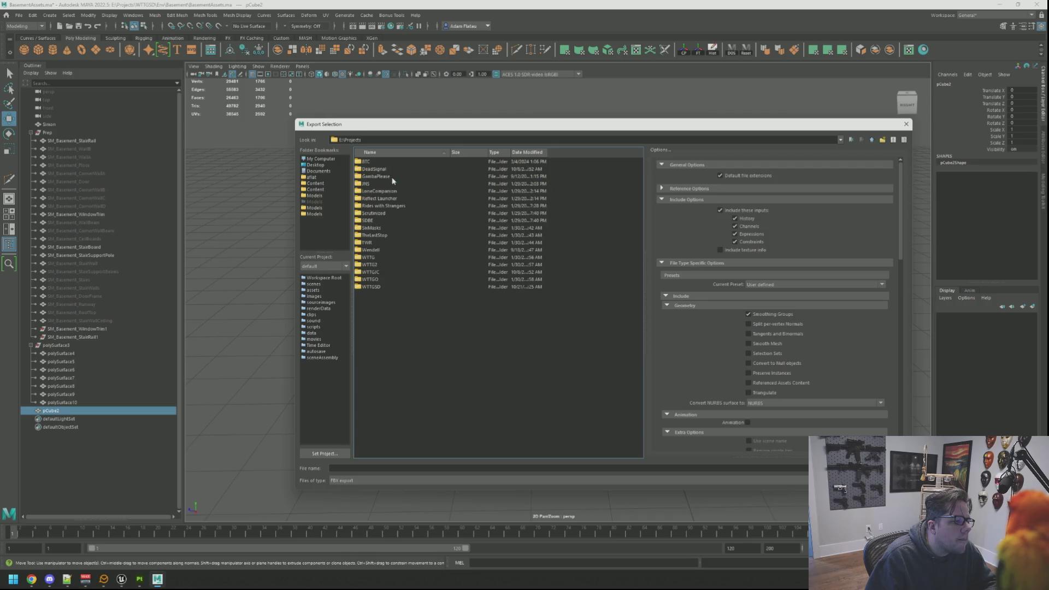
double_click(389, 287)
double_click(390, 184)
Save the FBX as WTTGSDDemoPropsA, clear the selection and switch back to Painter
click(390, 465)
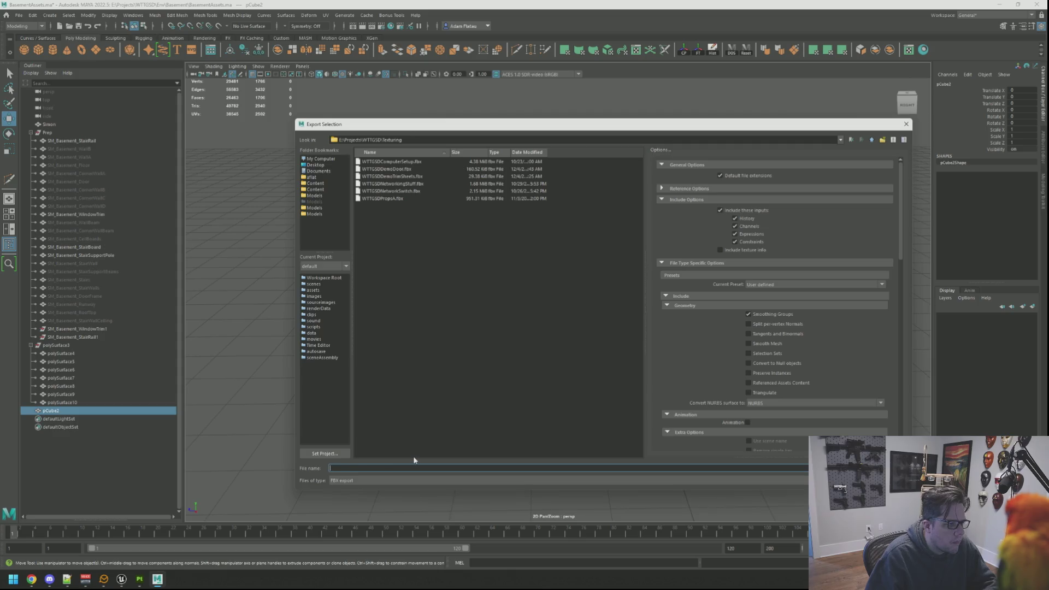
text(WTTGS)
text(Demo)
key(BackSpace)
key(BackSpace)
key(BackSpace)
text(emoProps)
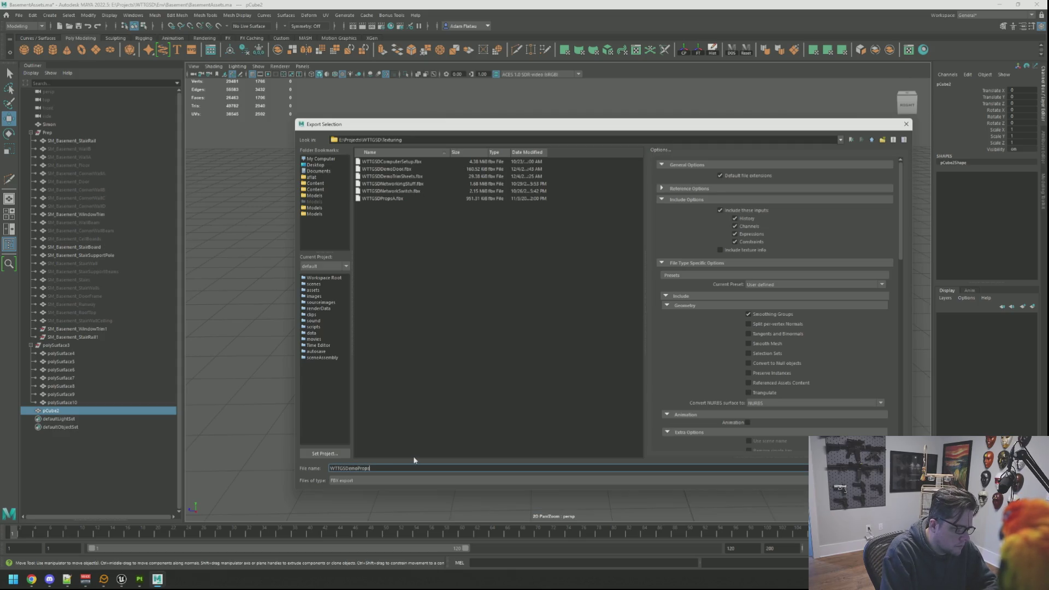
key(Return)
click(371, 415)
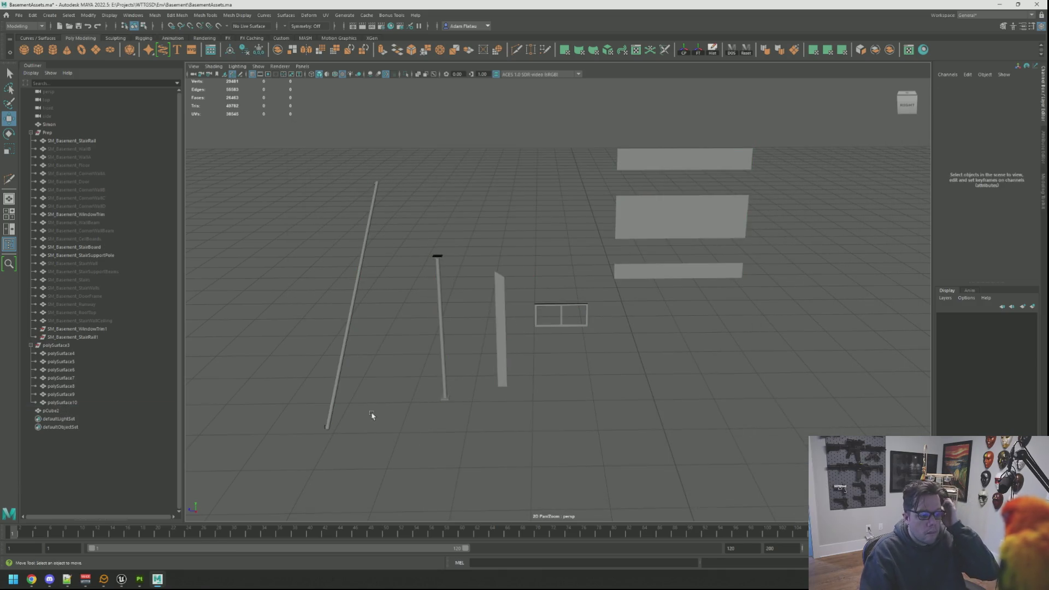
click(144, 582)
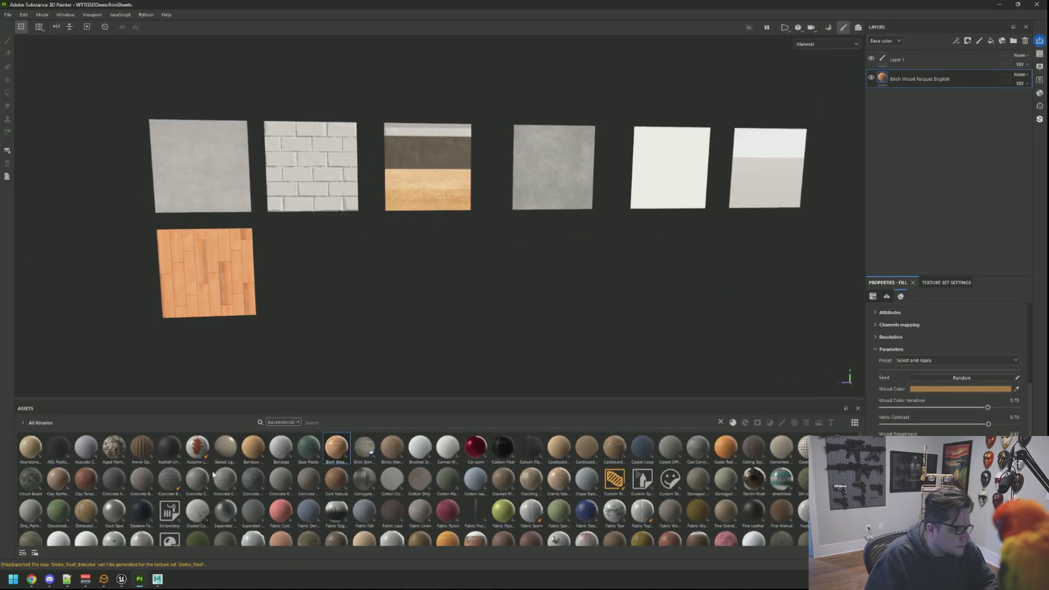
Minimize Painter and search 'sub' in Windows to find Substance 3D Painter
click(998, 4)
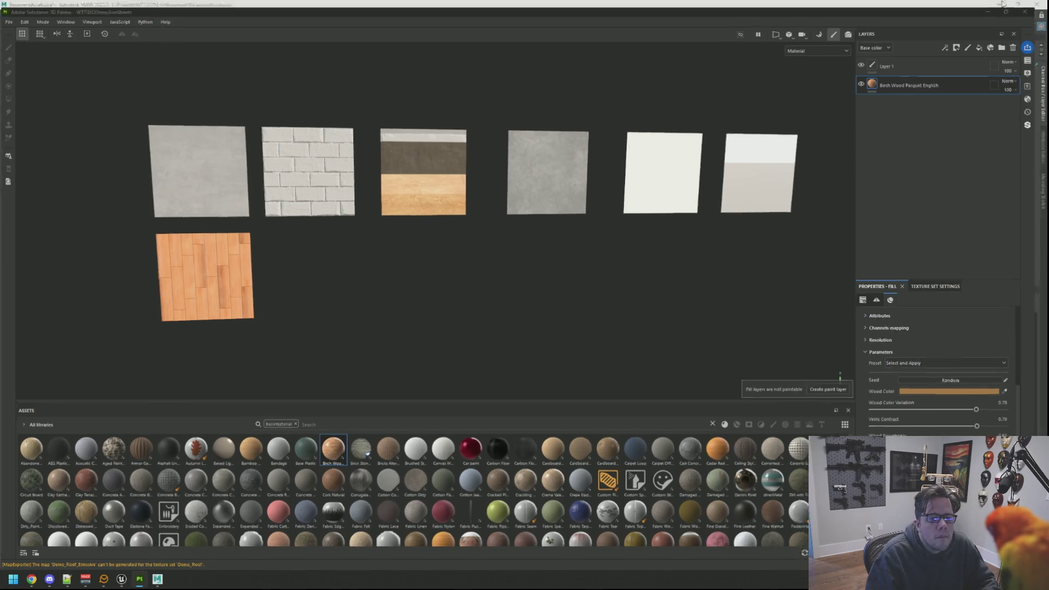
key(super)
text(sub)
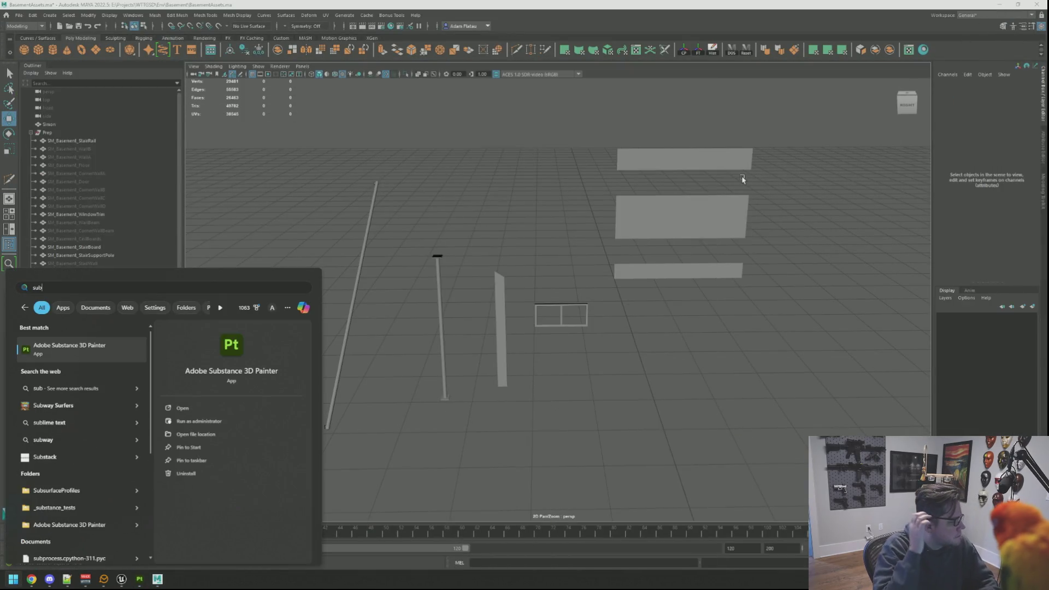
key(Escape)
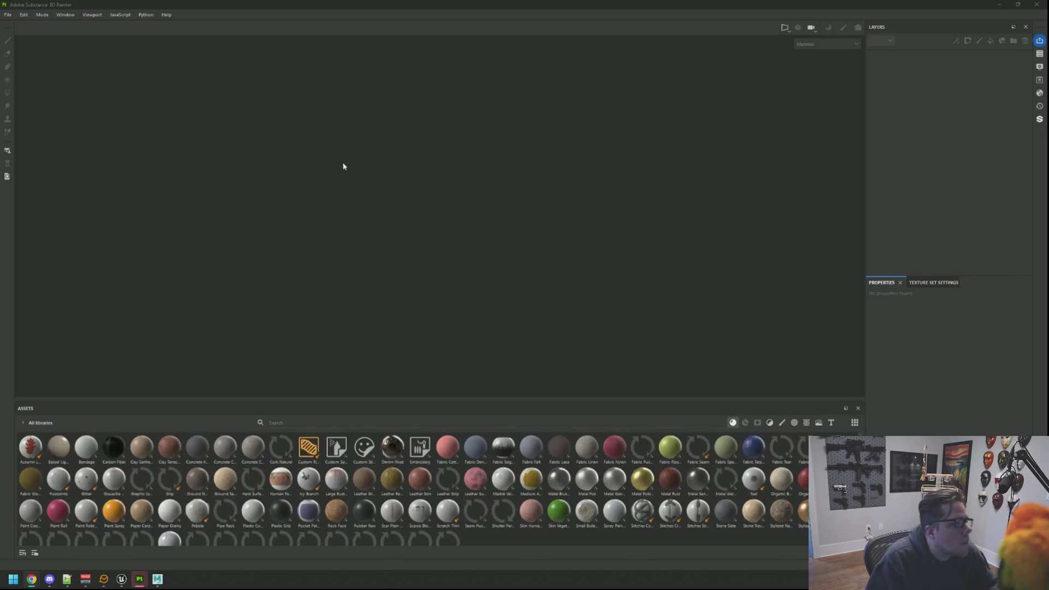
Create a new Painter project from WTTGSDDemoPropsA.fbx and check its texture sets
click(8, 14)
click(22, 26)
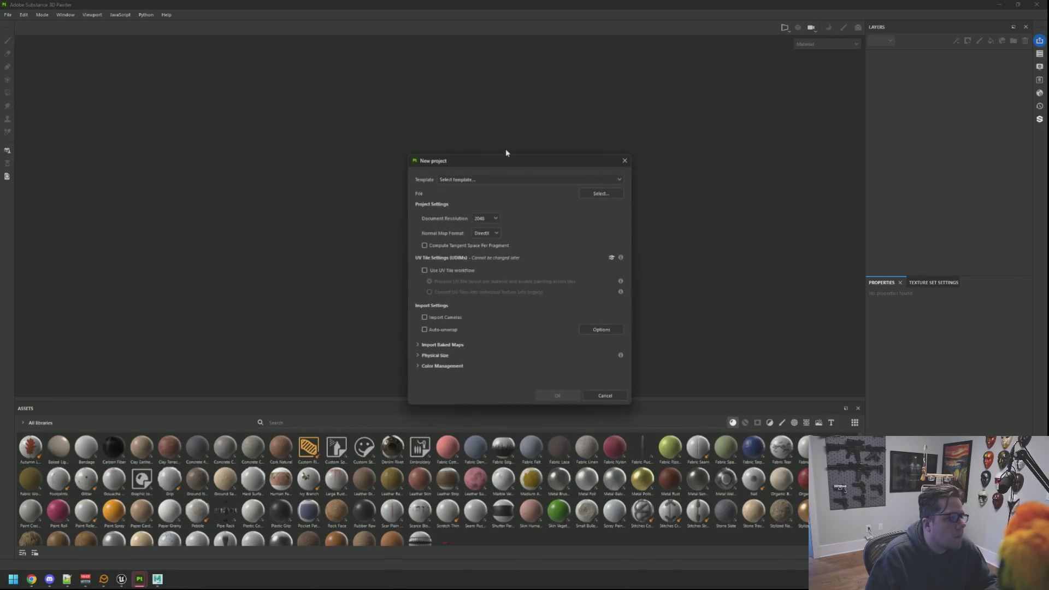
click(603, 194)
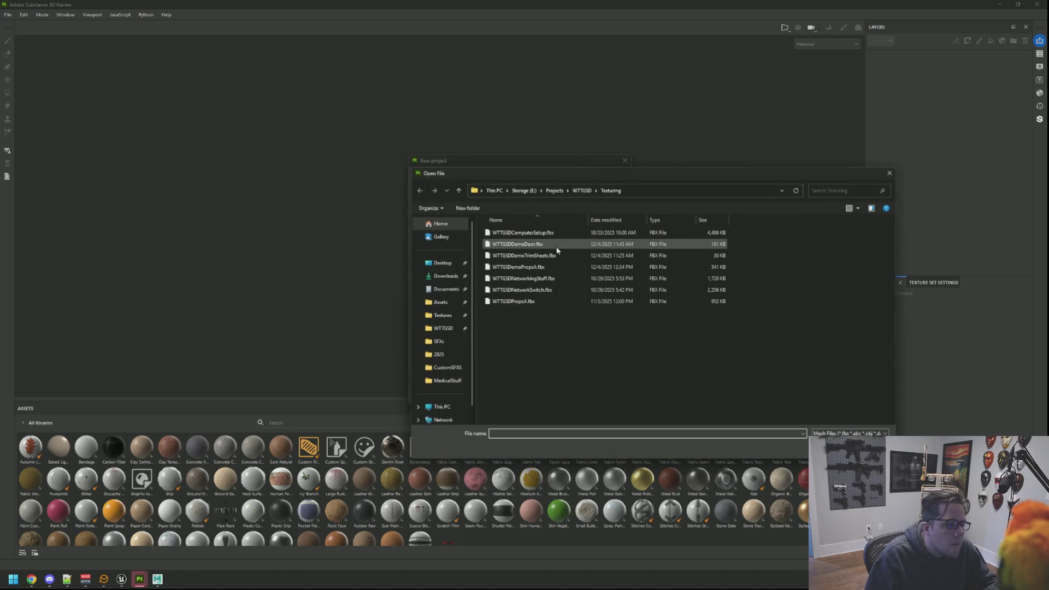
double_click(555, 266)
click(563, 390)
click(1040, 54)
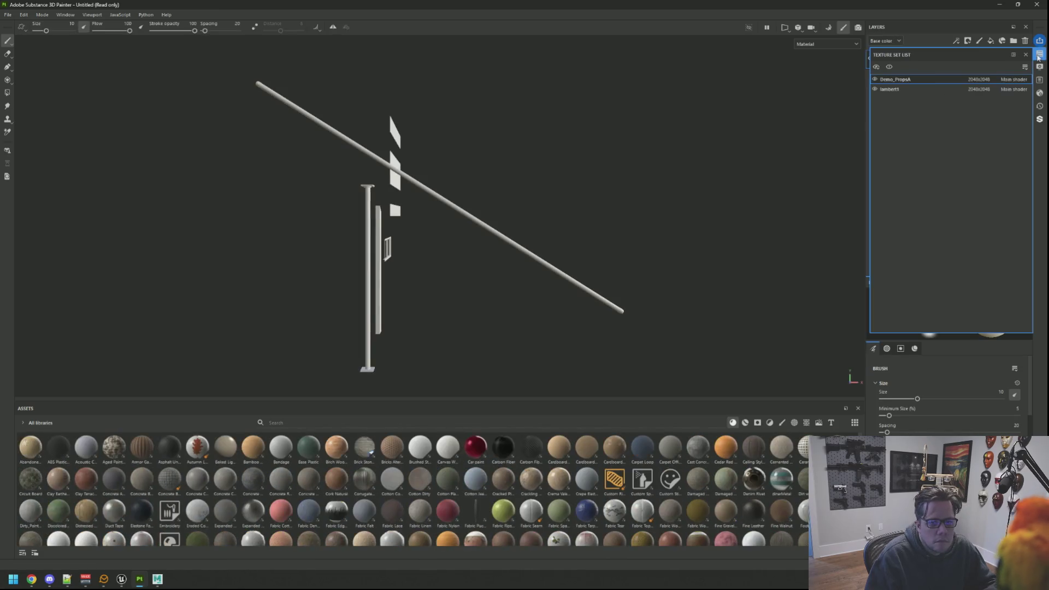
click(1040, 58)
drag(481, 216, 551, 156)
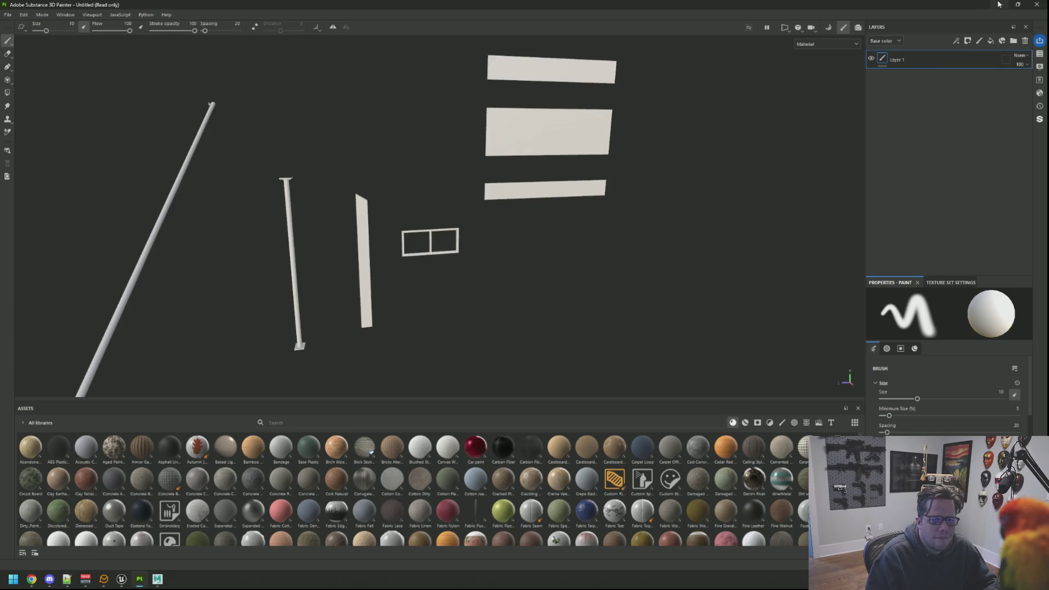
Minimize Painter and box-select the prop meshes in Maya for a material change
click(998, 5)
drag(261, 131, 710, 358)
right_click(660, 205)
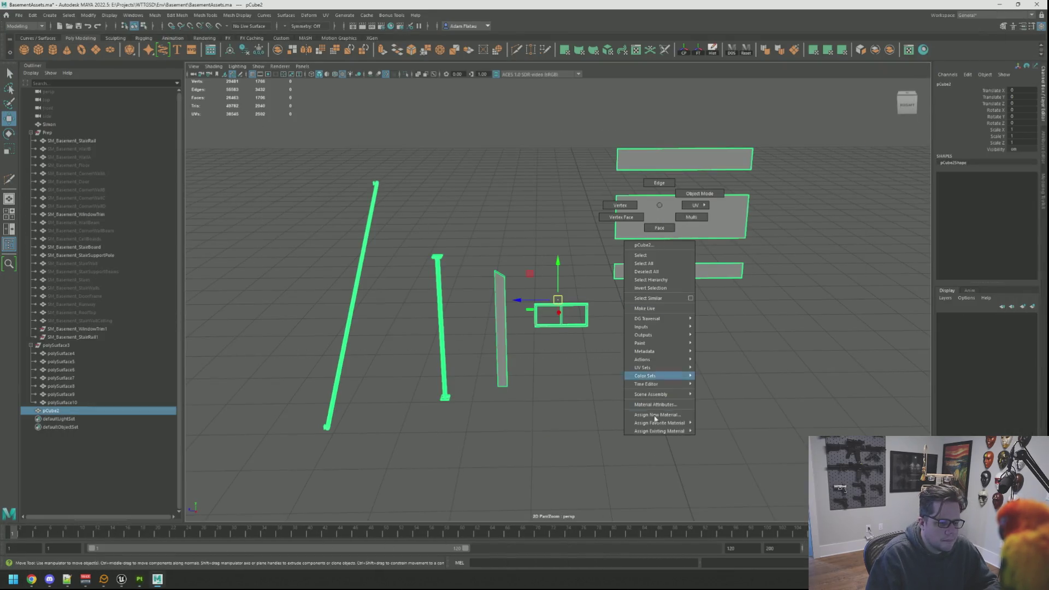
Assign the existing shared material to the selected prop meshes and close Hypershade
mouse_move(661, 431)
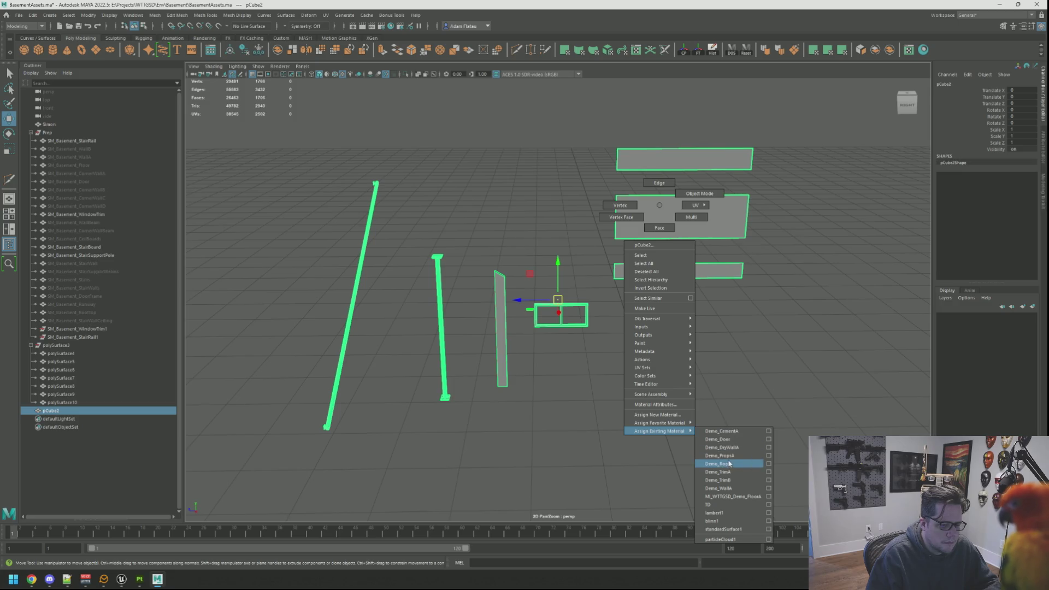
click(729, 463)
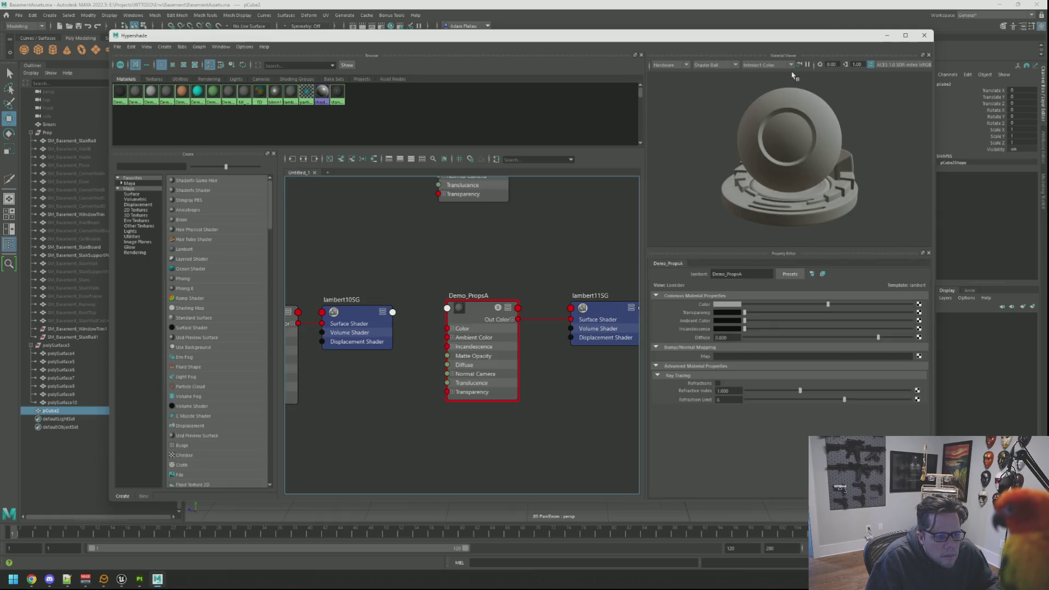
click(924, 35)
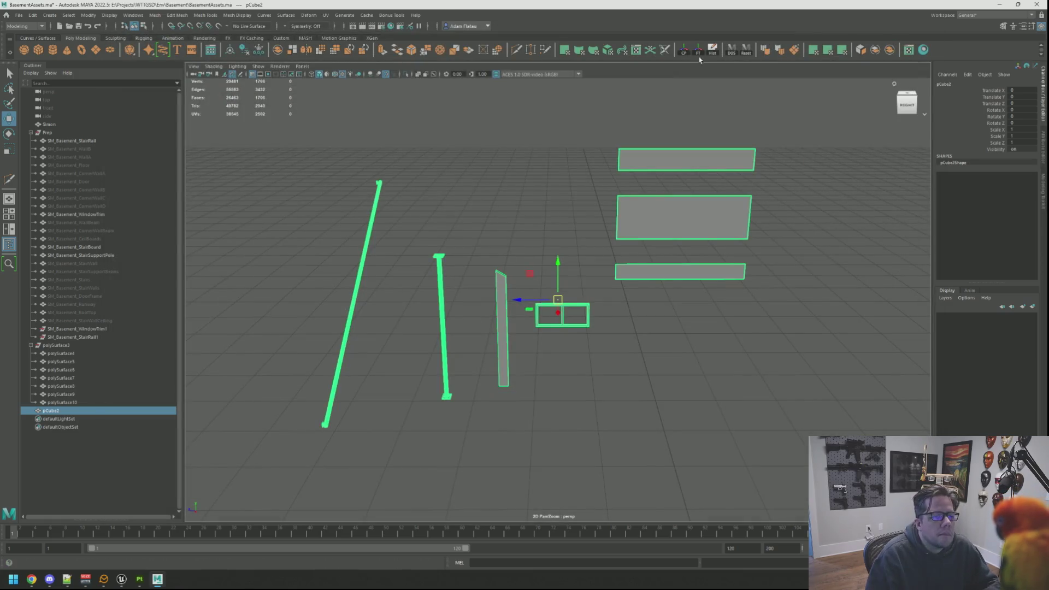
Re-export the selection over WTTGSDDemoPropsA.fbx, confirming the overwrite
key(ctrl+alt+e)
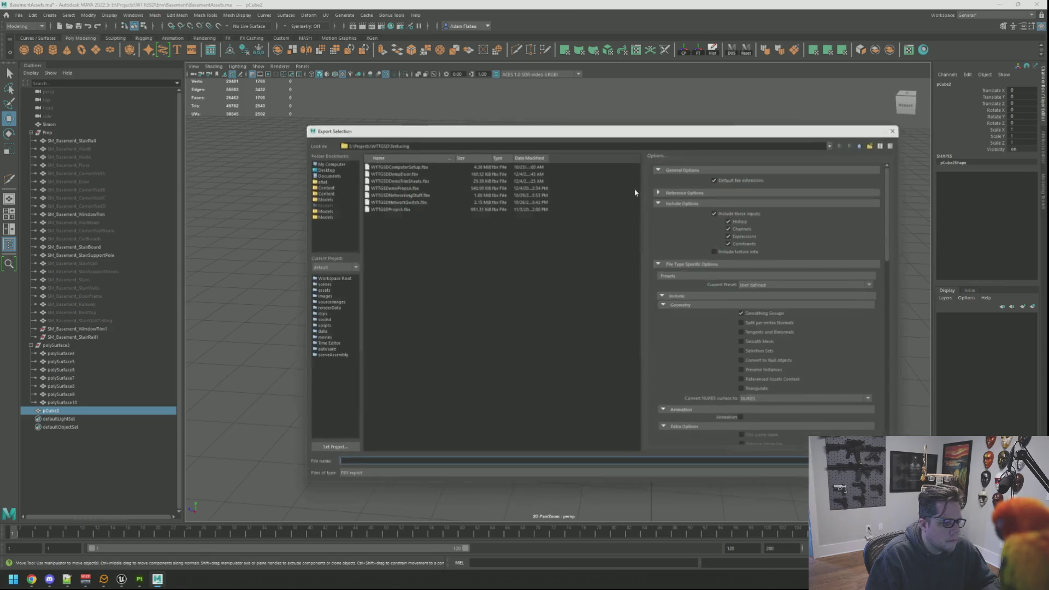
double_click(385, 184)
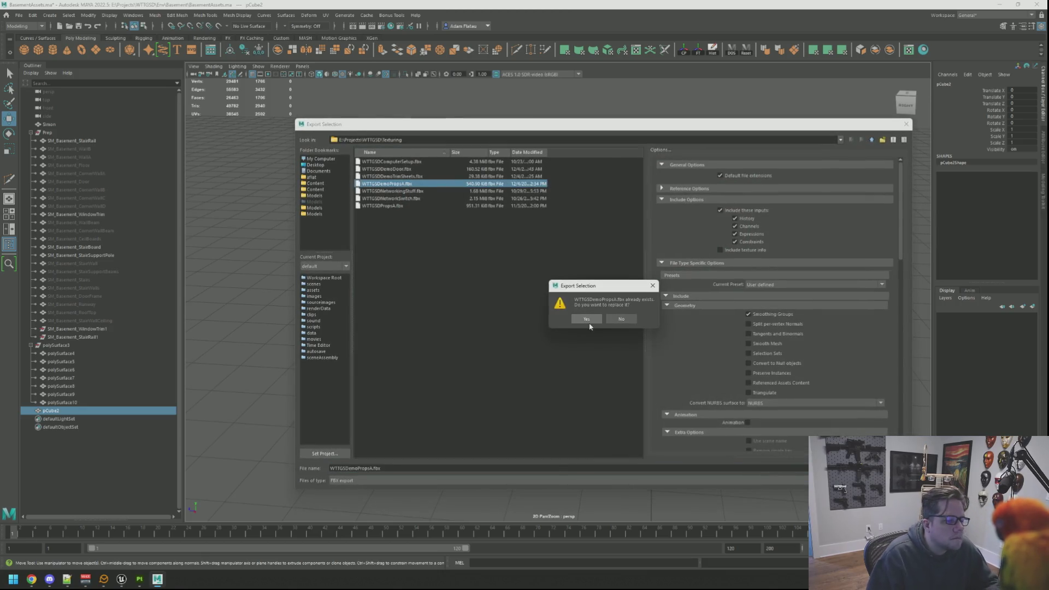
click(586, 318)
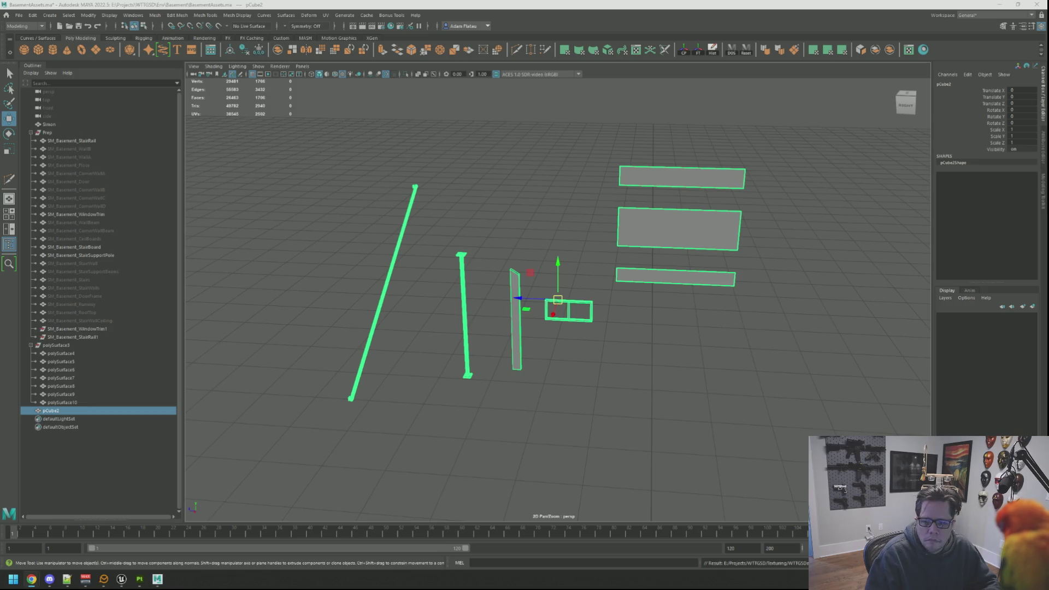
Reload WTTGSDDemoPropsA.fbx through Project configuration and frame the mesh
mouse_move(140, 579)
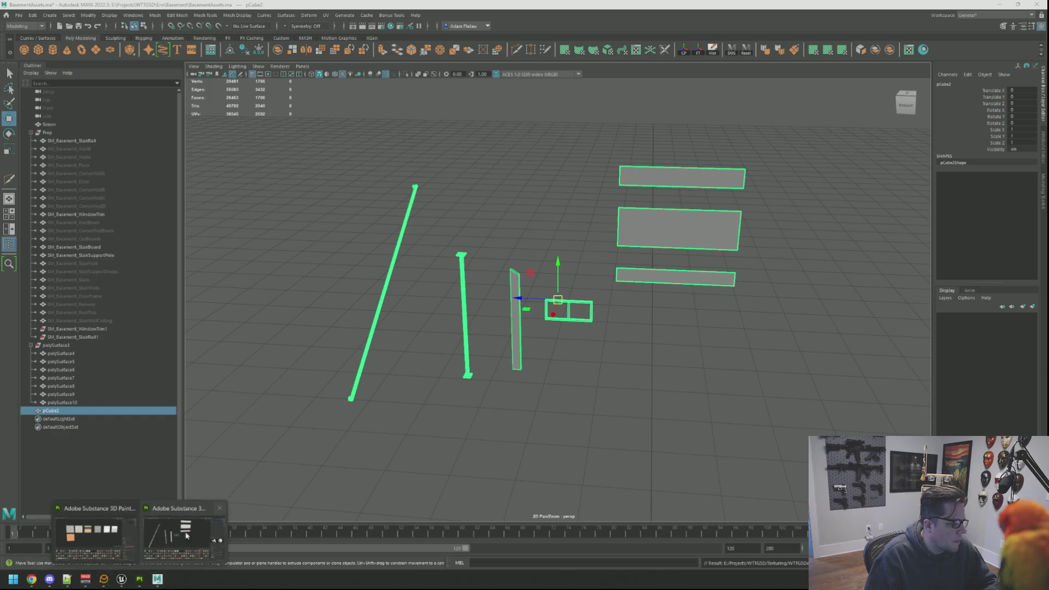
click(184, 533)
click(8, 15)
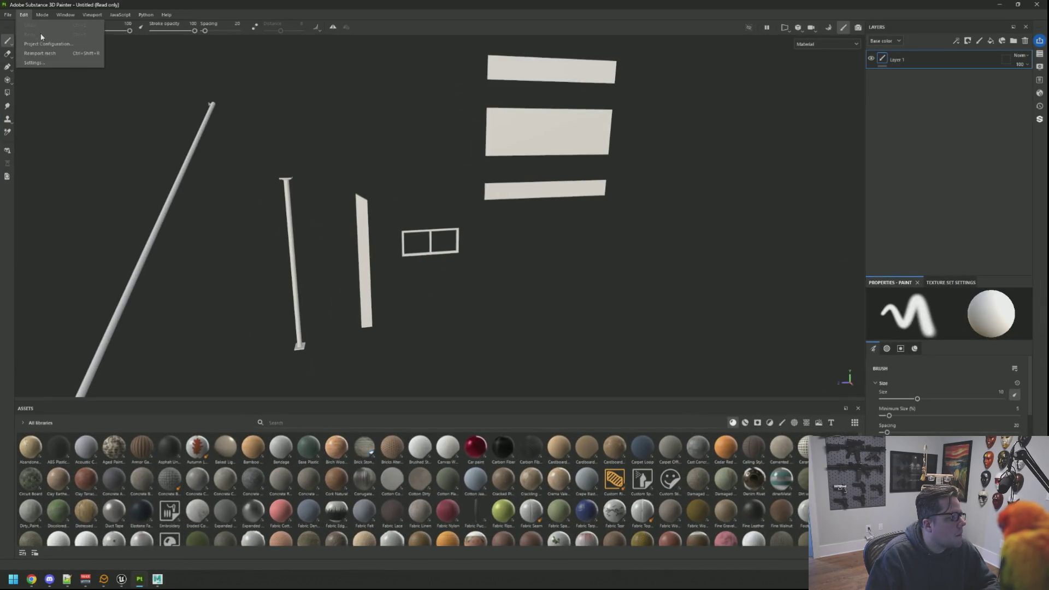
click(24, 25)
click(588, 214)
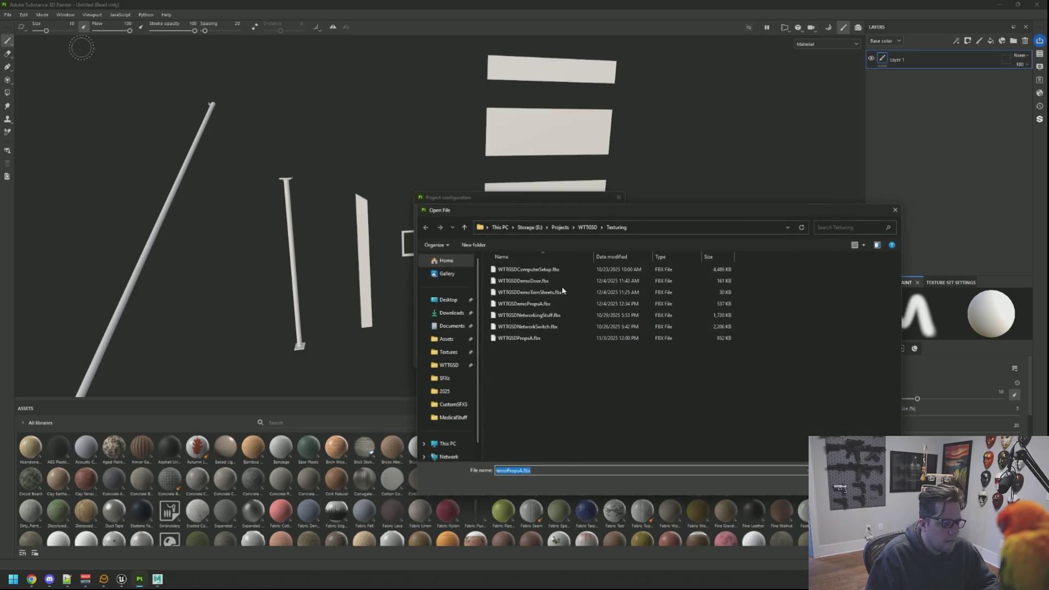
double_click(558, 306)
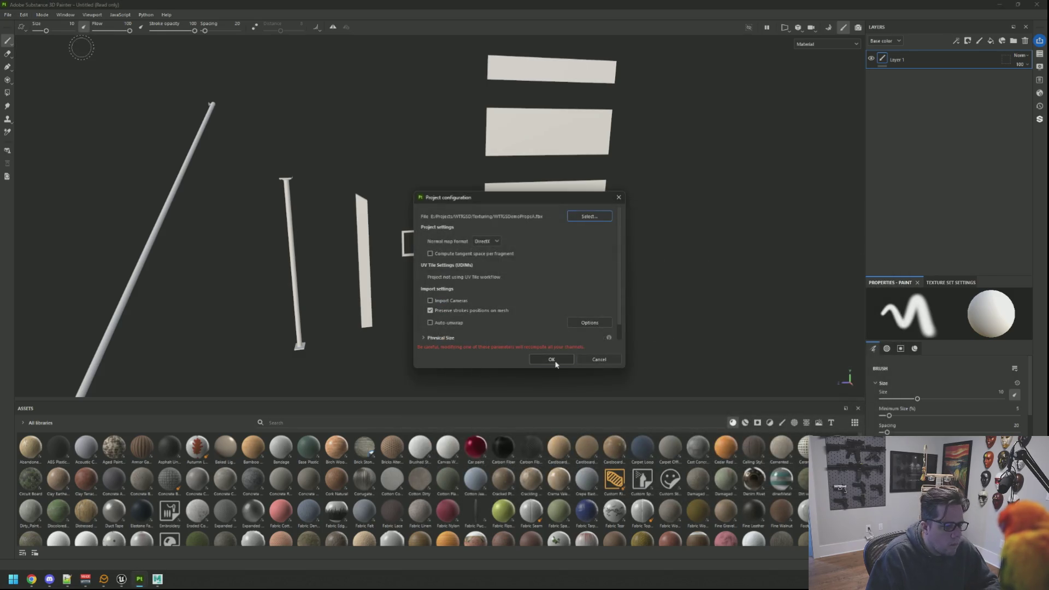
click(551, 359)
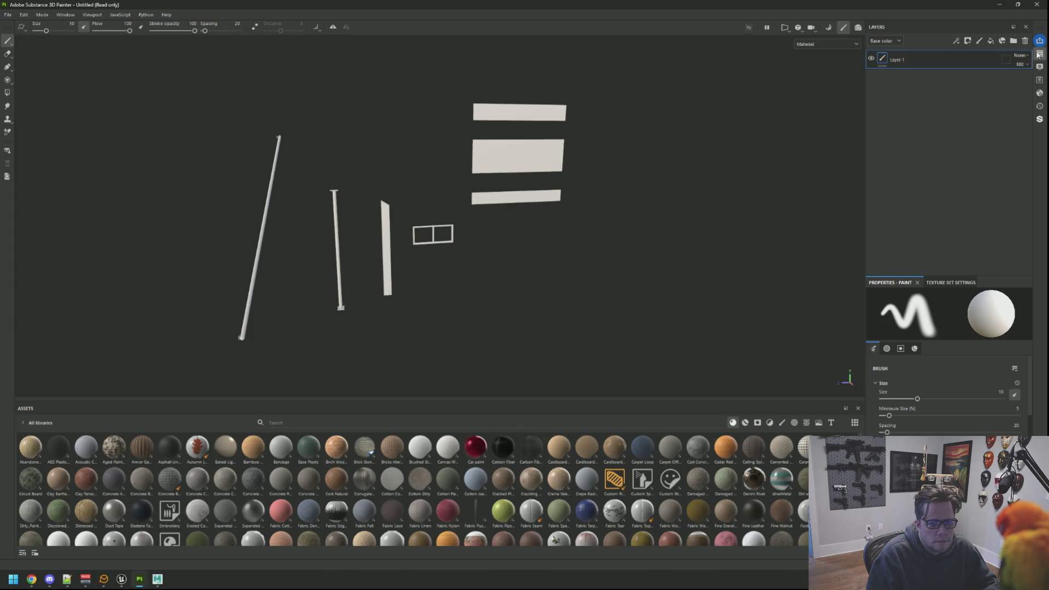
click(1038, 55)
key(f)
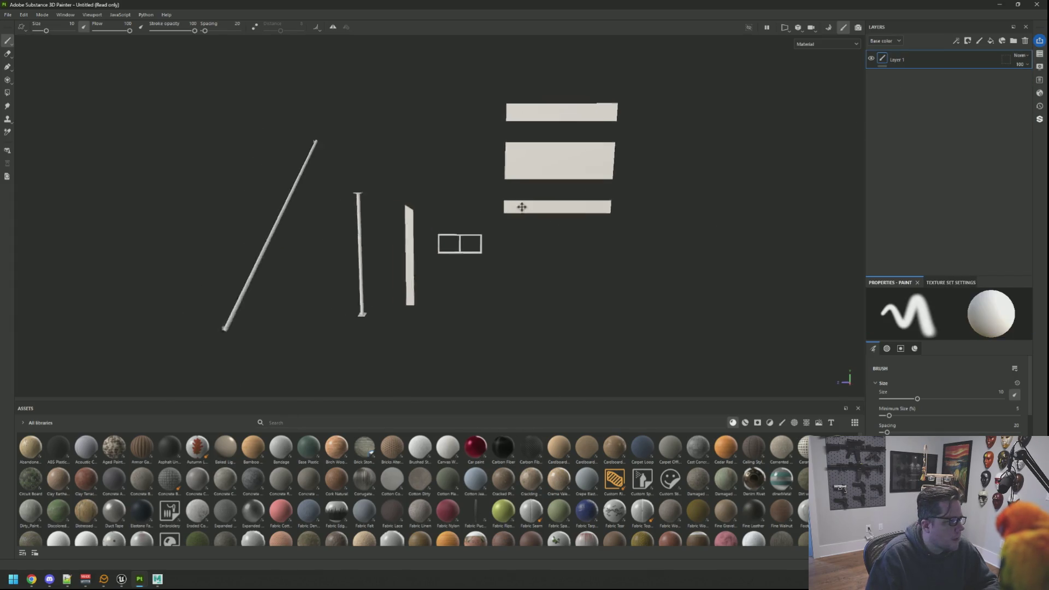
Start a new project from the exported props FBX, discarding the previous project
click(9, 15)
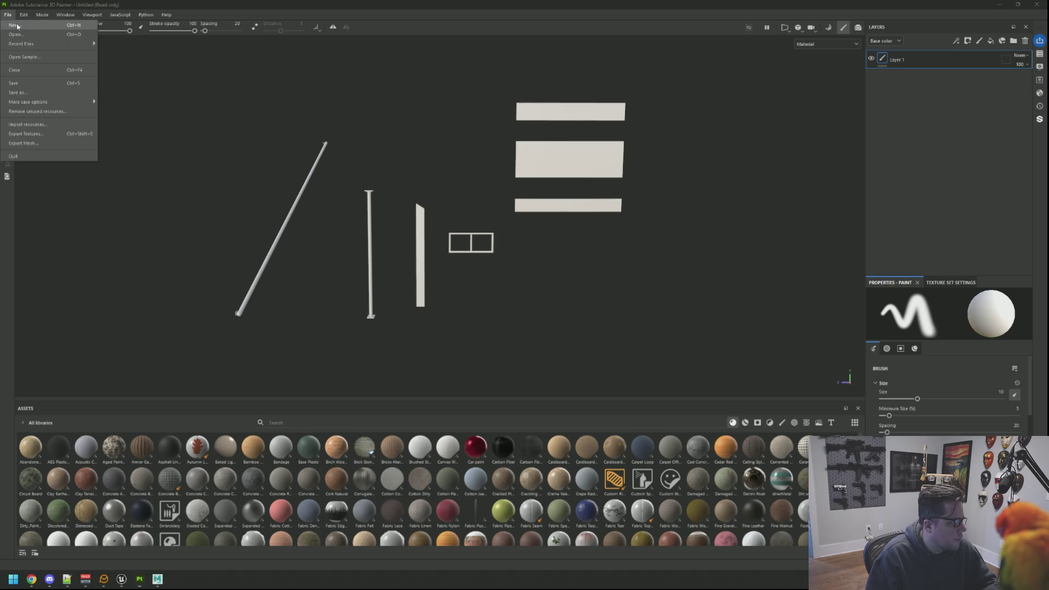
click(22, 22)
click(601, 194)
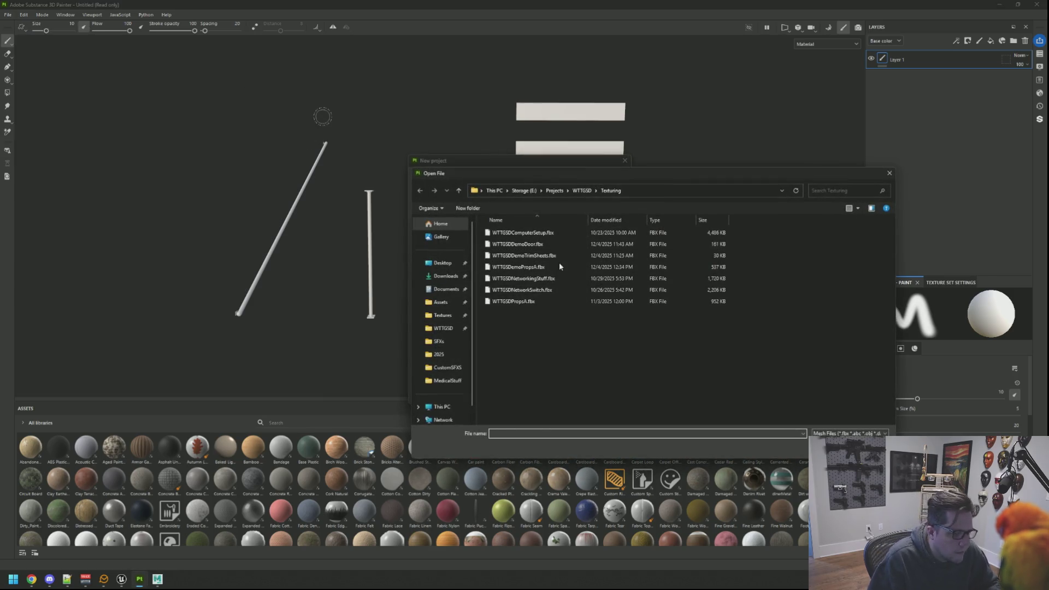
double_click(560, 266)
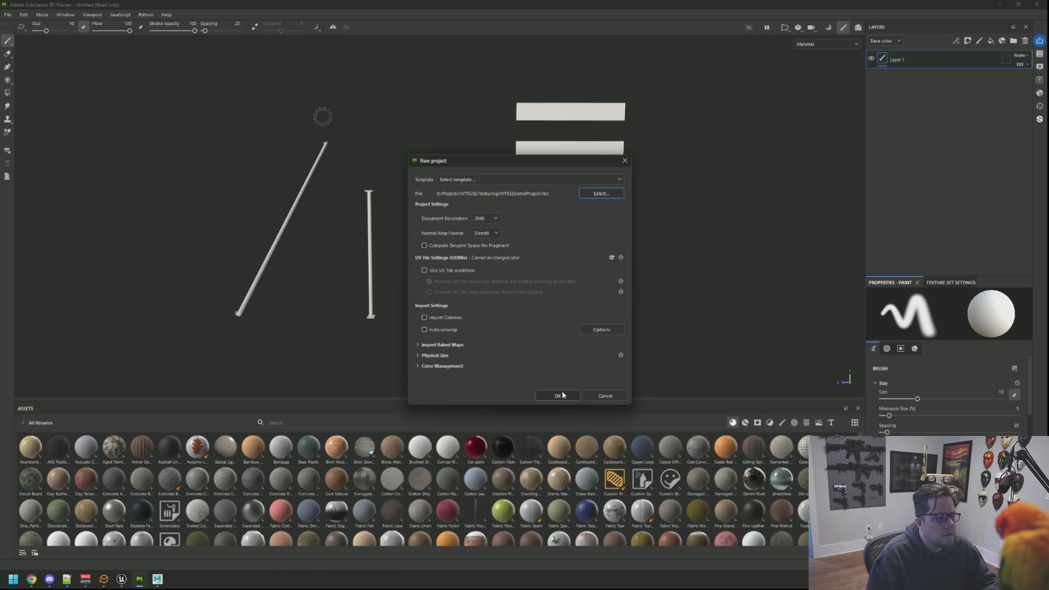
click(563, 395)
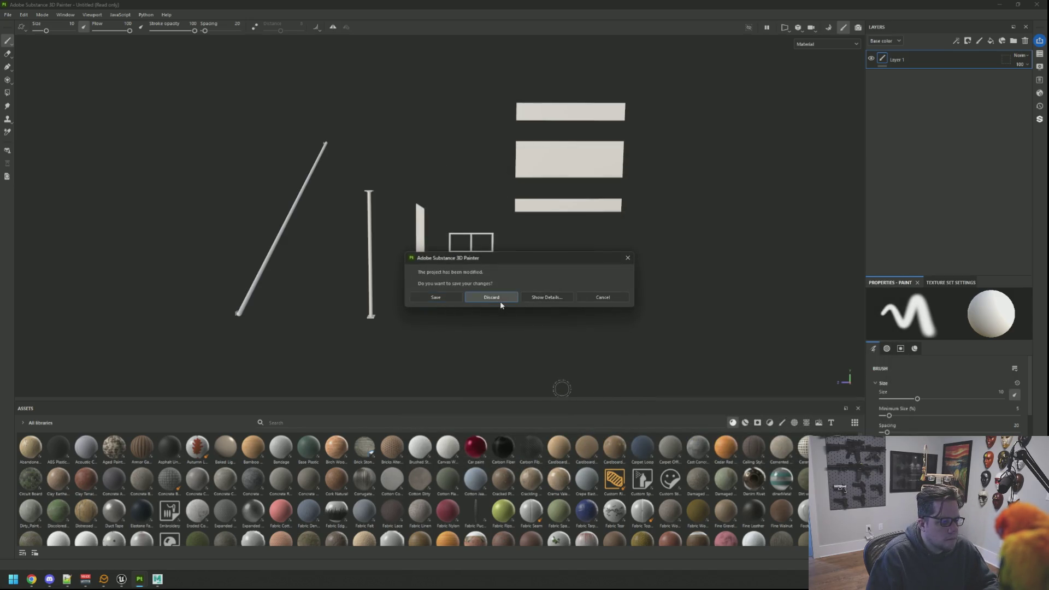
click(499, 301)
drag(710, 209, 470, 196)
Save the project as WTTGSDDemoPropsA
key(ctrl+s)
text(WTTGSD)
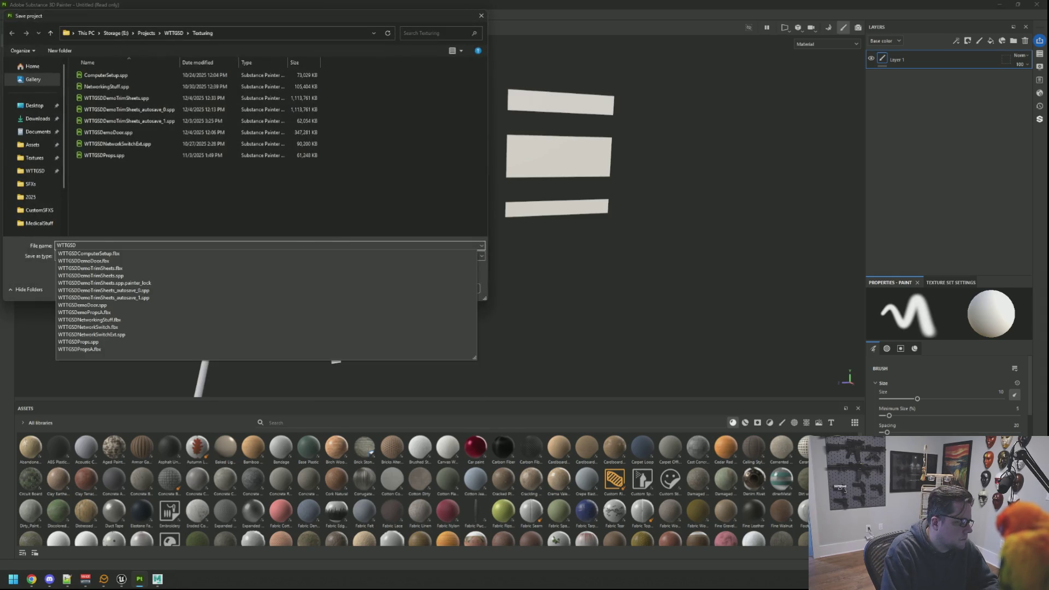
text(_)
key(BackSpace)
text(DemoProps)
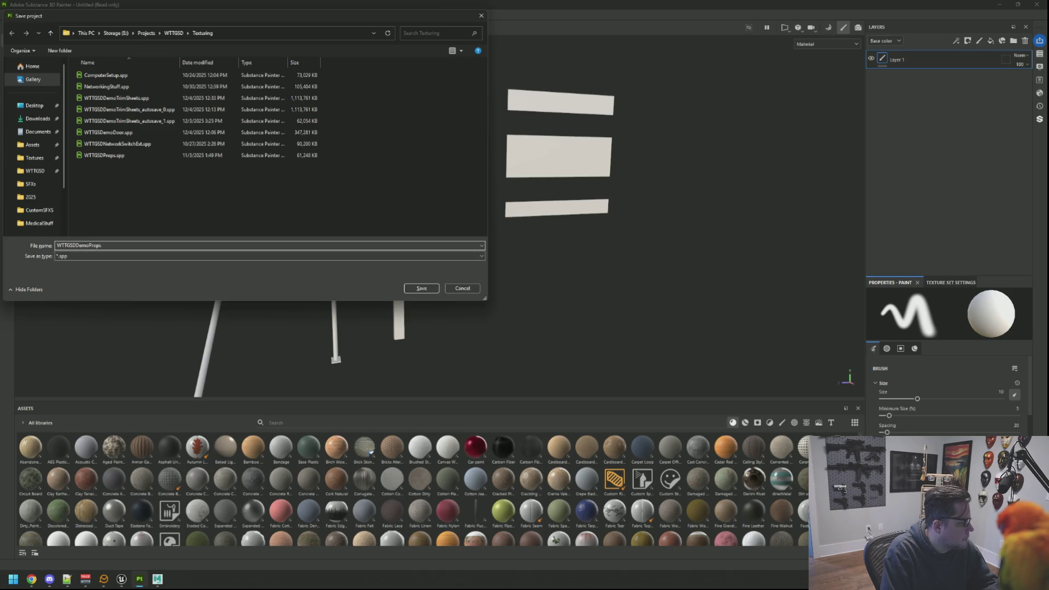
text(A)
key(Return)
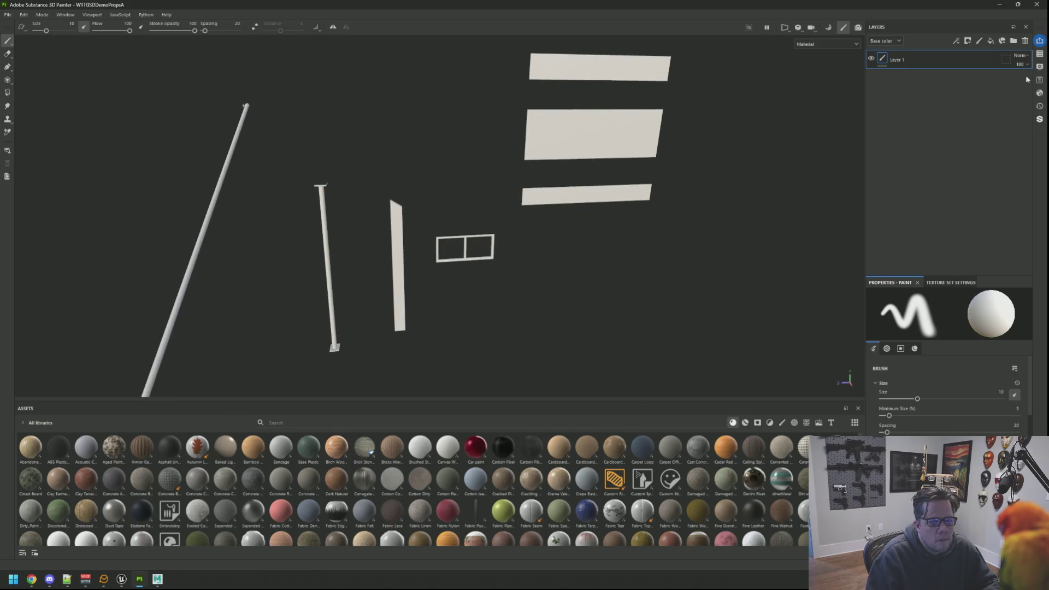
Raise environment opacity and set Anisotropic Filtering to High (8spp) in Display Settings
click(1038, 67)
drag(921, 187, 923, 188)
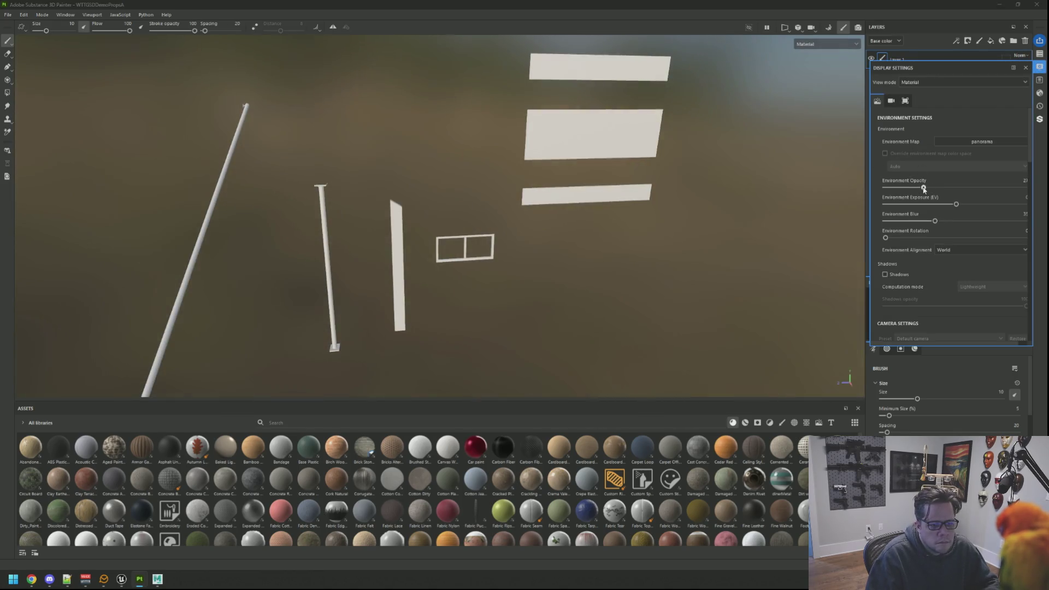
scroll(down, 3)
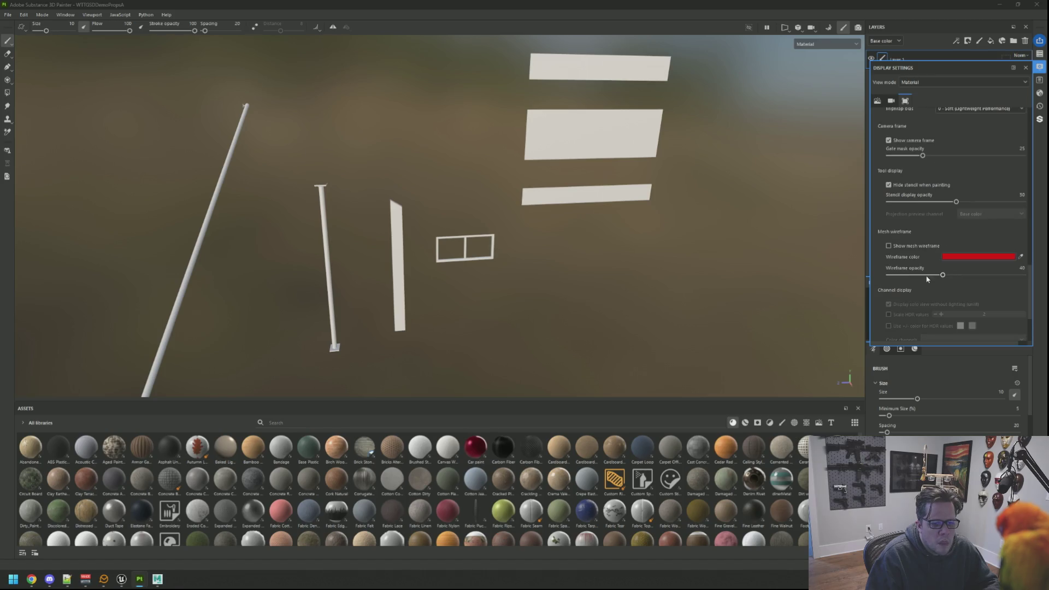
scroll(up, 3)
click(965, 268)
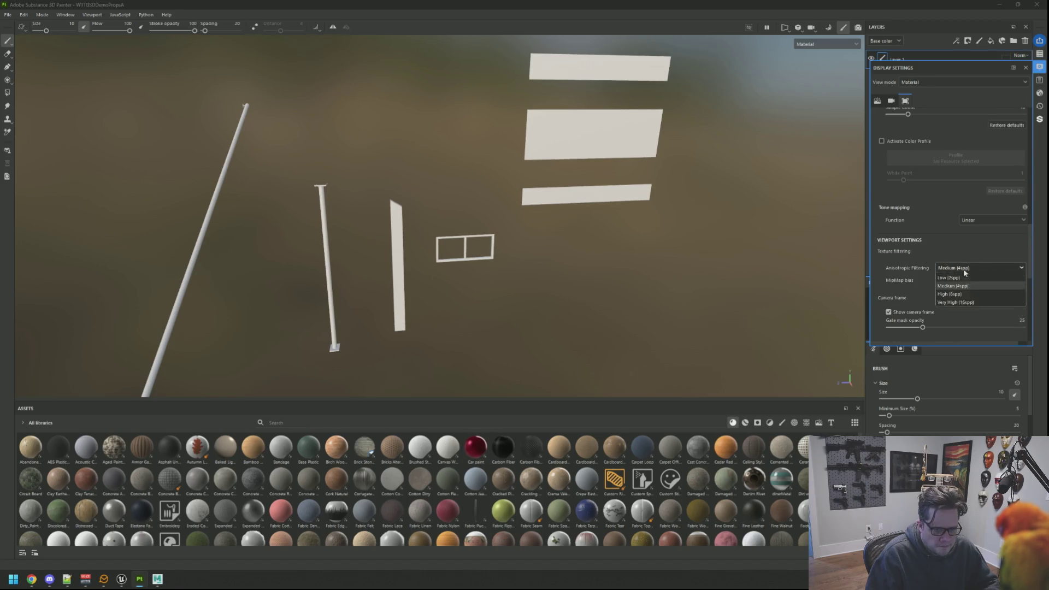
click(961, 302)
scroll(up, 3)
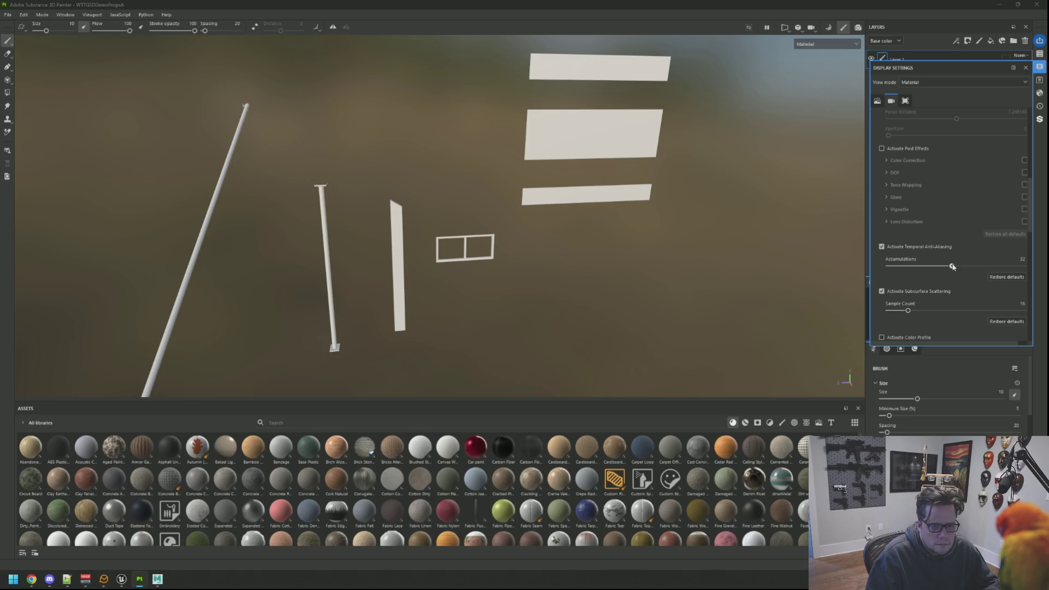
scroll(up, 3)
scroll(up, 3)
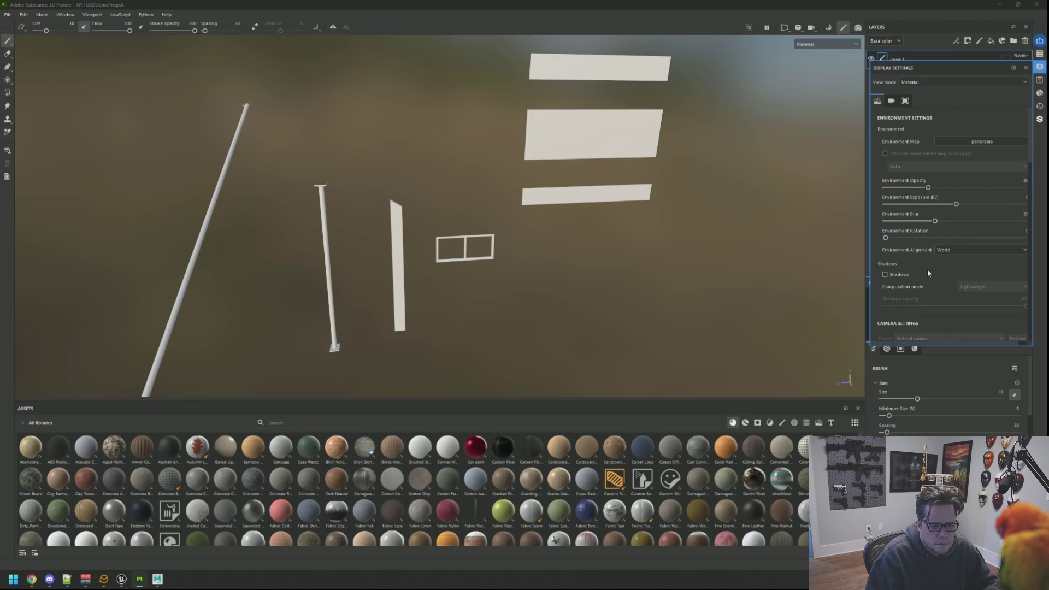
click(1040, 66)
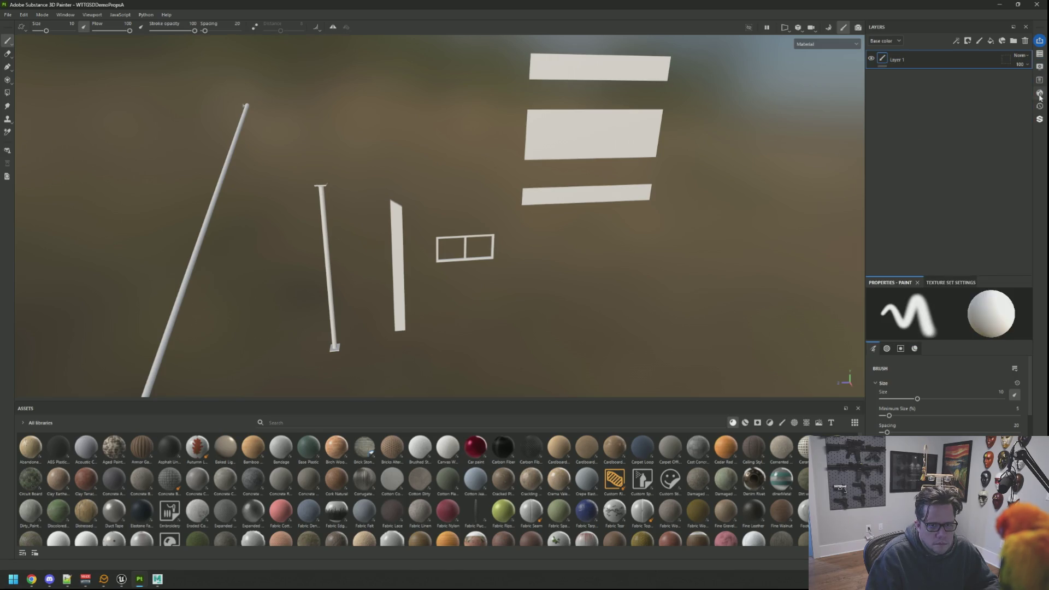
Change the specular quality in Shader Settings and orbit around the props
click(1039, 93)
click(943, 188)
click(949, 222)
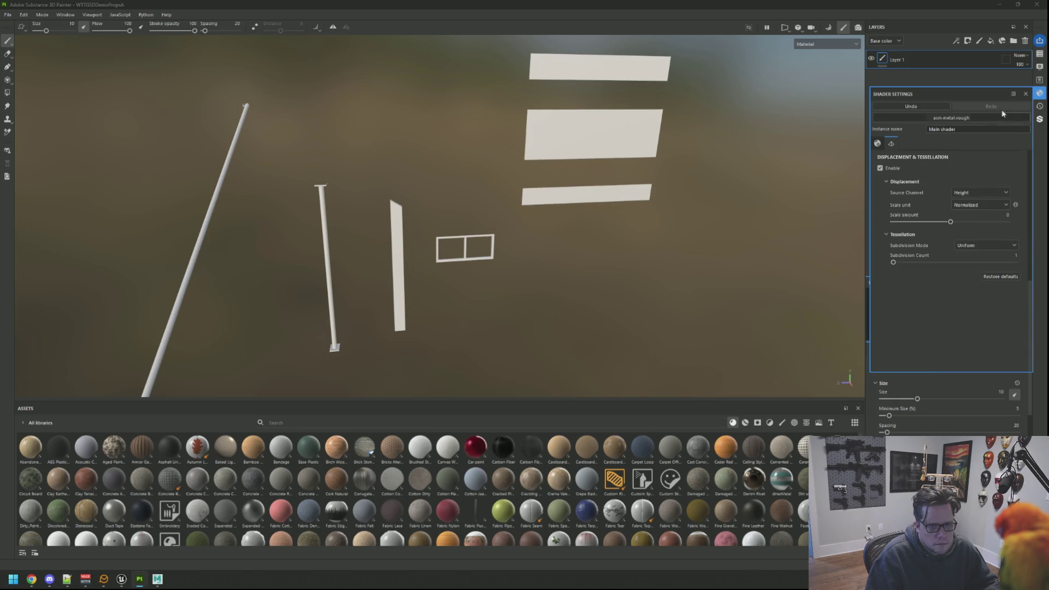
click(1039, 93)
drag(579, 219, 634, 136)
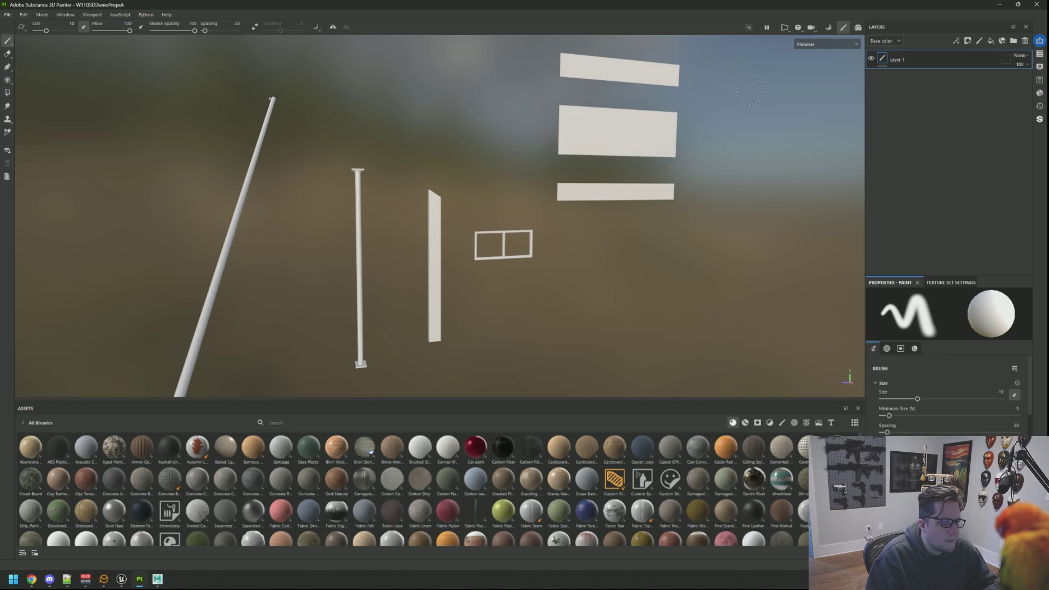
Bake mesh maps using the low poly as high poly with Subsampling 8x8 antialiasing
click(828, 29)
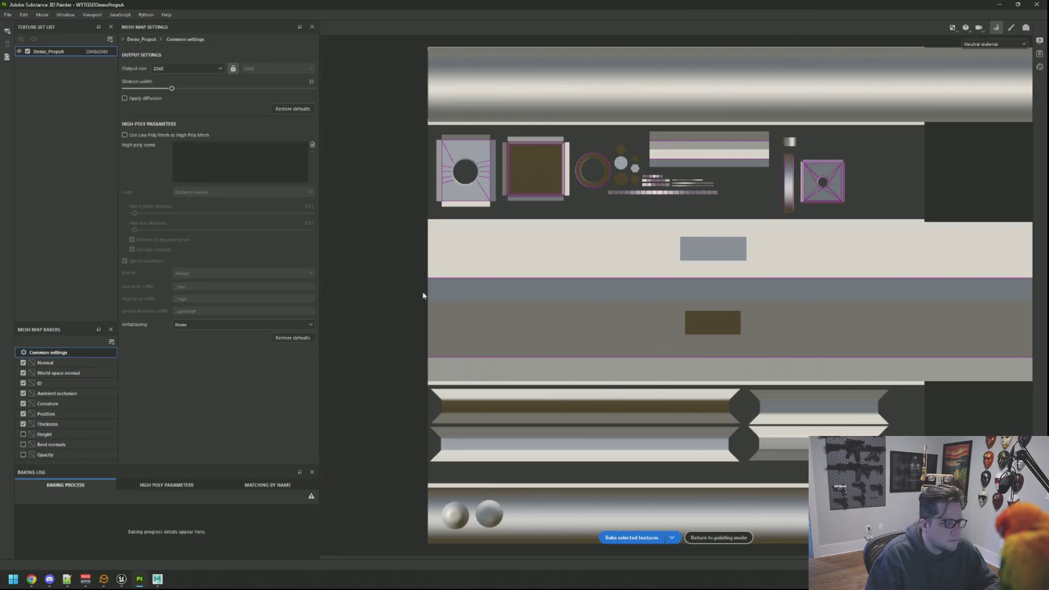
click(205, 135)
click(234, 323)
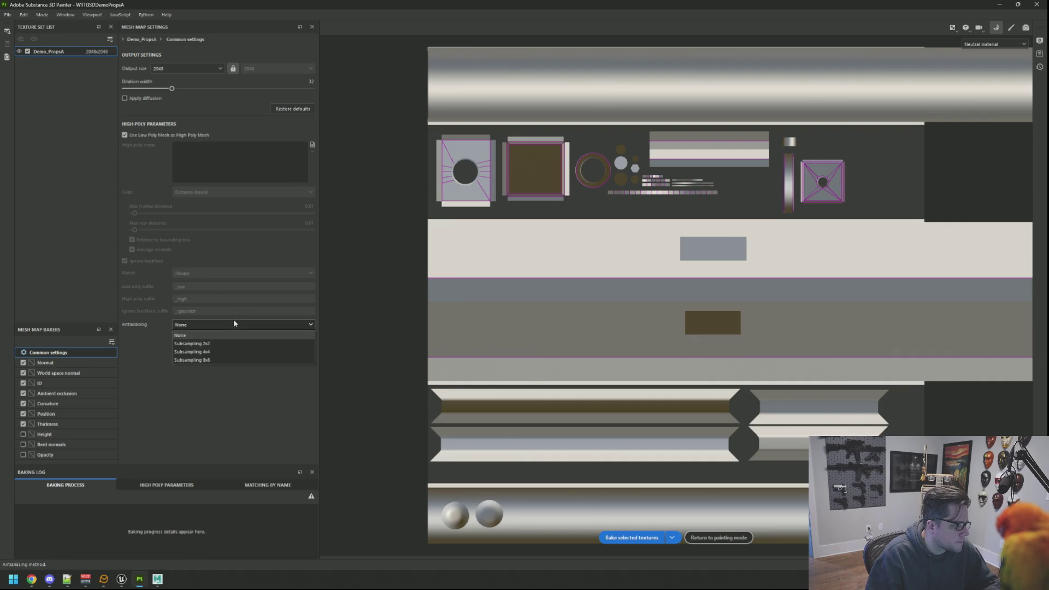
click(221, 360)
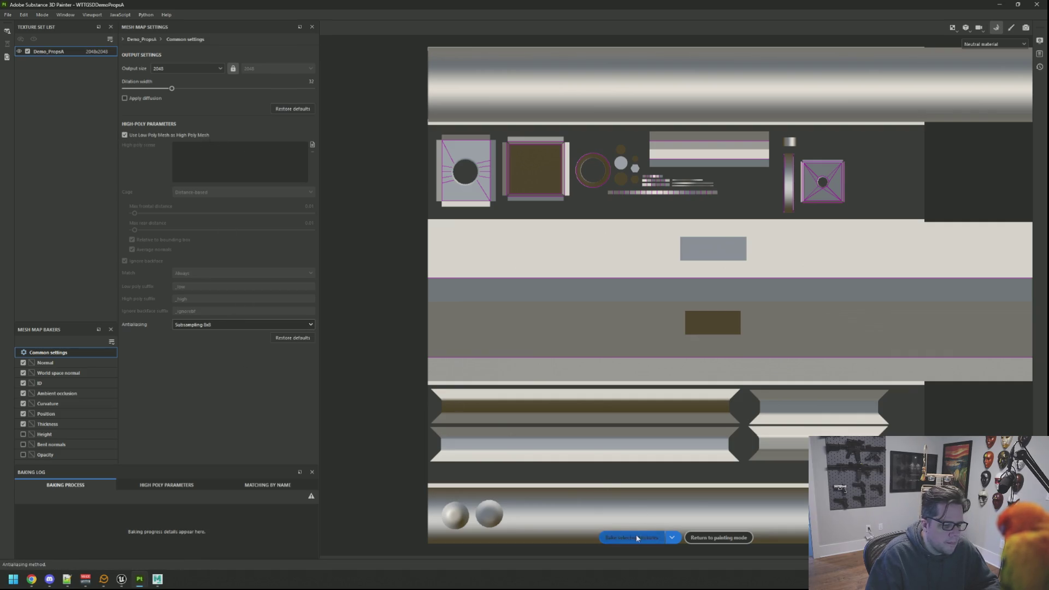
click(637, 538)
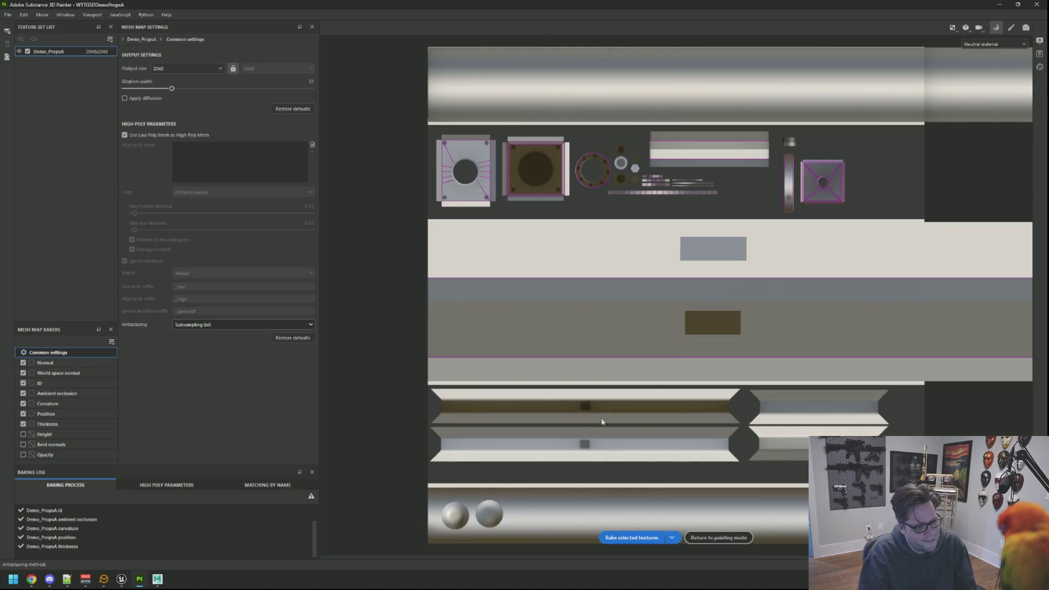
Return to painting mode and inspect the baked props up close
click(710, 536)
drag(624, 214, 402, 223)
scroll(up, 3)
scroll(down, 3)
scroll(up, 3)
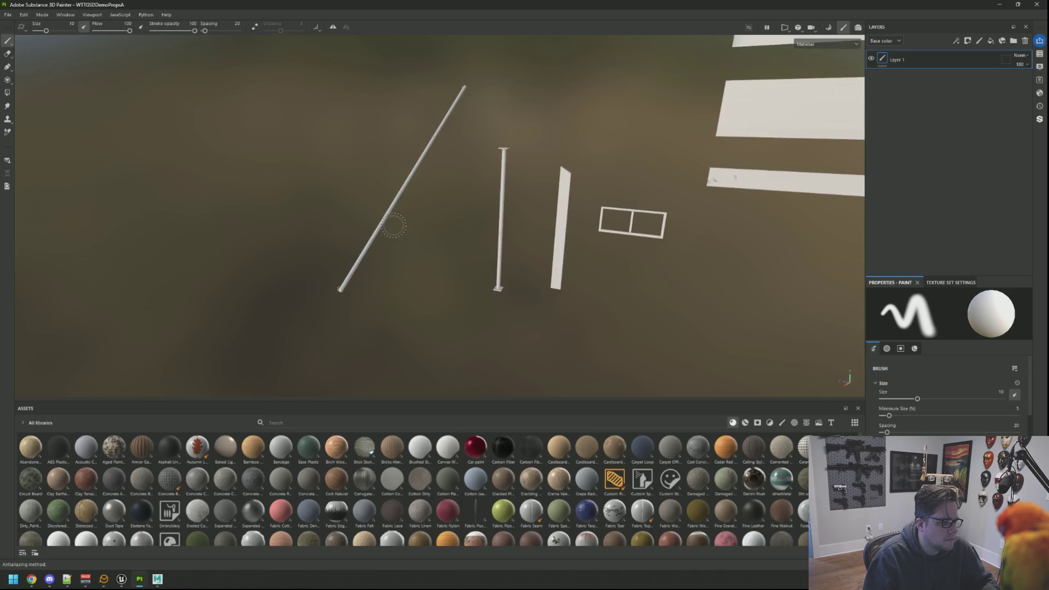
Orbit, pan and zoom around the pole and props to inspect them
drag(527, 207, 433, 246)
scroll(up, 3)
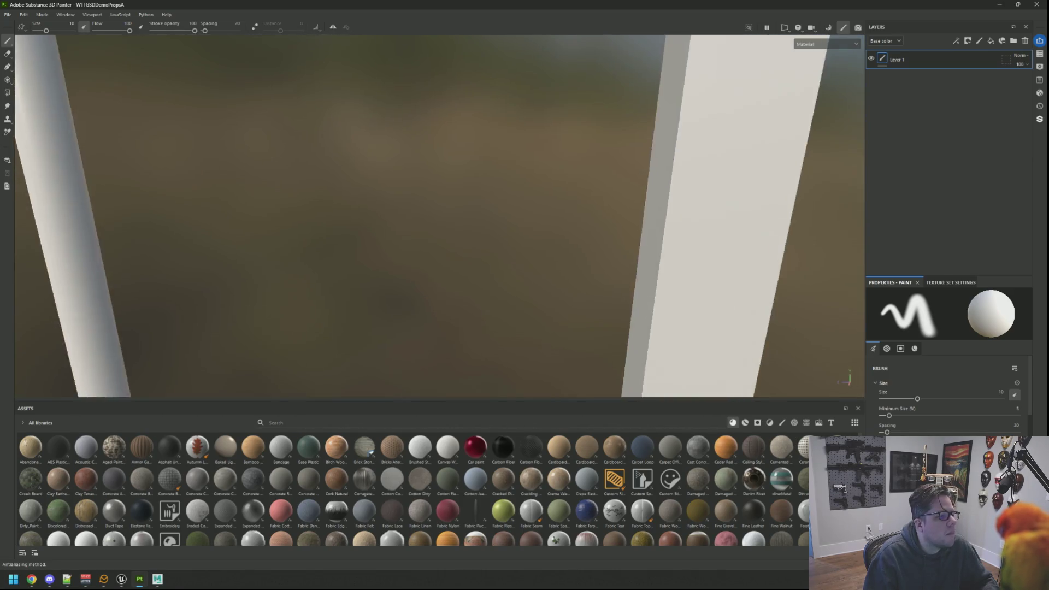
scroll(down, 3)
scroll(up, 3)
scroll(up, 3)
scroll(down, 3)
drag(445, 245, 496, 158)
scroll(up, 3)
scroll(down, 3)
drag(464, 232, 536, 183)
scroll(down, 3)
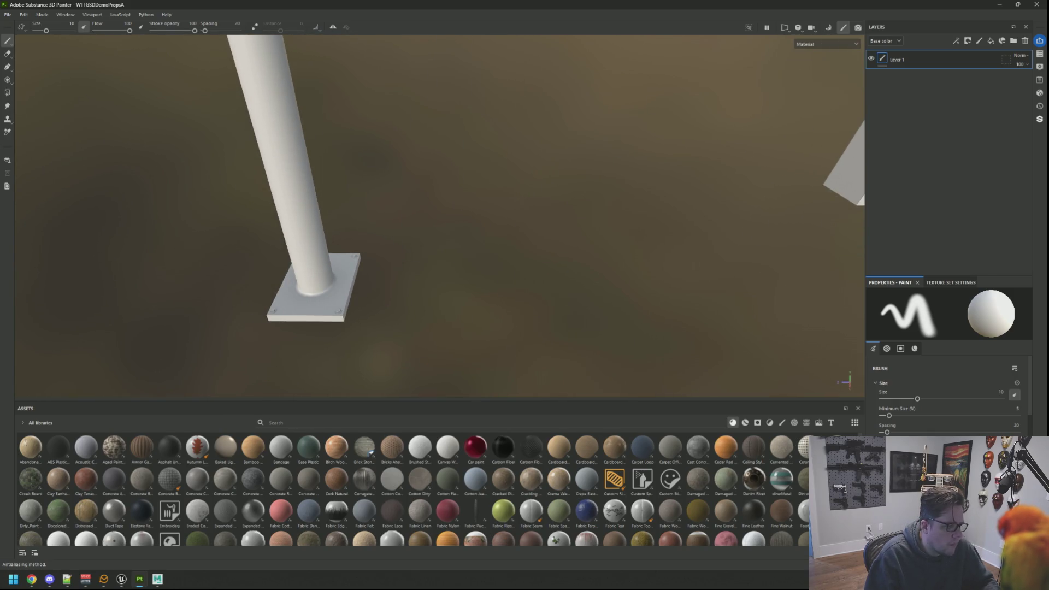
In Texture Set Settings, clear the Ambient occlusion and Normal mesh map slots
click(953, 282)
scroll(down, 3)
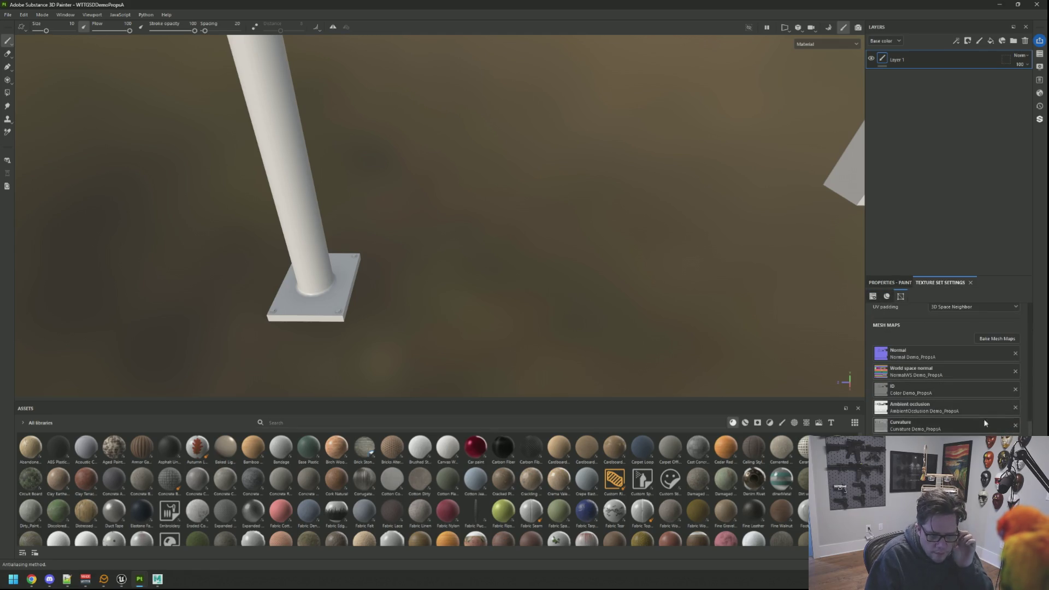
click(1015, 409)
scroll(down, 3)
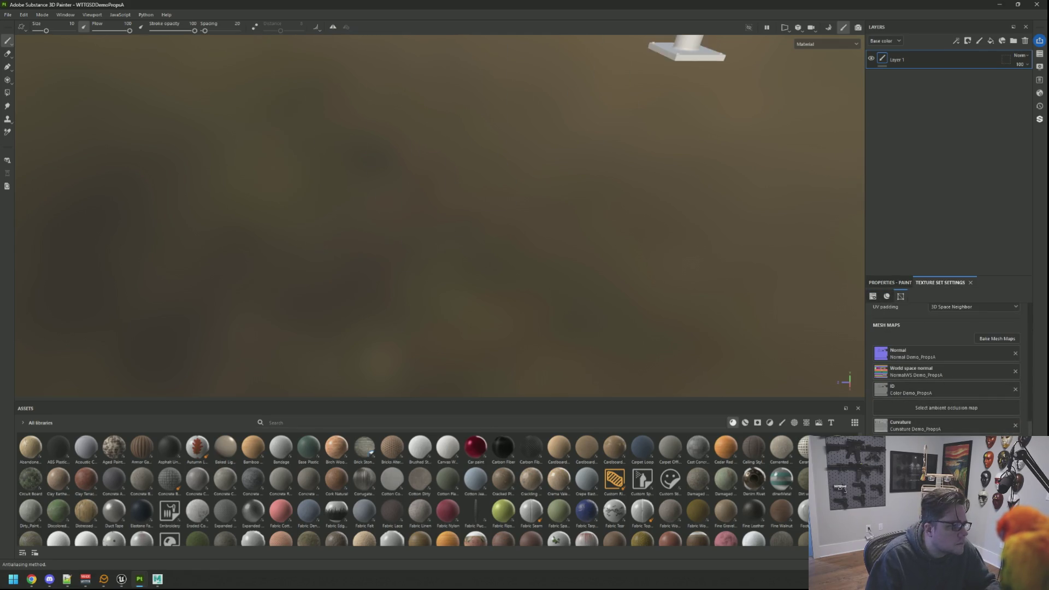
scroll(up, 3)
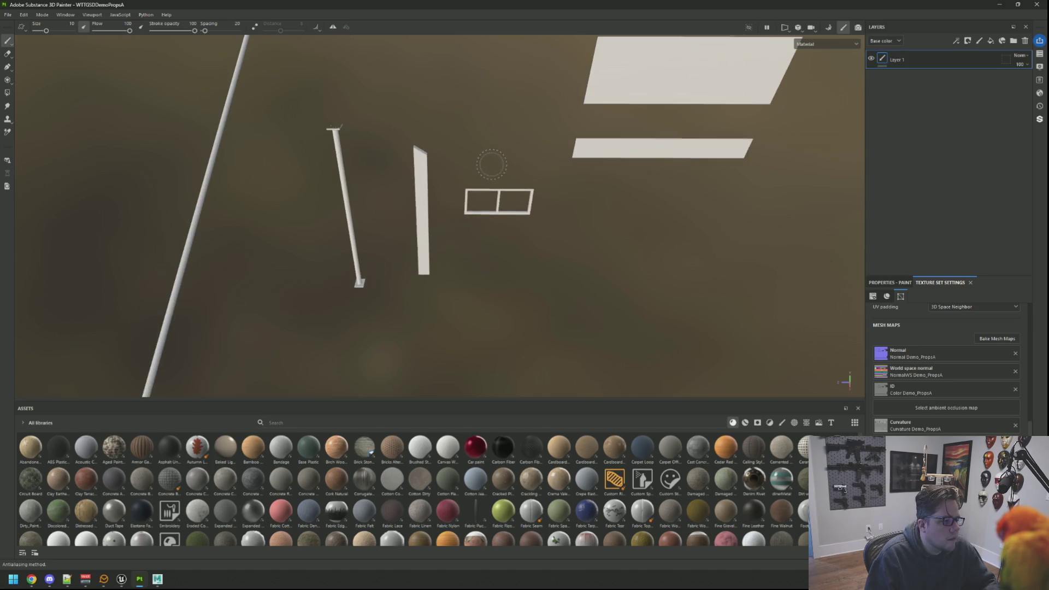
scroll(up, 3)
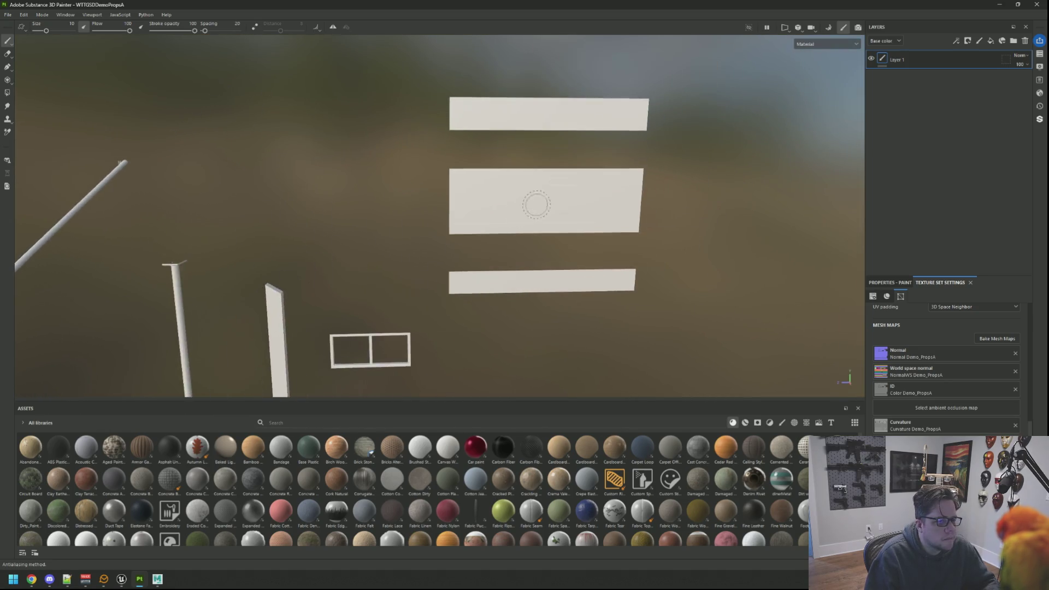
drag(558, 183, 550, 192)
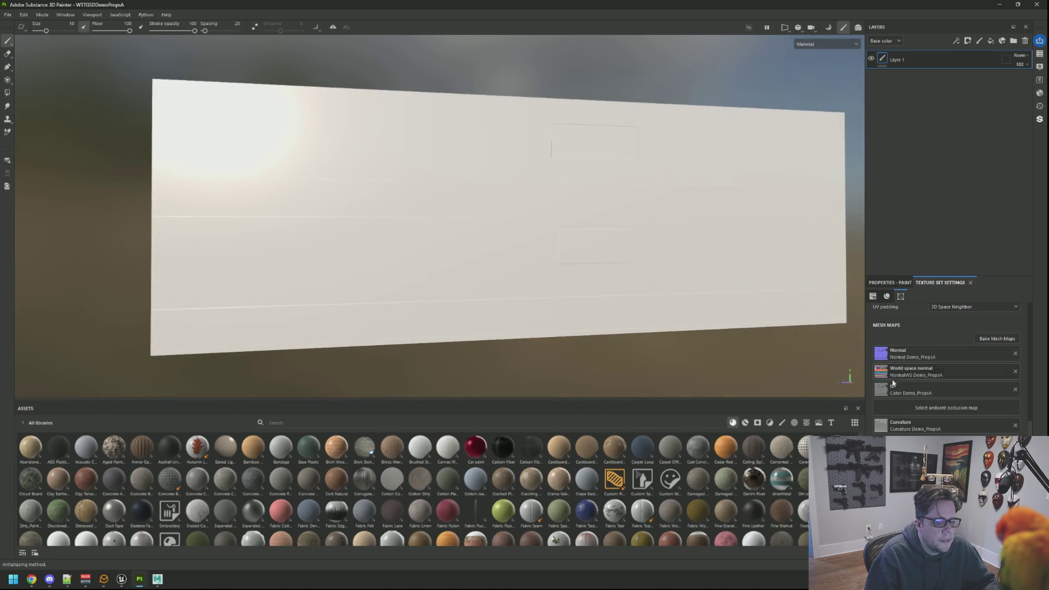
click(1015, 357)
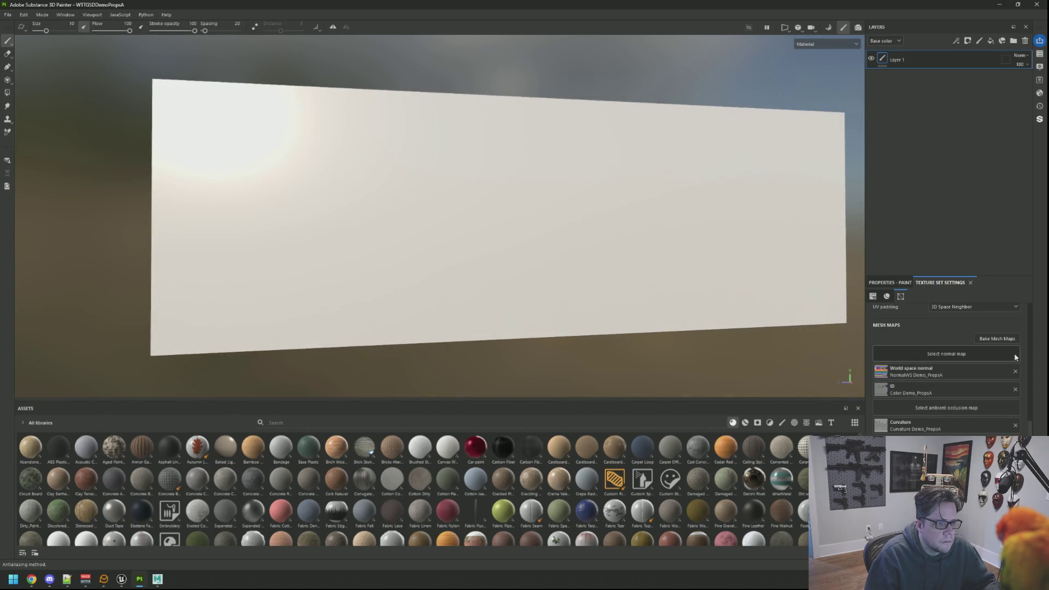
Reframe the view closer to the props and return to the layer stack
scroll(down, 3)
drag(459, 200, 503, 217)
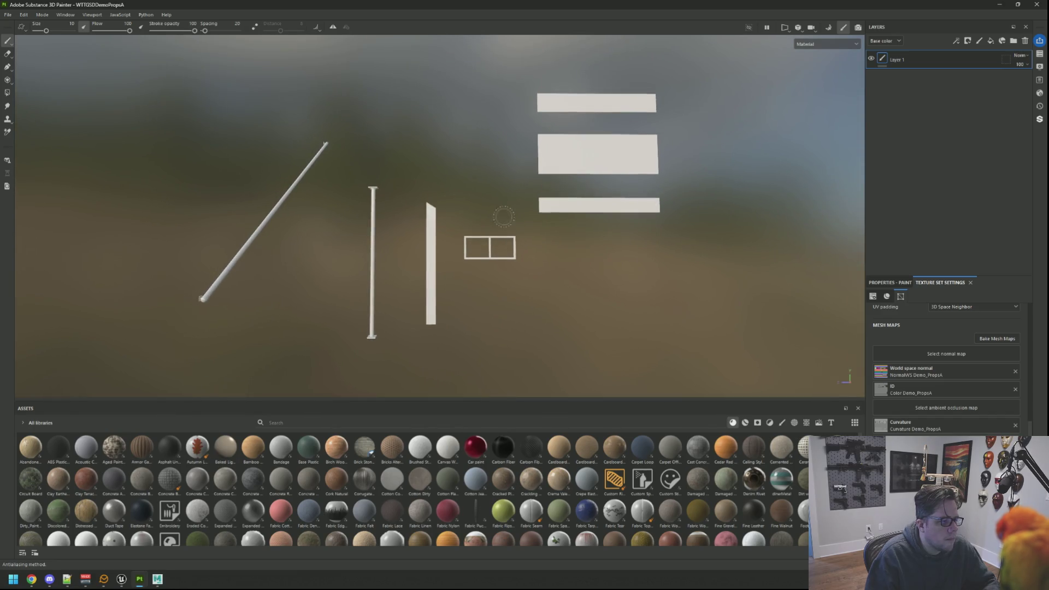
drag(419, 295, 834, 172)
click(1039, 78)
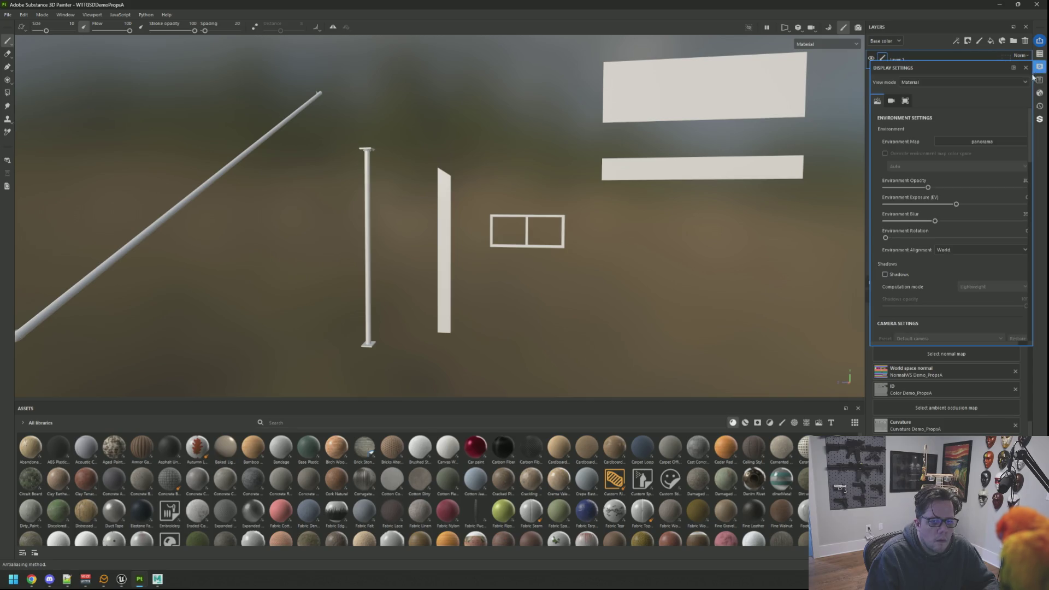
click(1040, 53)
click(1038, 56)
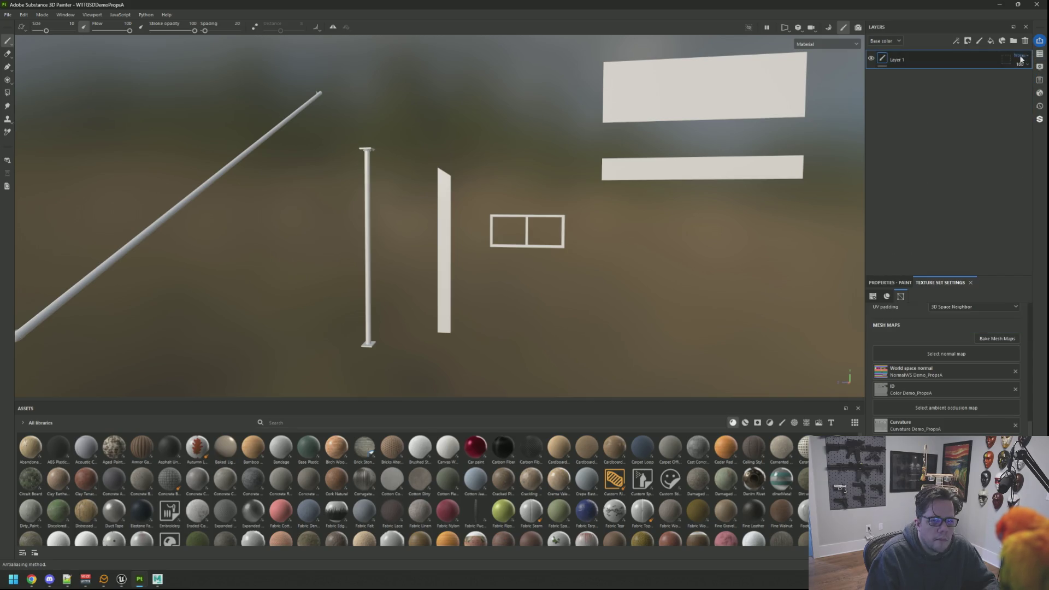
Add a folder with a black mask holding a Fill layer with red base colour
click(1013, 41)
right_click(916, 61)
click(919, 76)
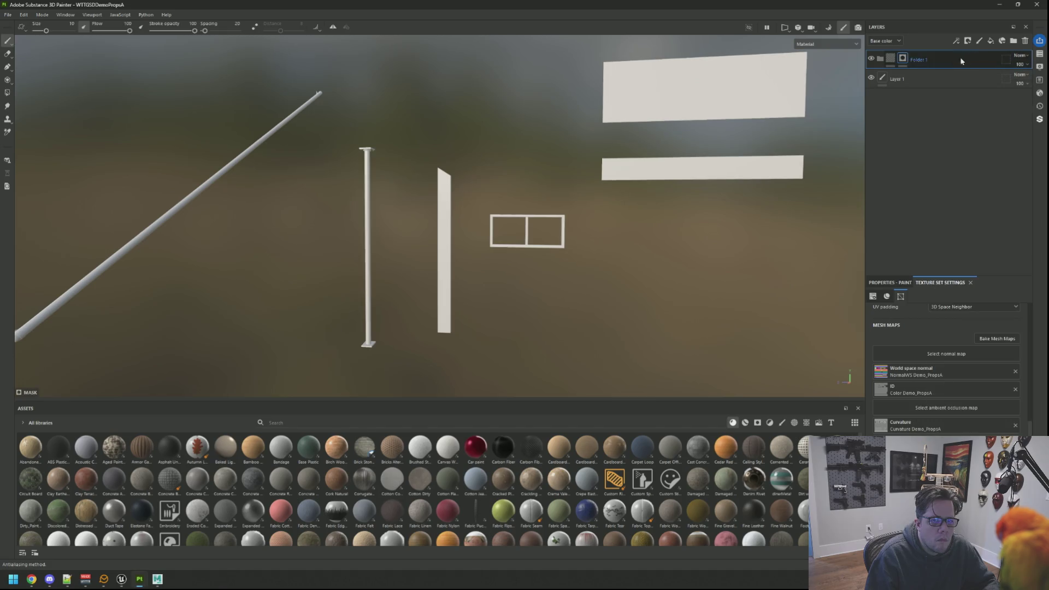
click(990, 40)
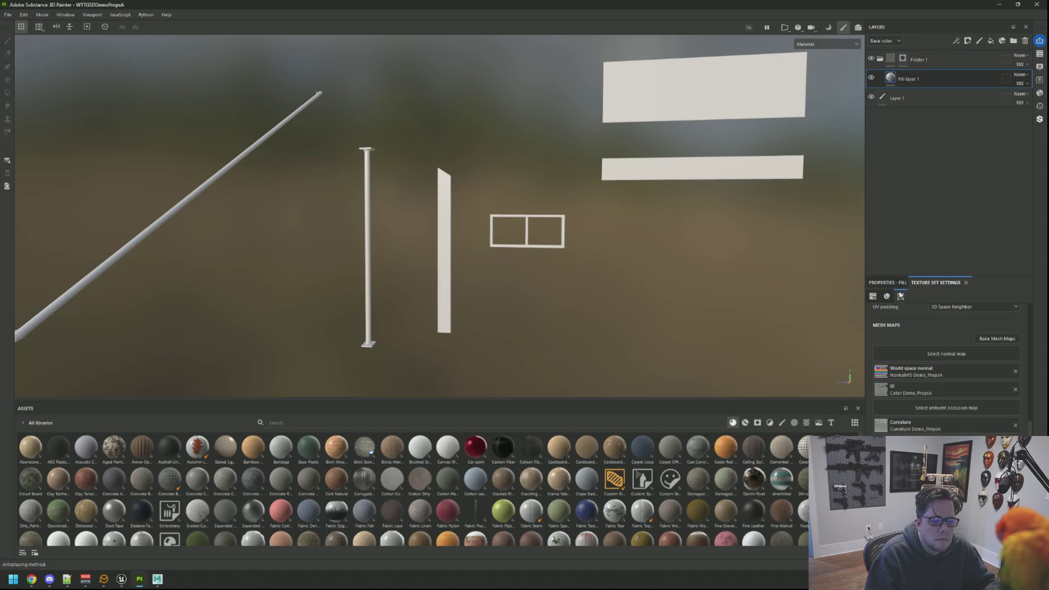
click(887, 282)
click(943, 420)
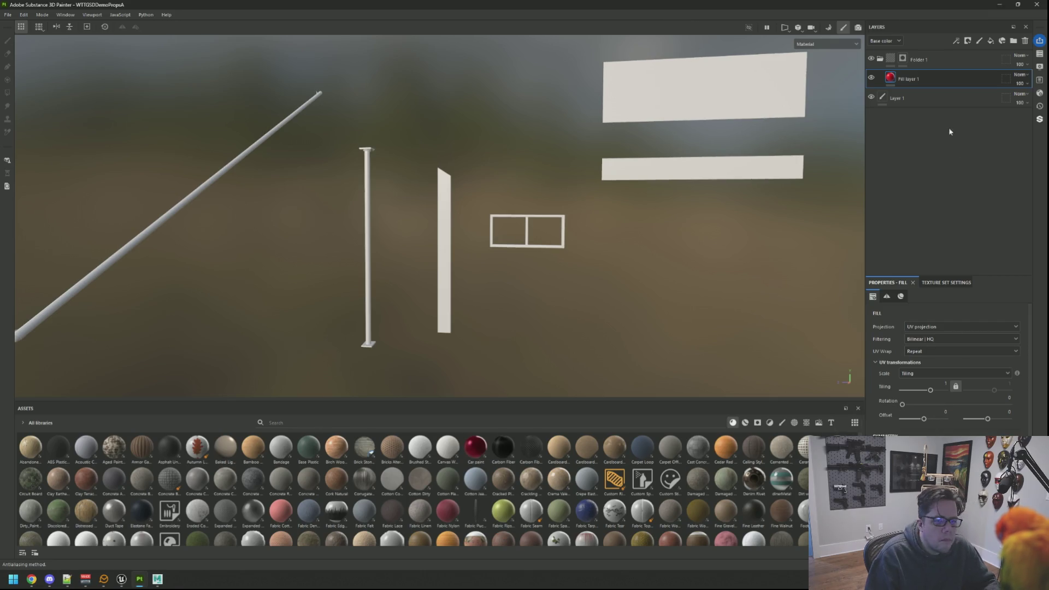
Polygon Fill the folder mask on the vertical plank and middle wide panel
click(902, 59)
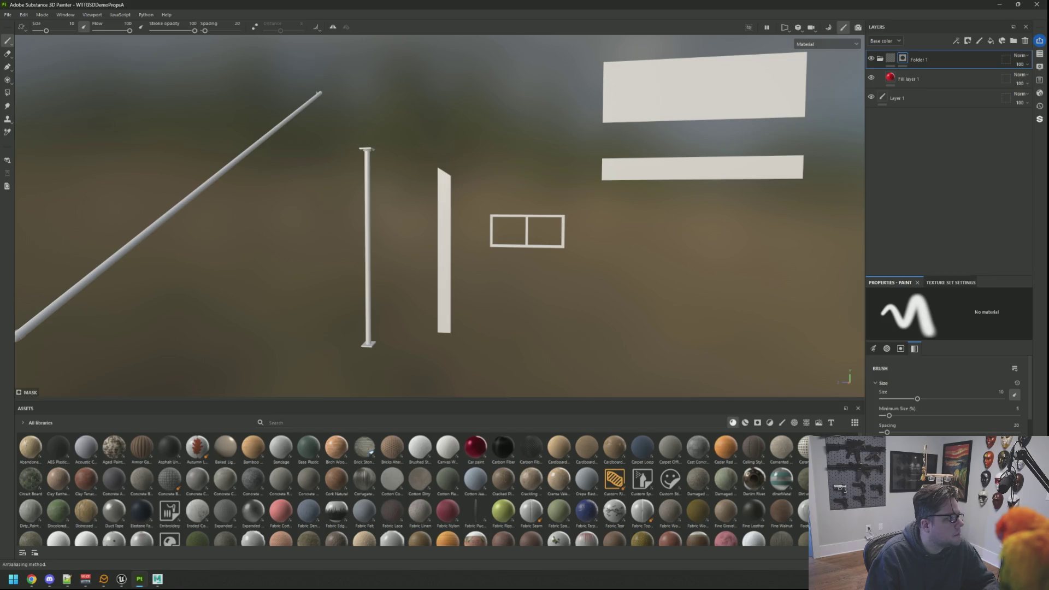
click(7, 92)
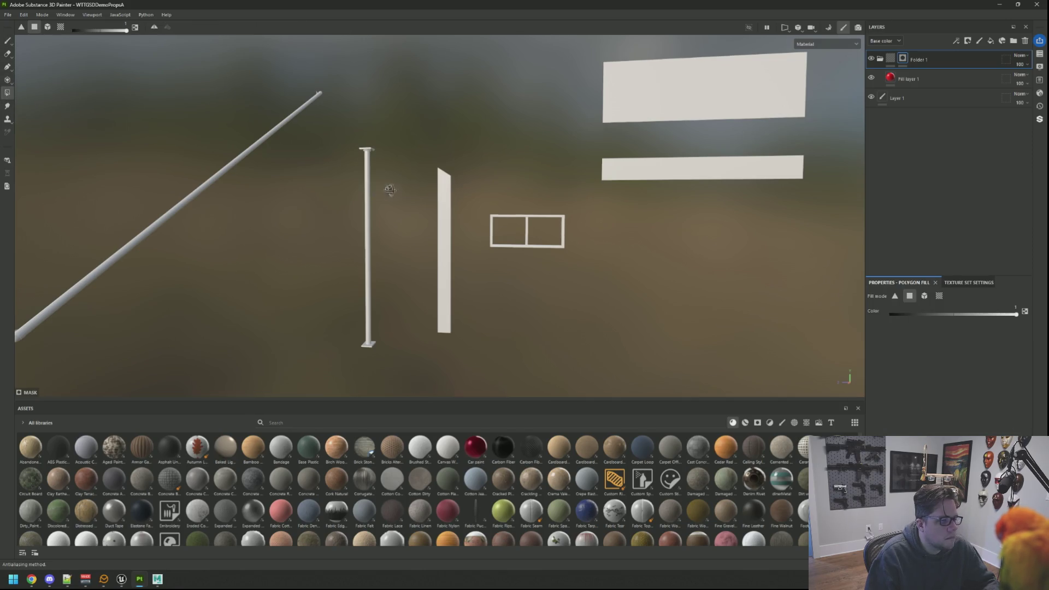
drag(415, 145, 460, 347)
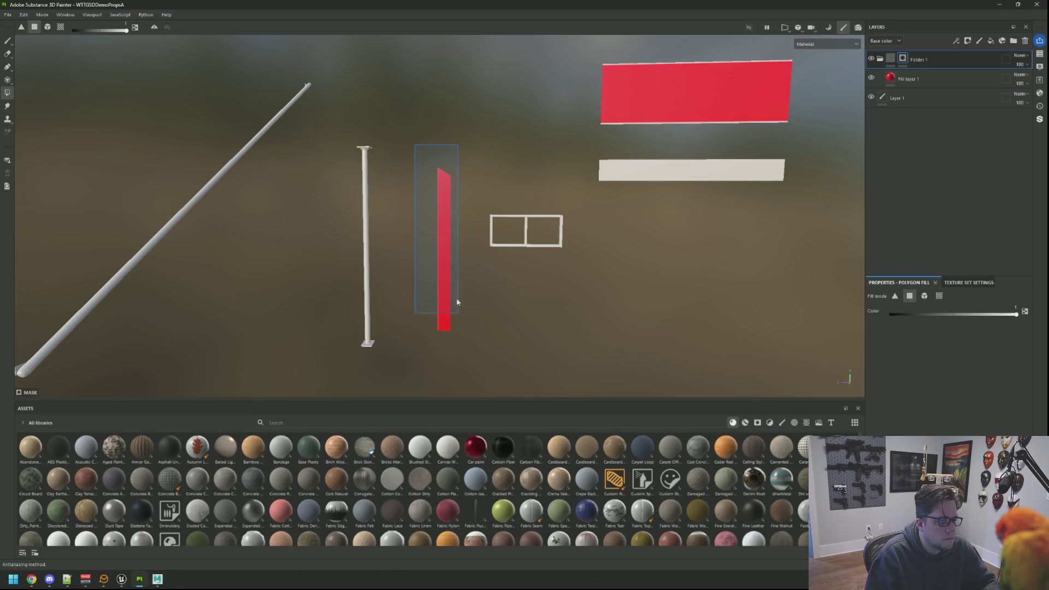
drag(455, 102, 727, 176)
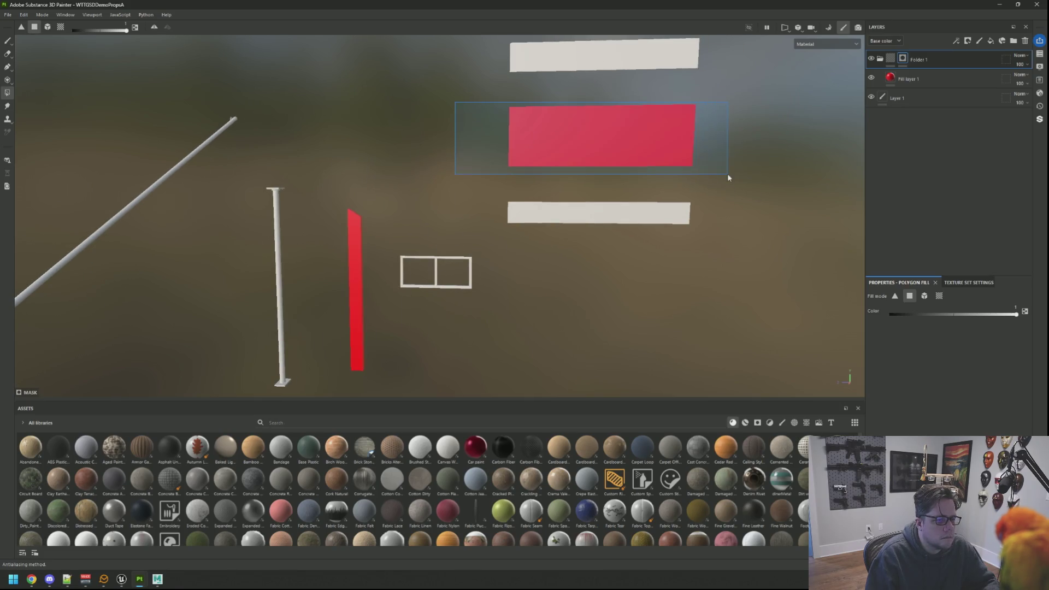
scroll(up, 3)
scroll(down, 3)
drag(391, 229, 587, 191)
scroll(up, 3)
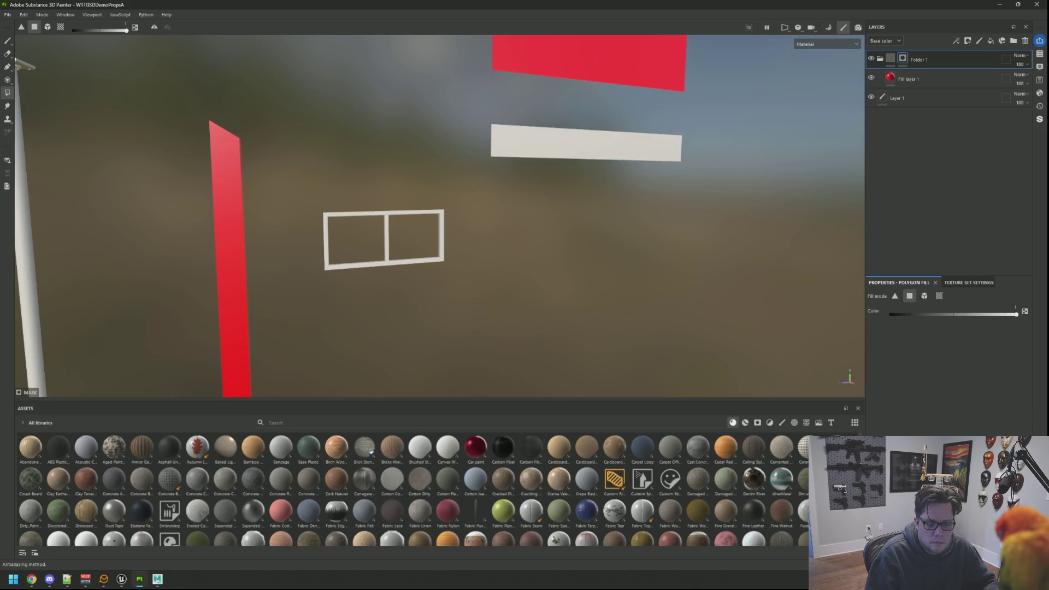
Check the texture set's mesh maps, then select the red Fill layer 1
click(952, 284)
scroll(down, 3)
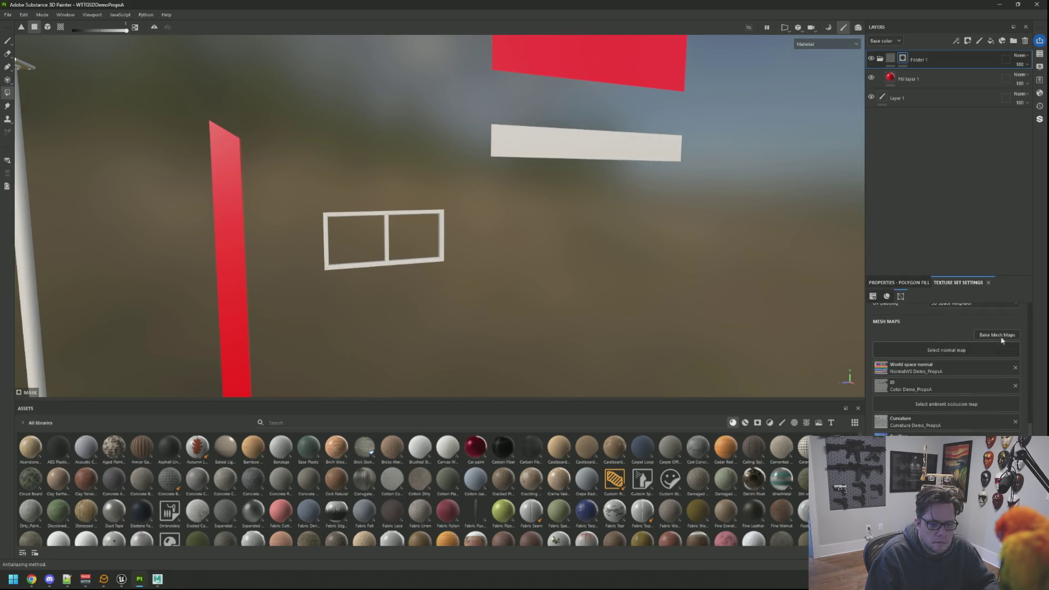
click(915, 283)
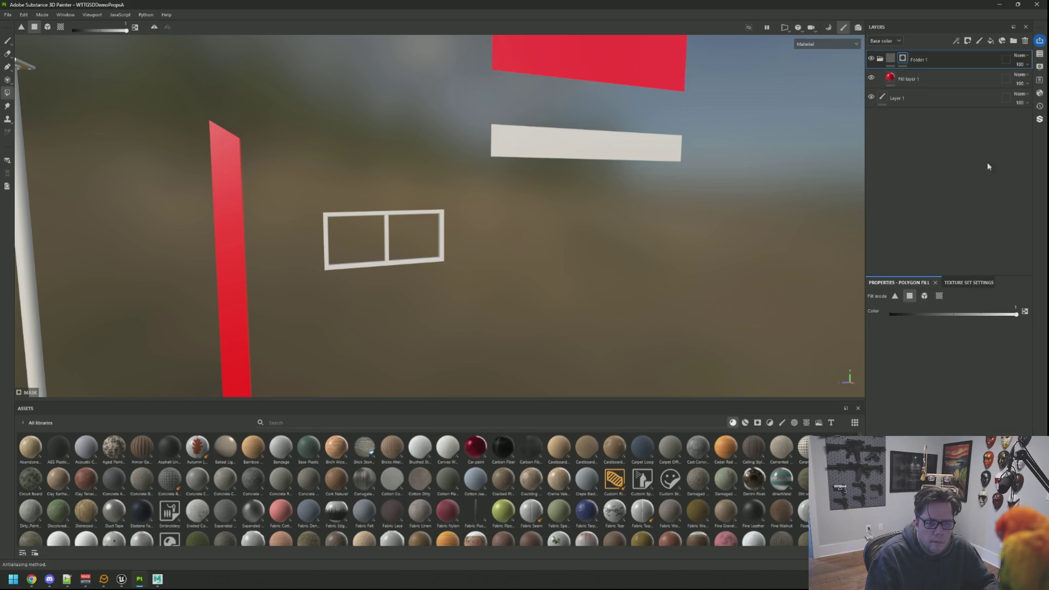
click(962, 79)
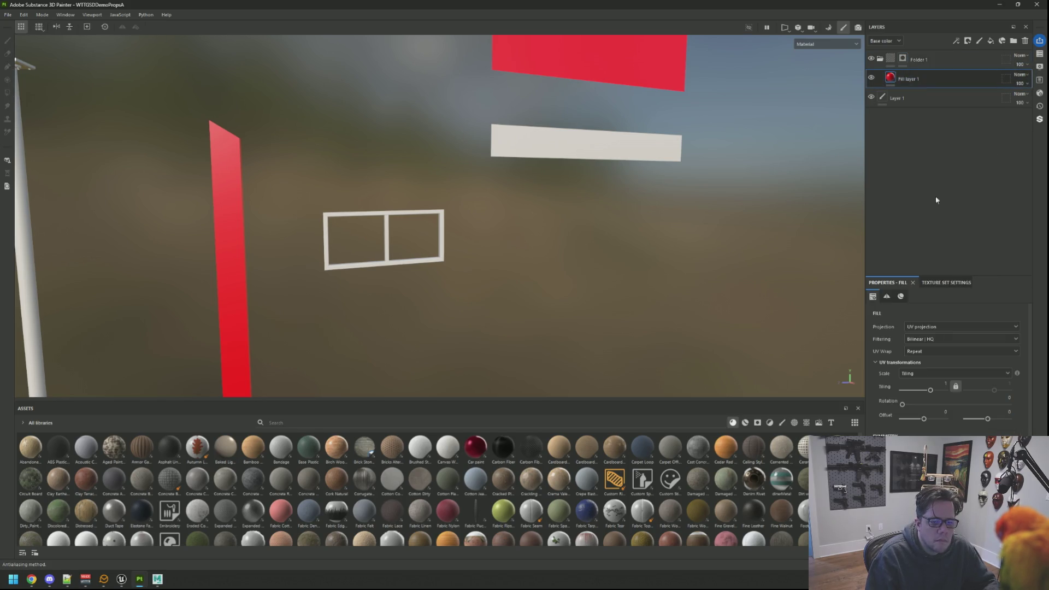
click(942, 283)
scroll(down, 3)
click(962, 376)
click(959, 391)
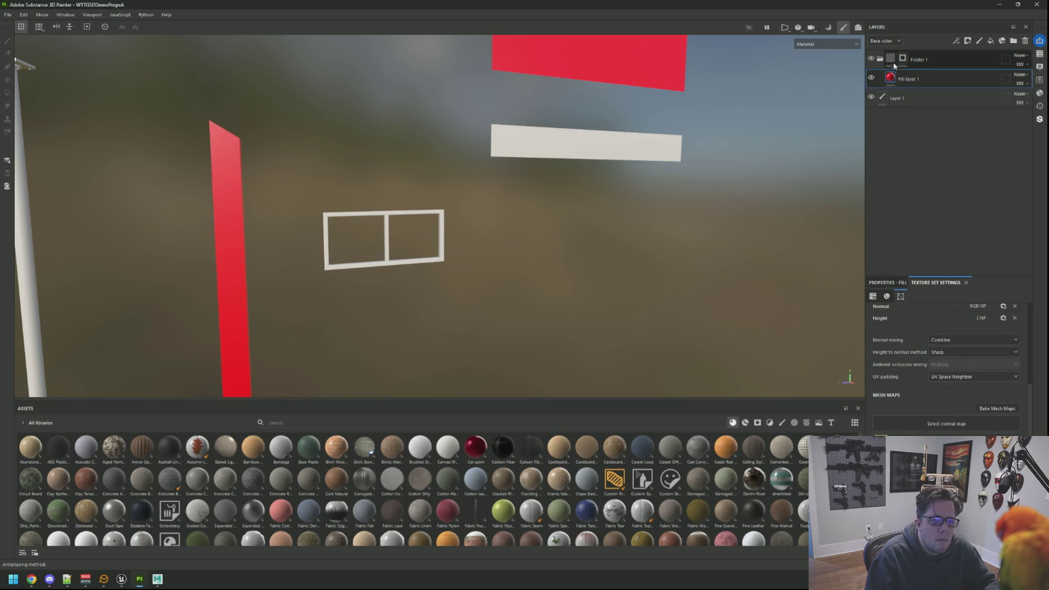
drag(494, 223, 429, 321)
text(wood)
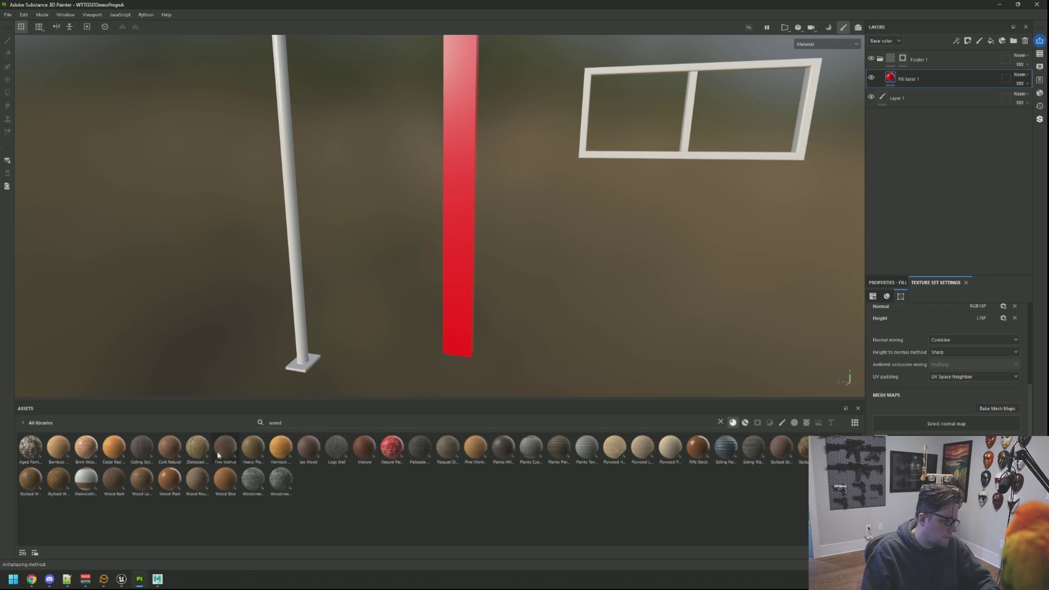
mouse_move(207, 450)
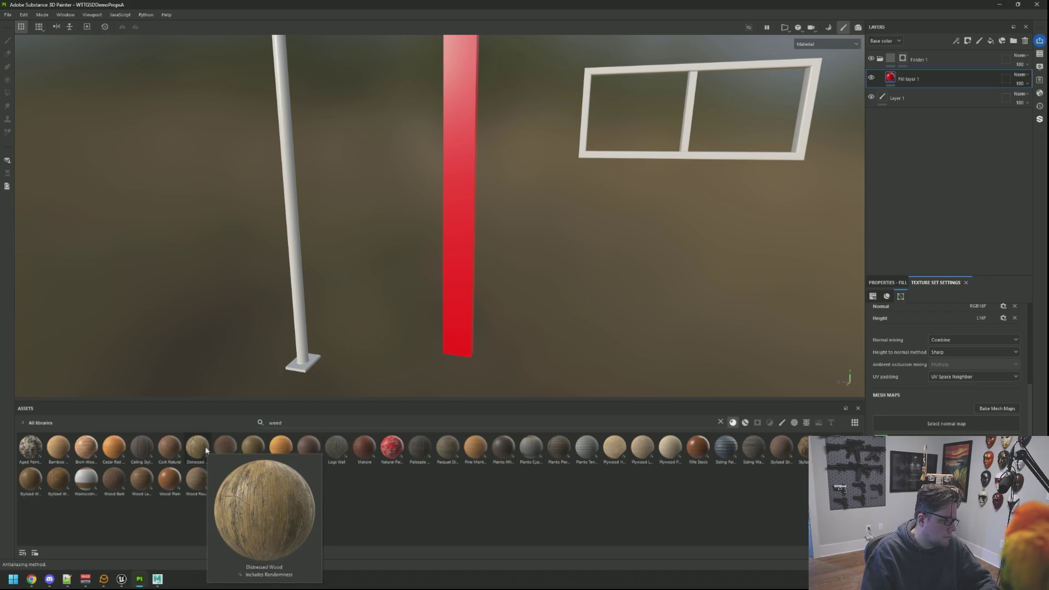
drag(205, 449, 932, 82)
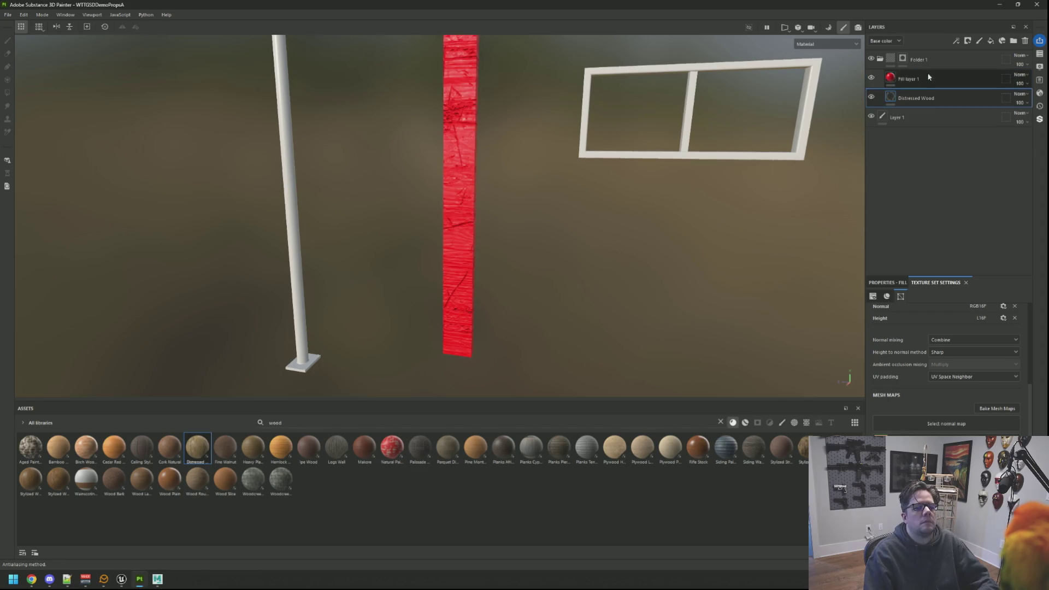
key(Delete)
scroll(down, 3)
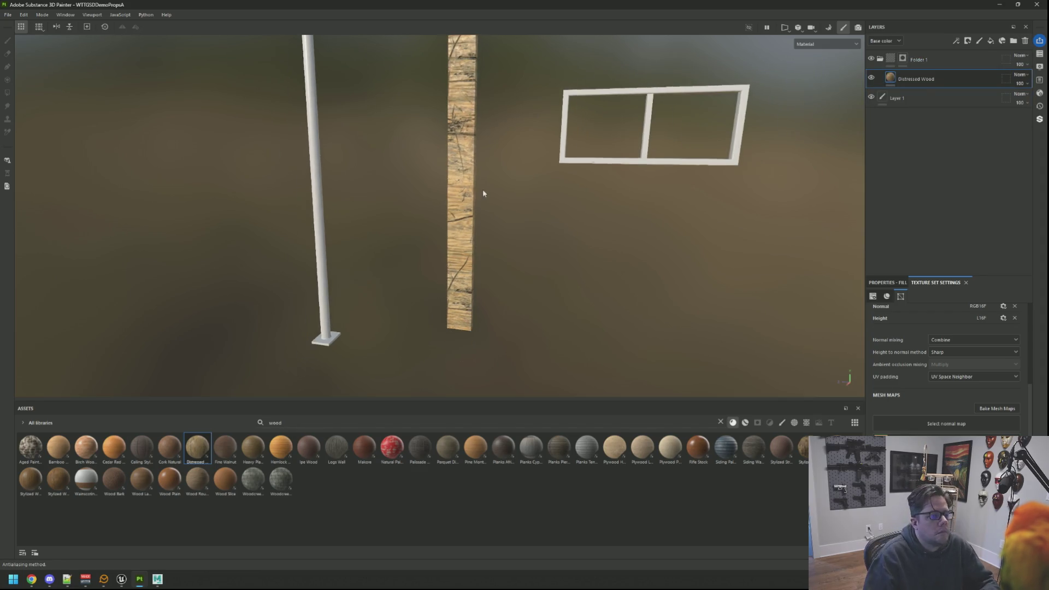
scroll(down, 3)
scroll(up, 3)
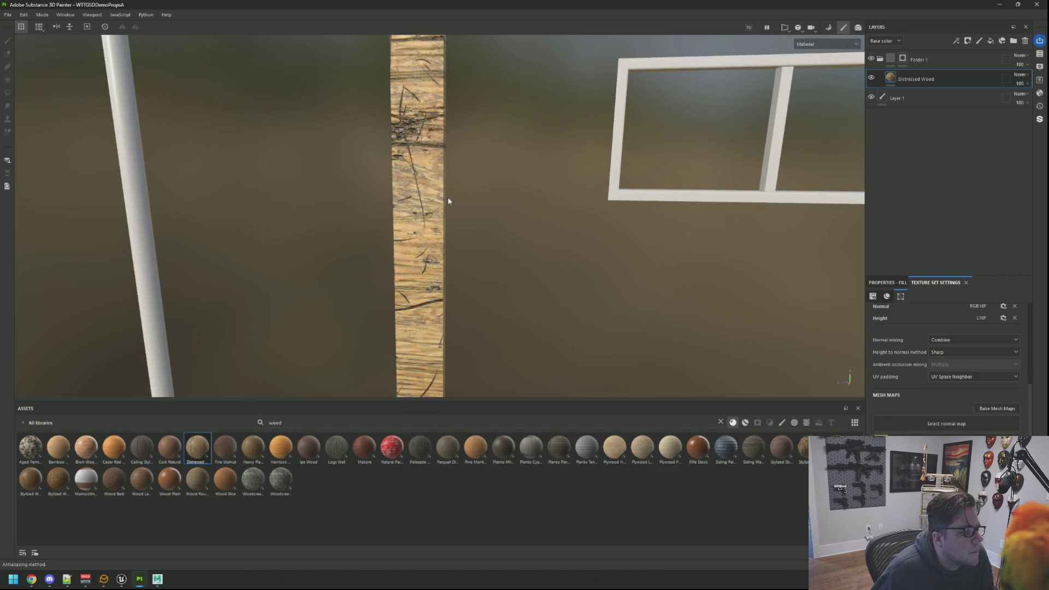
scroll(down, 3)
scroll(up, 3)
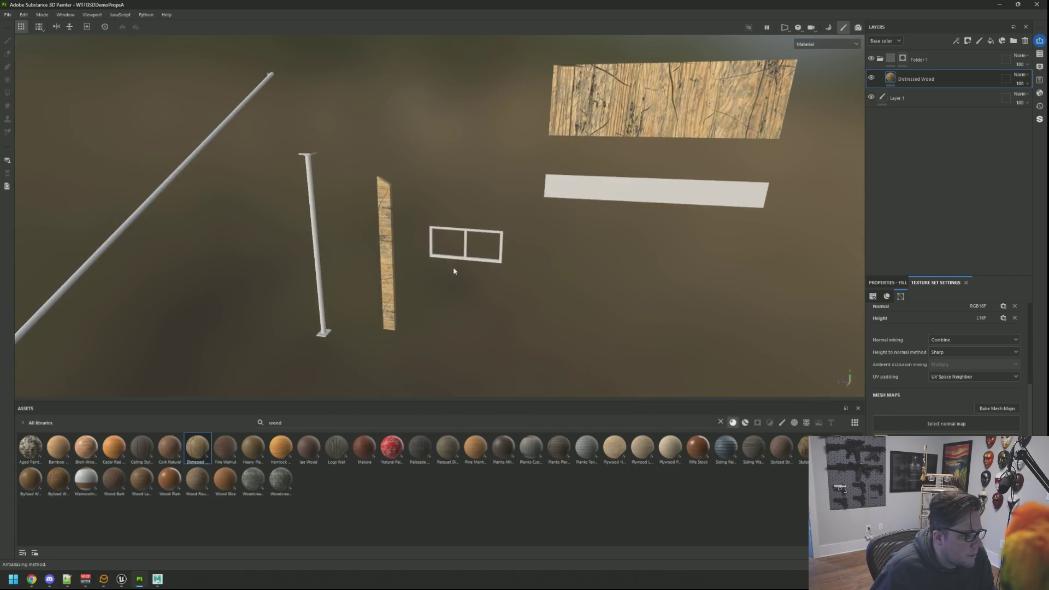
scroll(down, 3)
scroll(up, 3)
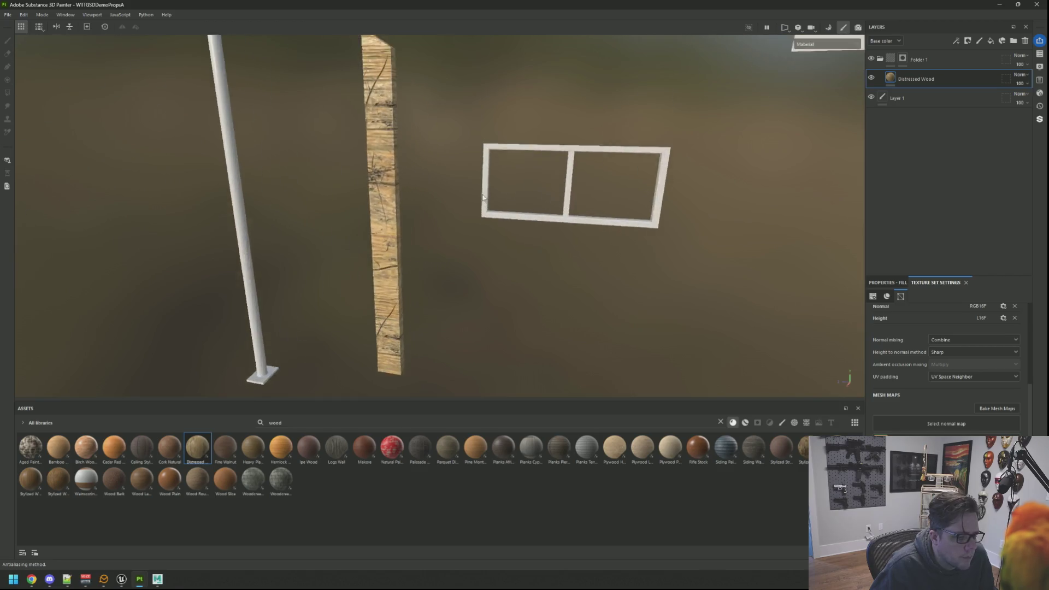
drag(473, 232, 442, 197)
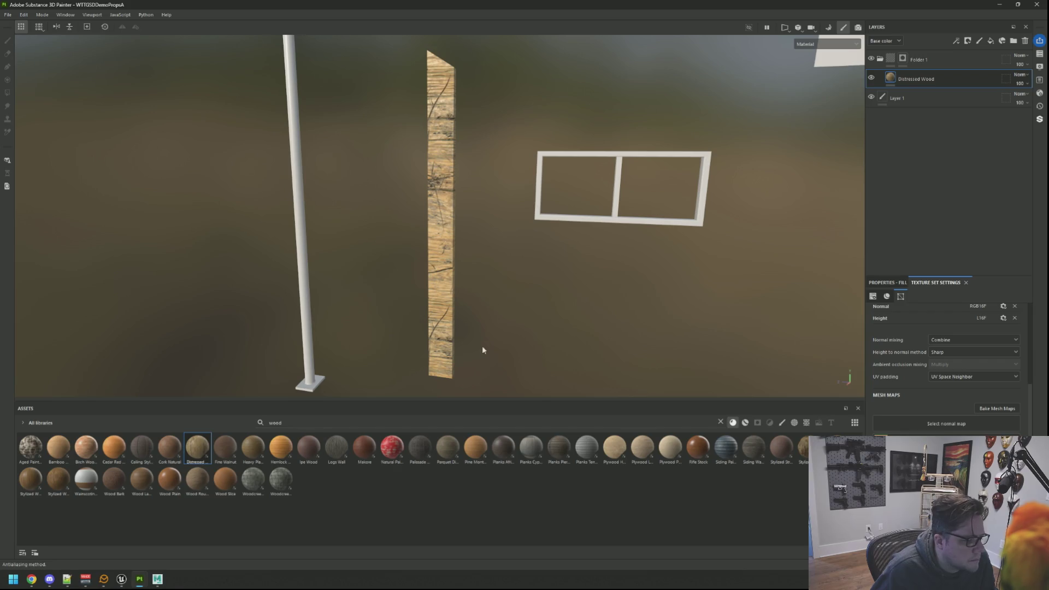
drag(314, 456, 409, 479)
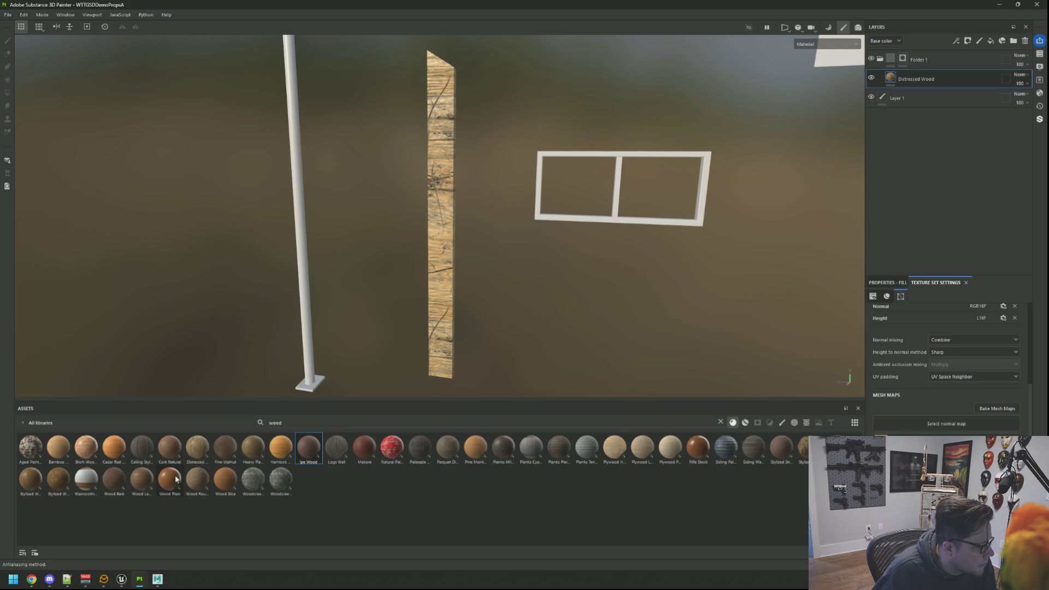
mouse_move(176, 479)
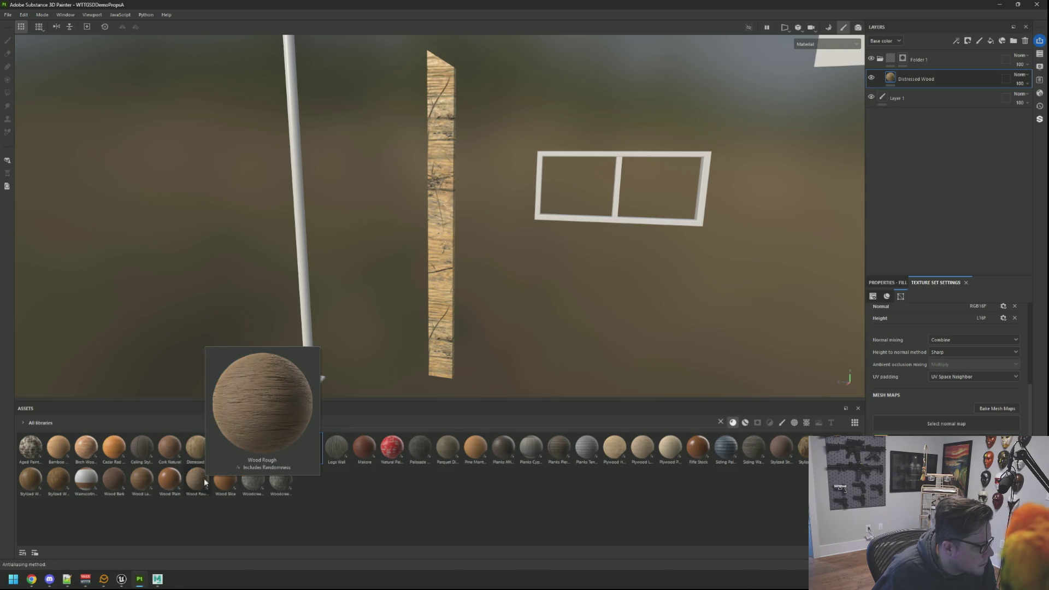
Add Wood Rough as a new fill layer and delete the Distressed Wood layer
drag(201, 485, 927, 71)
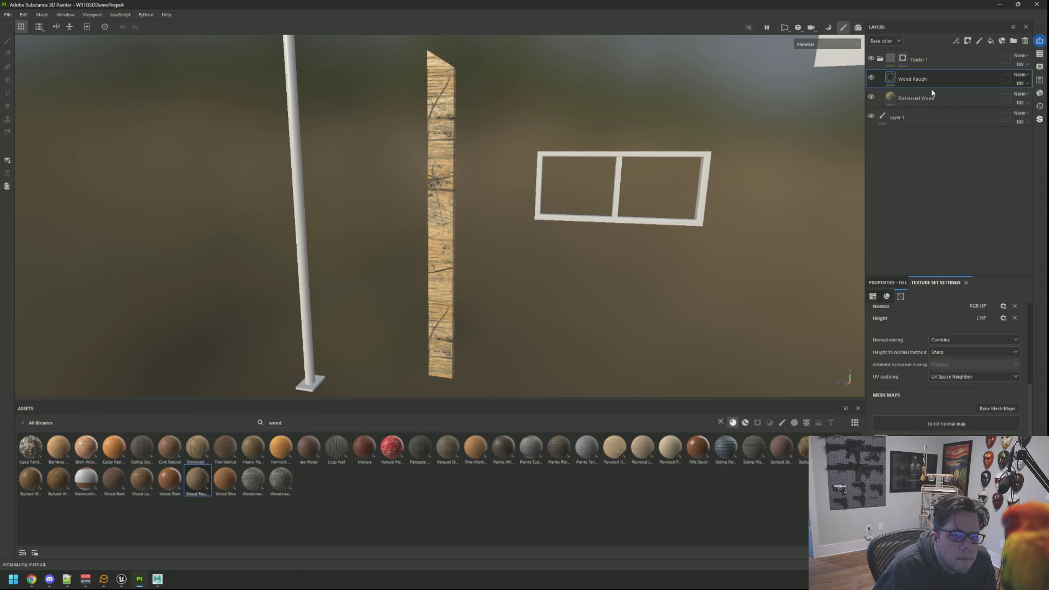
click(1020, 42)
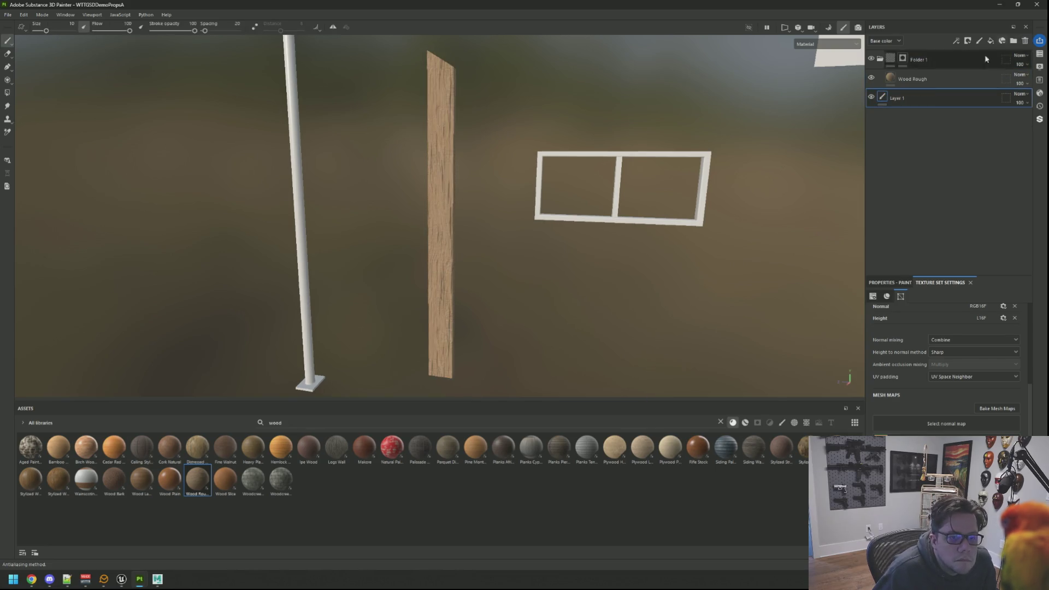
key(f)
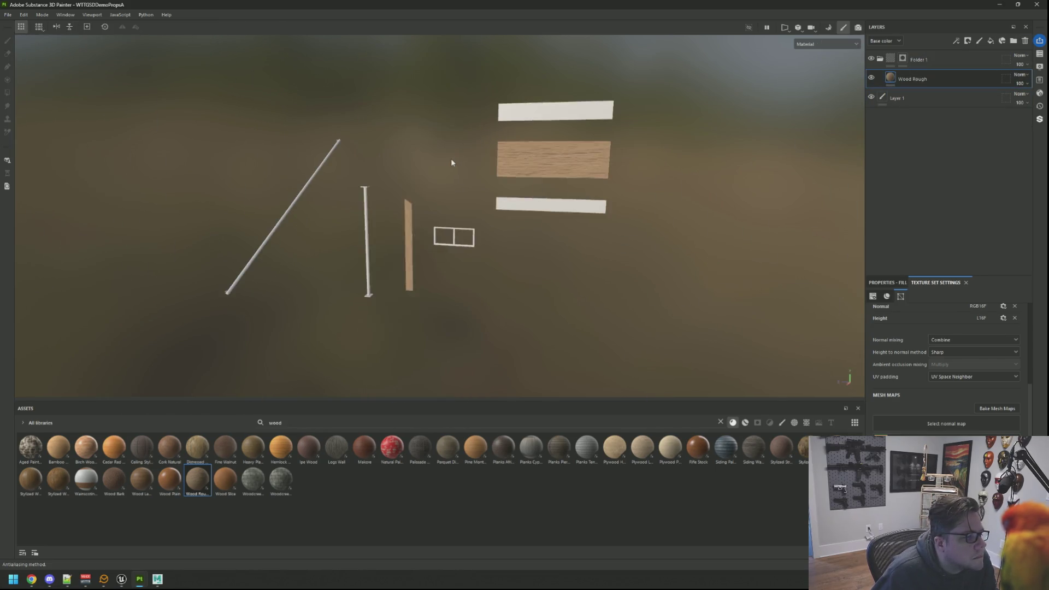
scroll(up, 3)
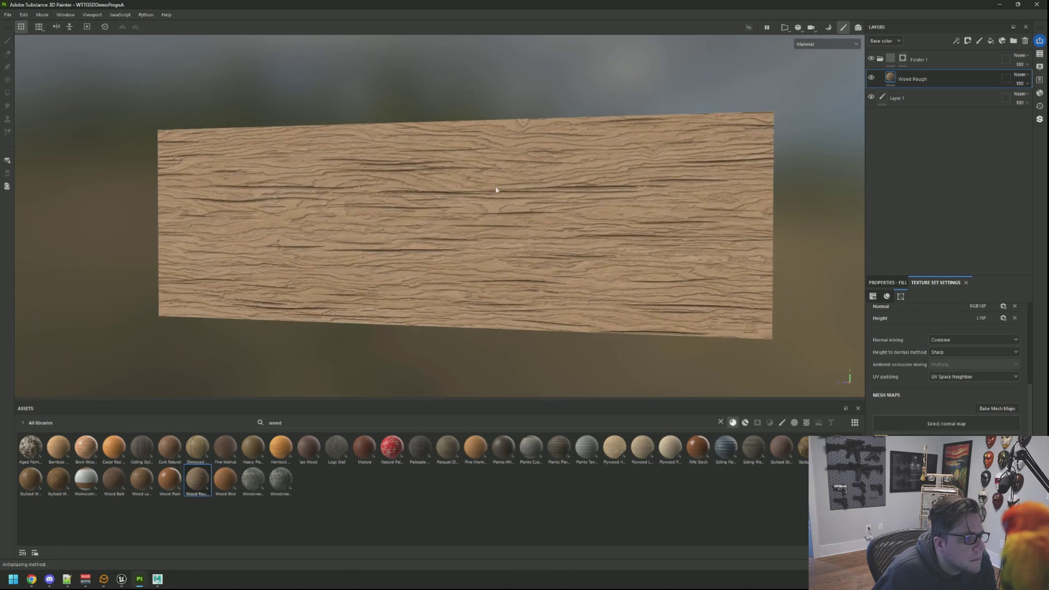
scroll(down, 3)
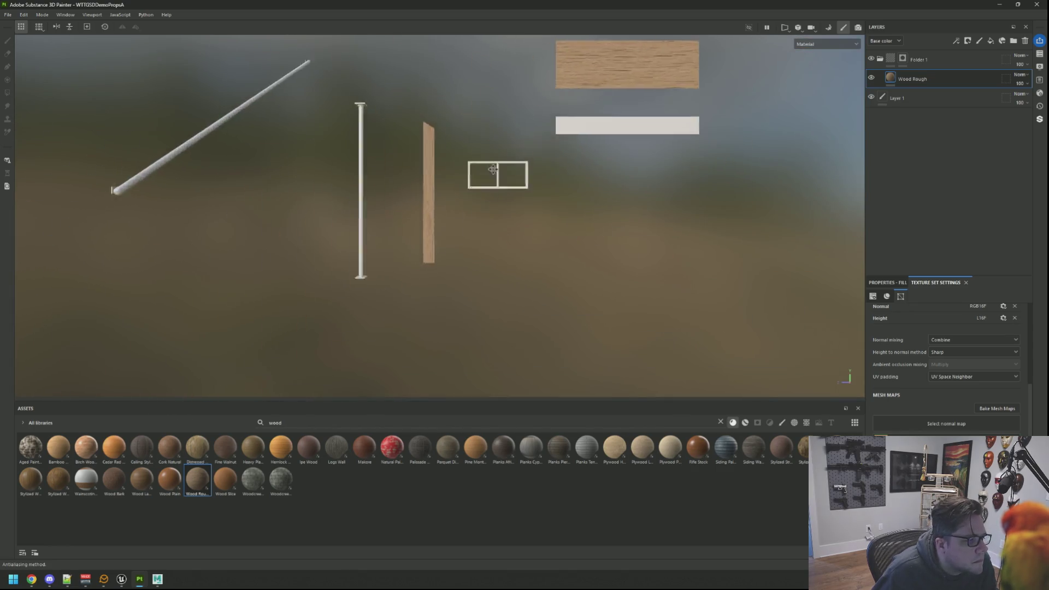
drag(506, 161, 473, 164)
scroll(up, 3)
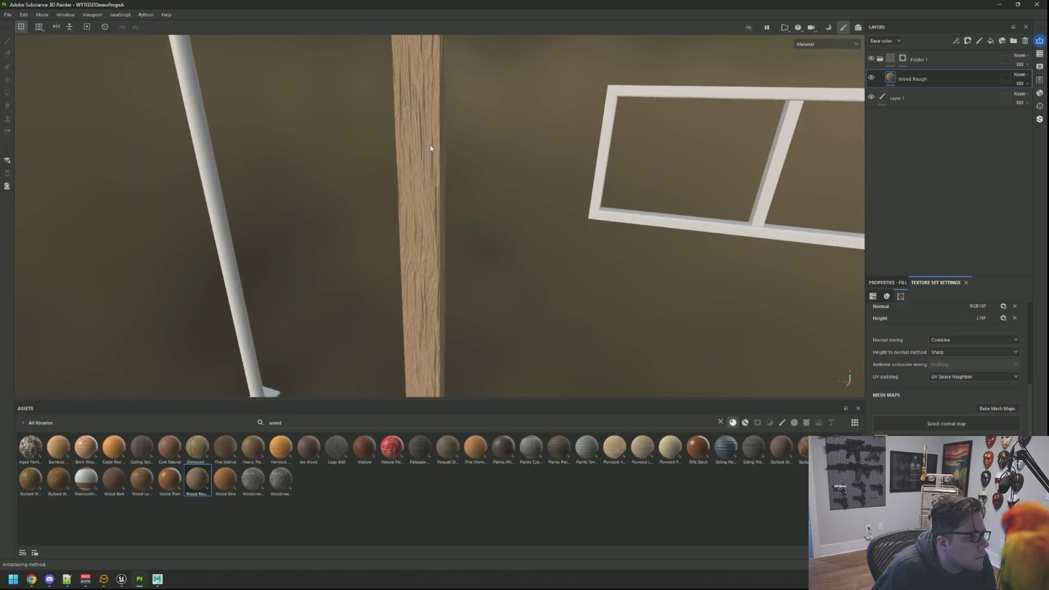
scroll(down, 3)
drag(560, 185, 496, 173)
scroll(down, 3)
scroll(up, 3)
scroll(up, 3)
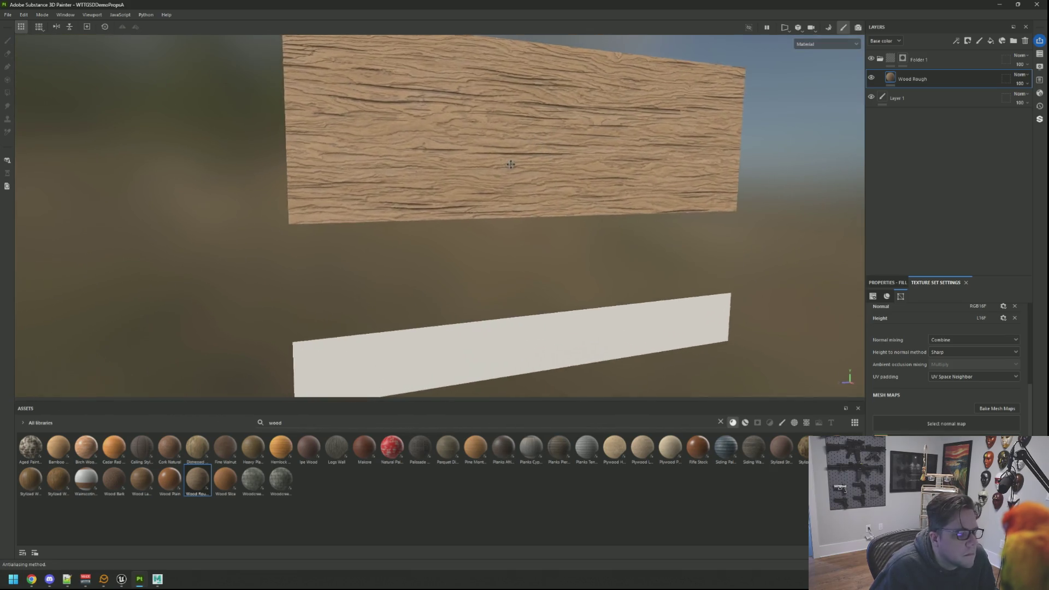
Lower the Wood Rough fill's Global Distortion to straighten the wood grain
click(877, 281)
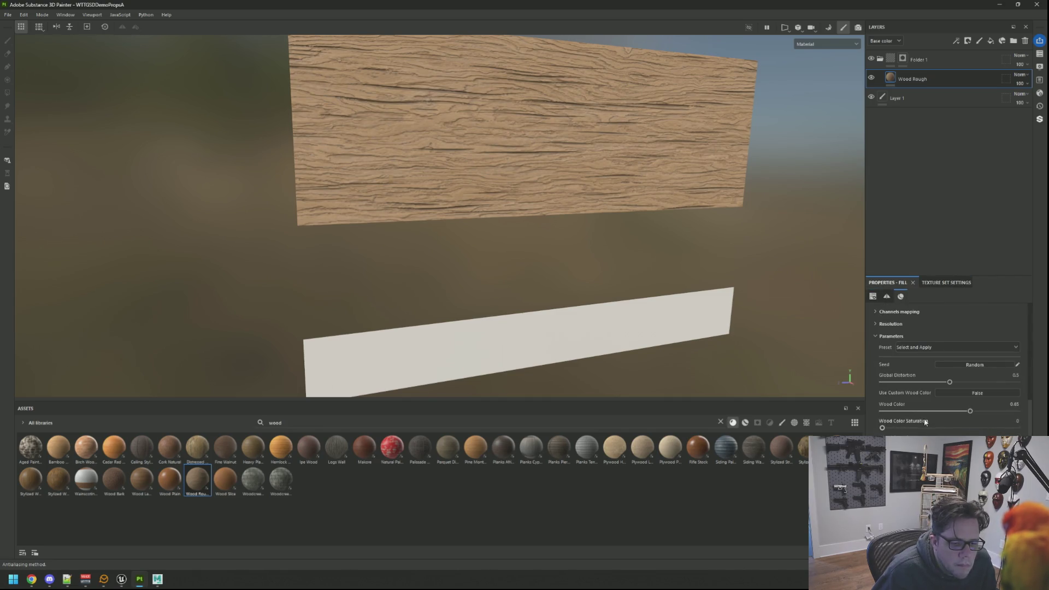
drag(977, 384, 898, 383)
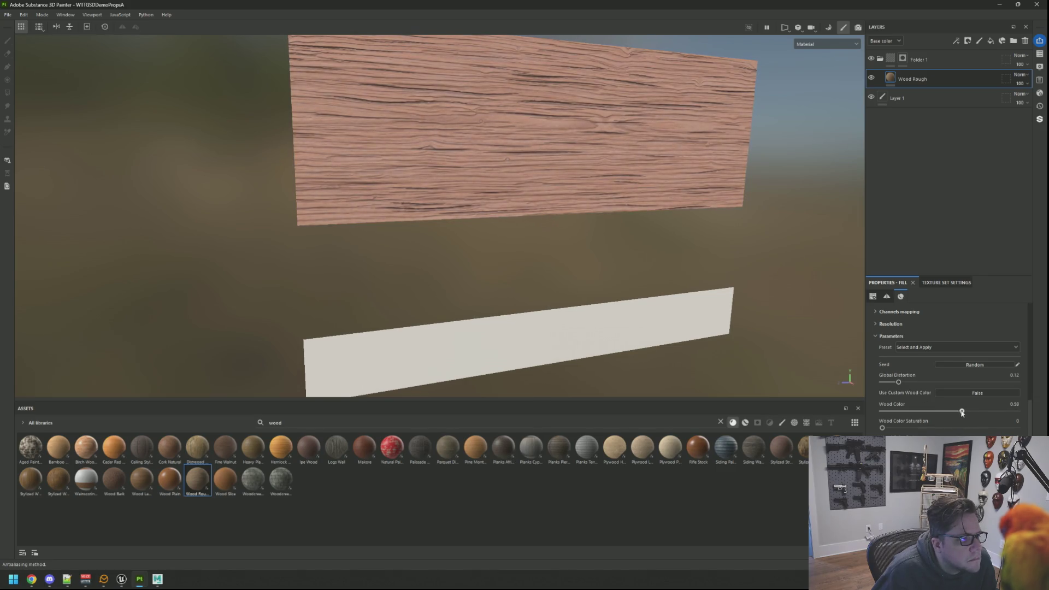
scroll(down, 3)
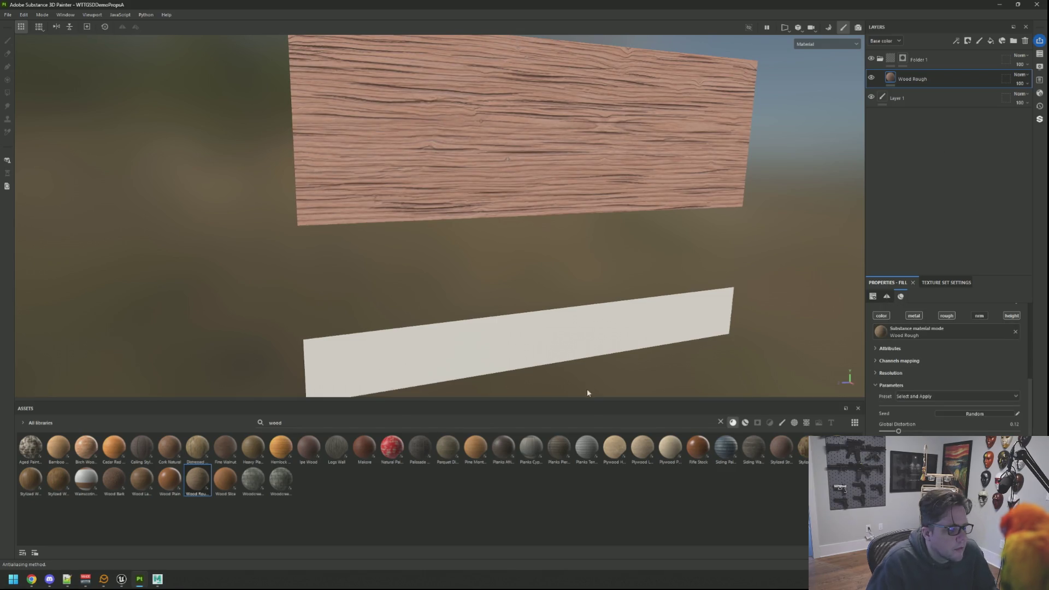
Replace the plank's Wood Rough fill layer with the Plywood Patches material
scroll(down, 3)
drag(578, 230, 543, 313)
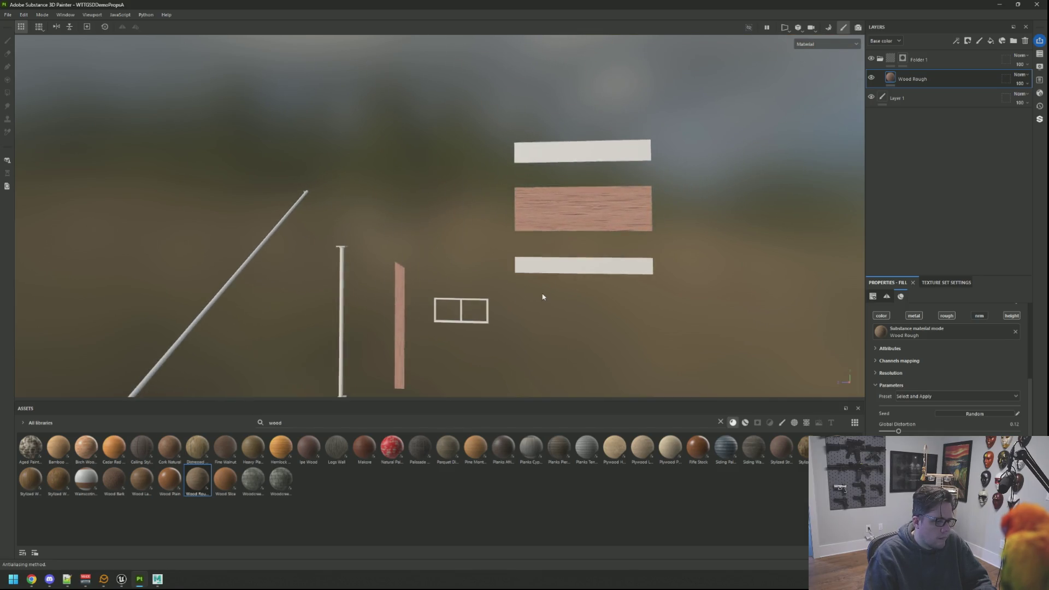
scroll(up, 3)
drag(534, 276, 546, 323)
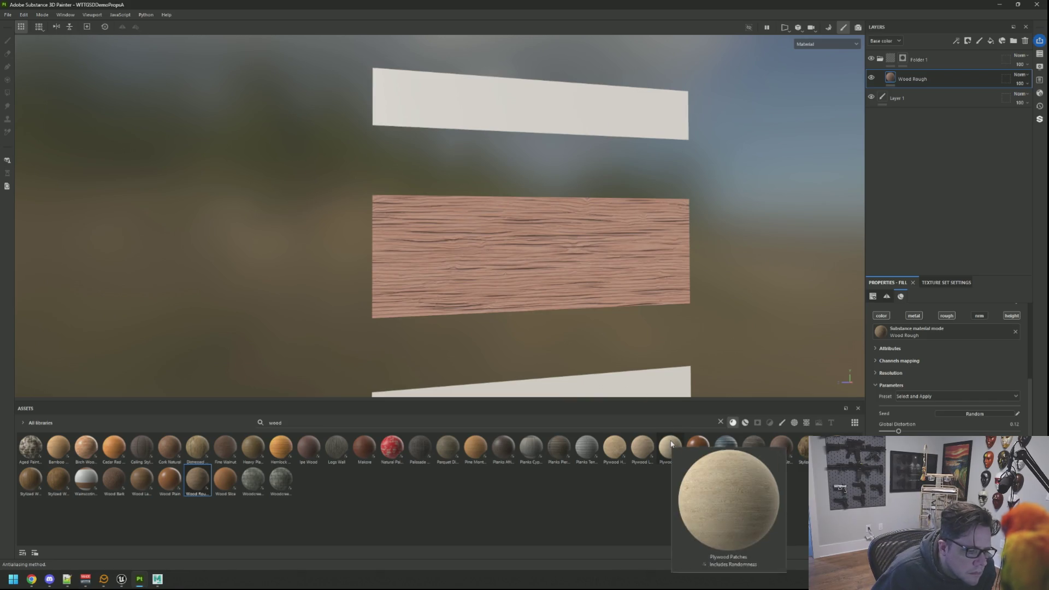
mouse_move(619, 449)
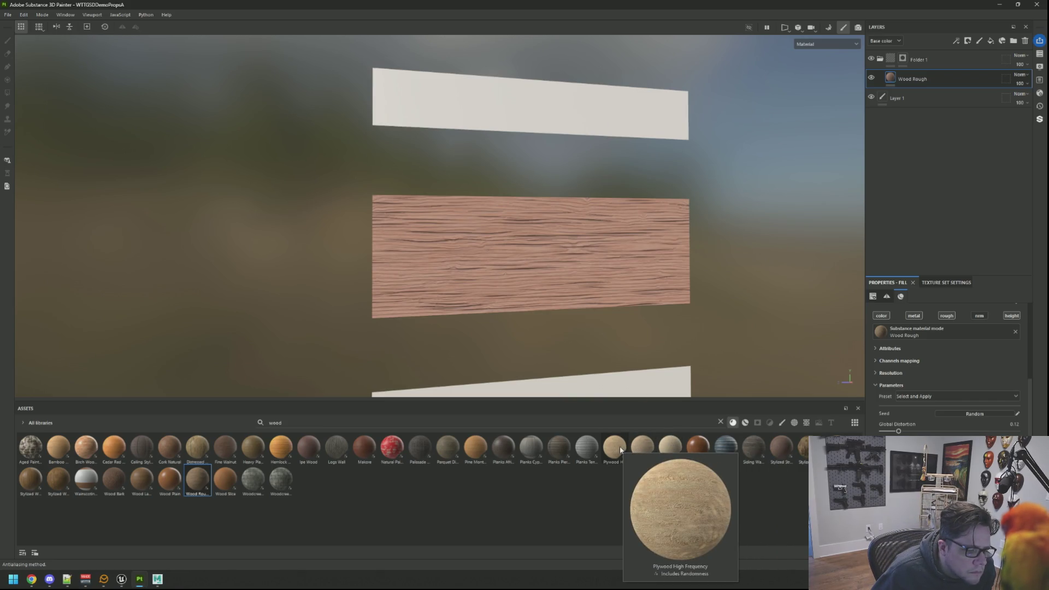
mouse_move(651, 443)
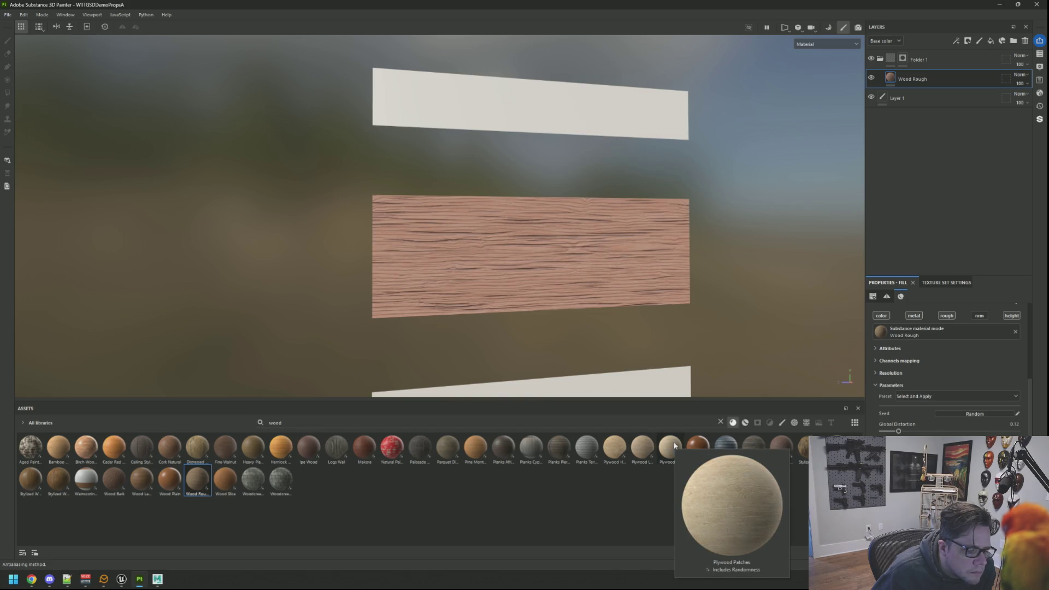
drag(674, 445, 995, 112)
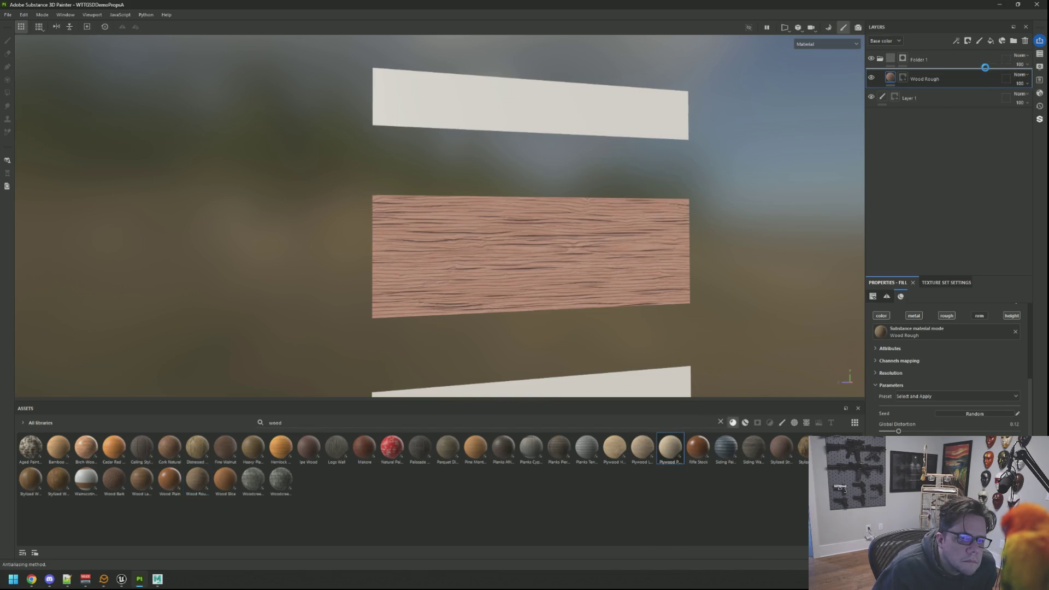
drag(985, 70, 972, 79)
click(958, 93)
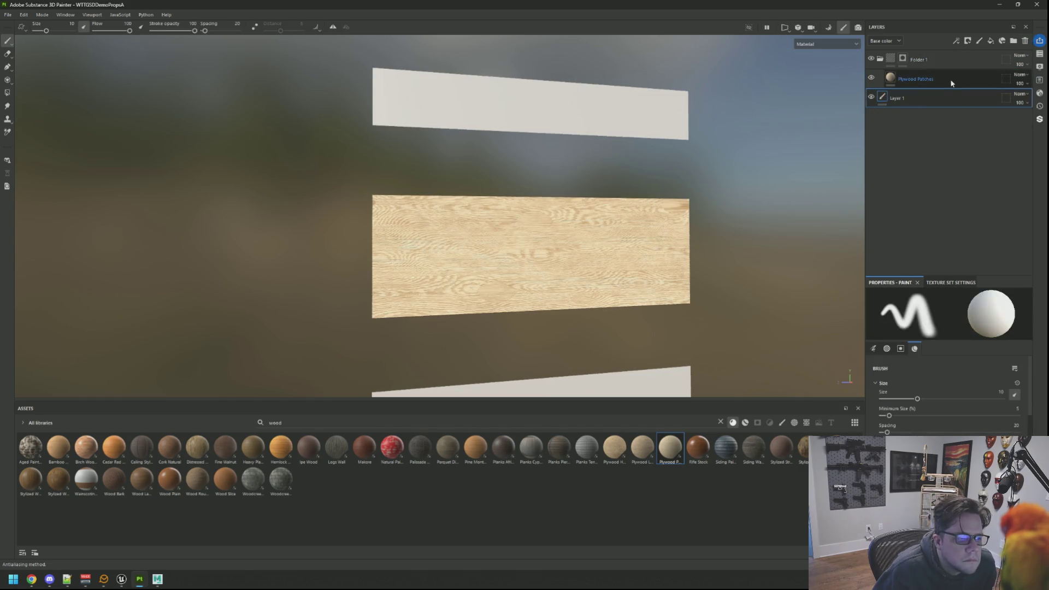
click(951, 83)
Inspect the plywood plank from the side, then open the Export textures dialog
scroll(down, 3)
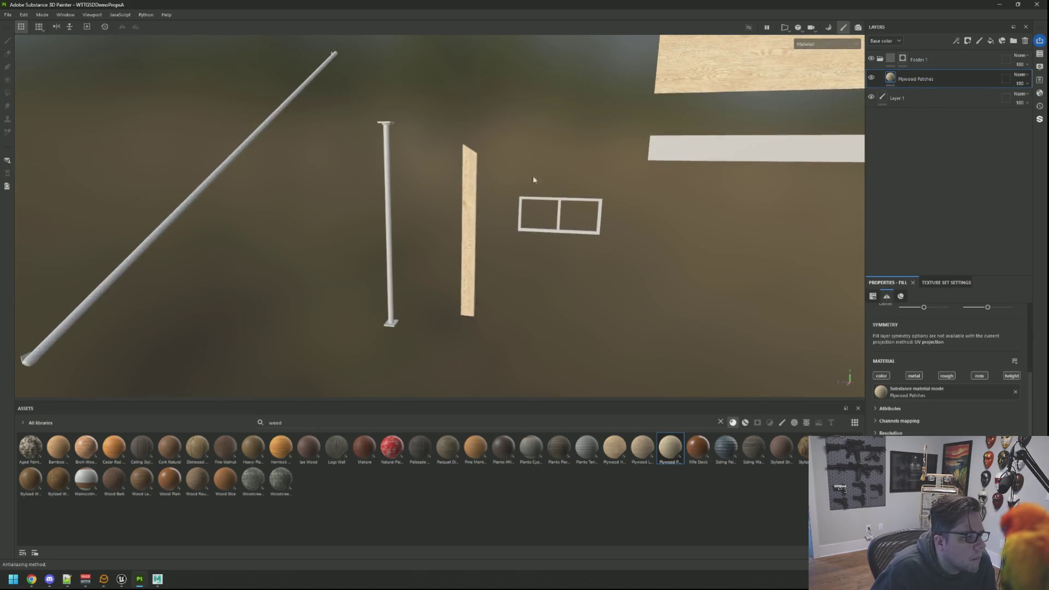
scroll(up, 3)
drag(506, 210, 487, 192)
scroll(down, 3)
drag(493, 235, 508, 246)
scroll(up, 3)
scroll(down, 3)
scroll(up, 3)
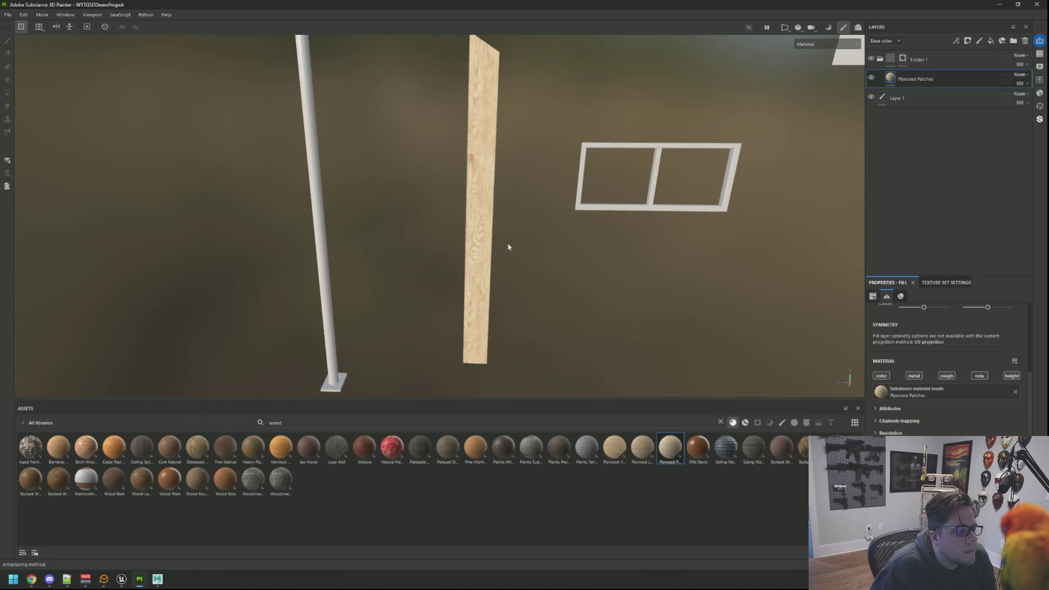
key(ctrl+shift+e)
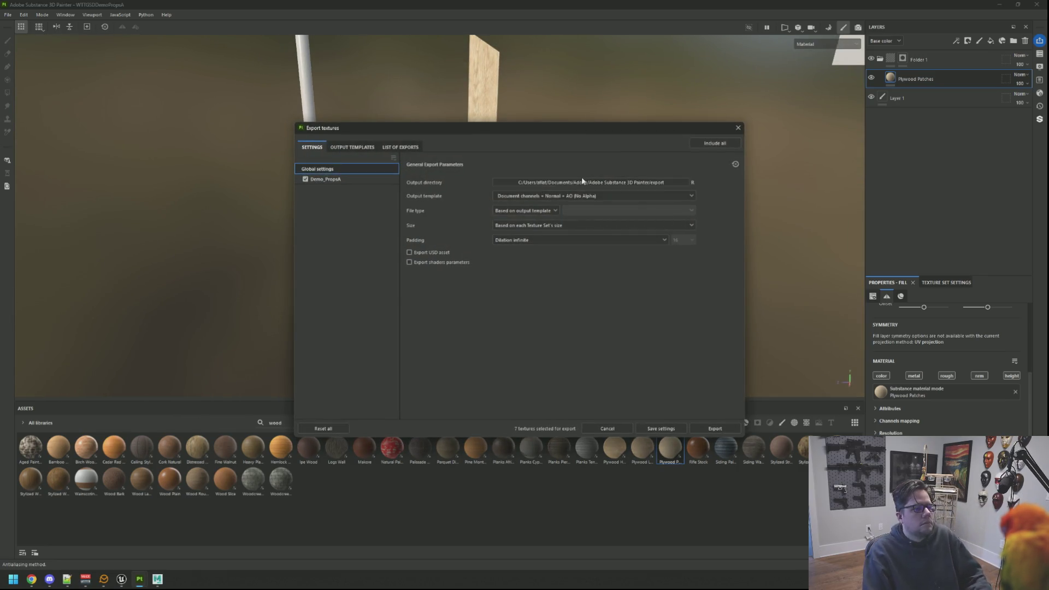
Set the output directory to the WTTGSD project's Content/Assets/3D/Textures folder
click(580, 184)
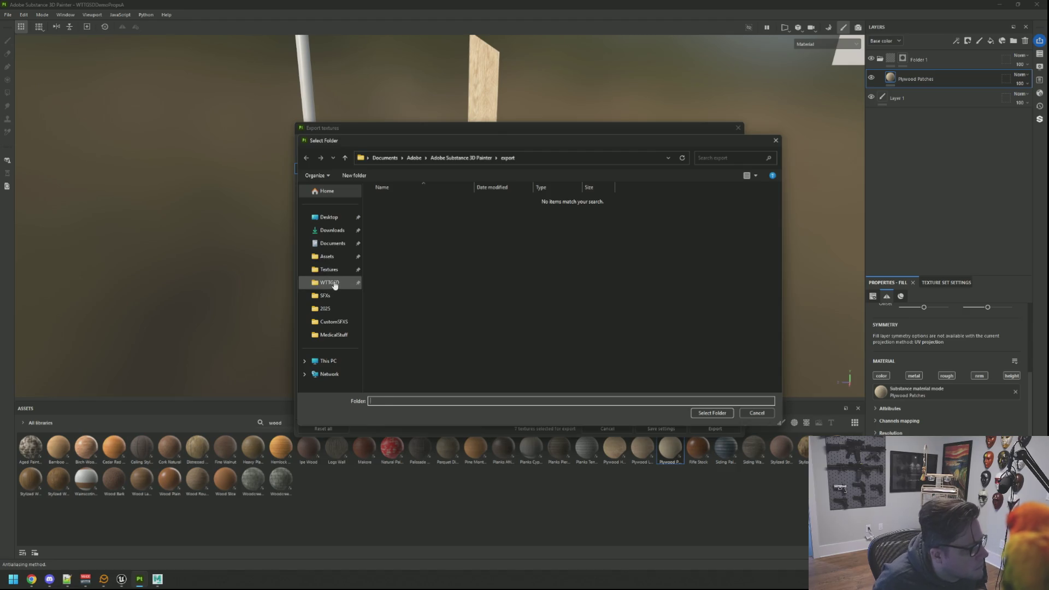
click(329, 282)
double_click(388, 235)
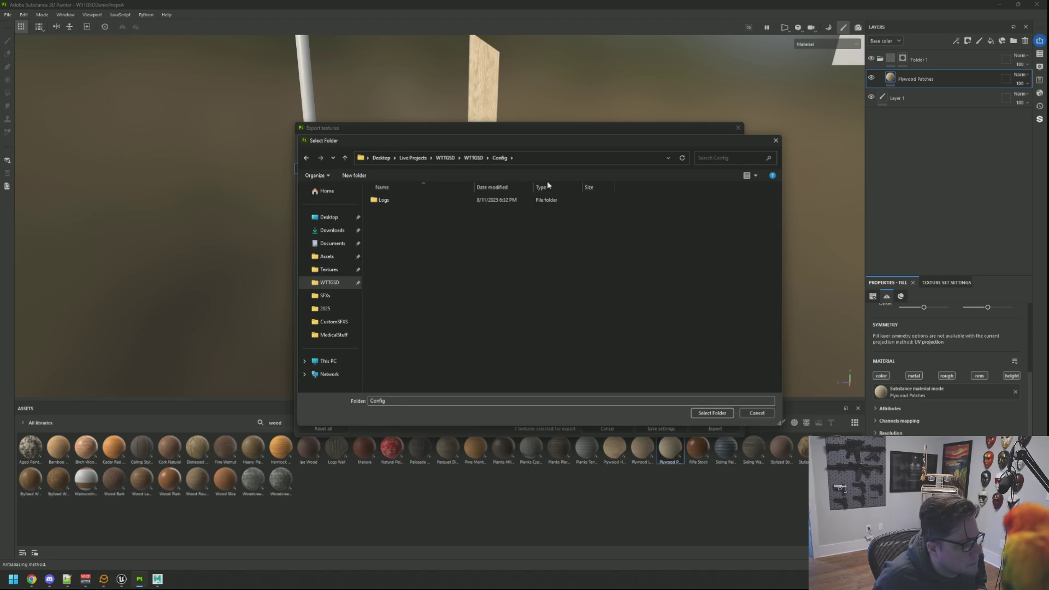
click(471, 158)
double_click(394, 257)
double_click(398, 211)
double_click(401, 202)
double_click(392, 302)
click(704, 413)
Export the textures with the UE5 output template and switch to Unreal Engine
click(541, 195)
scroll(up, 3)
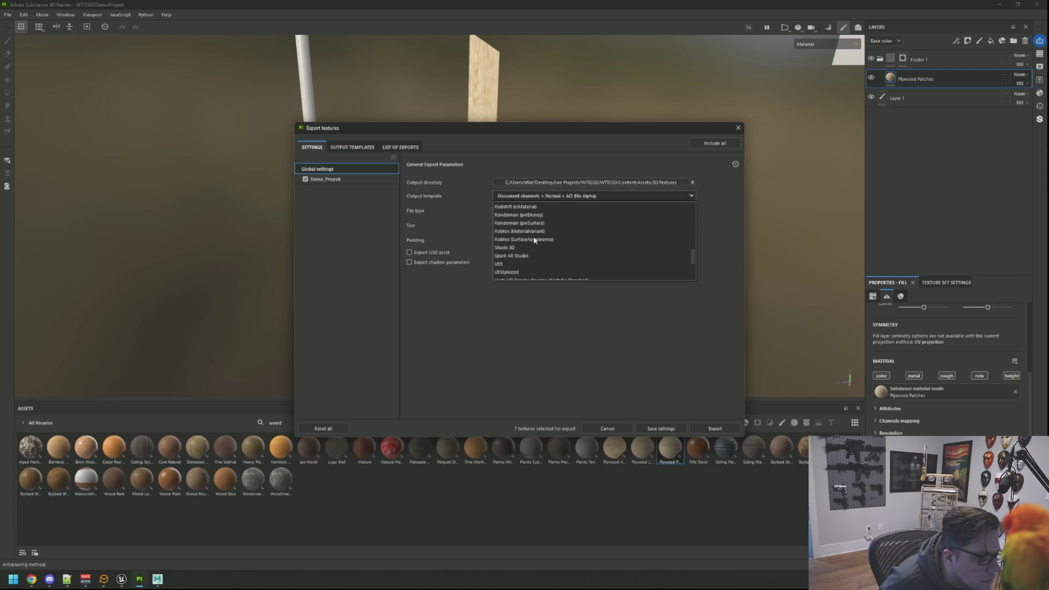
click(516, 261)
click(704, 430)
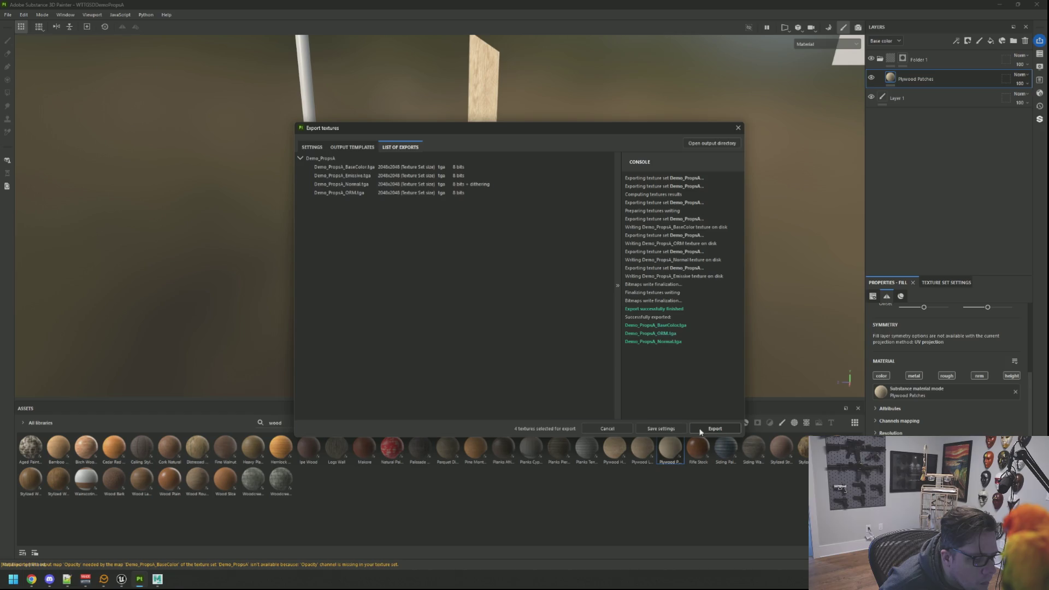
click(661, 429)
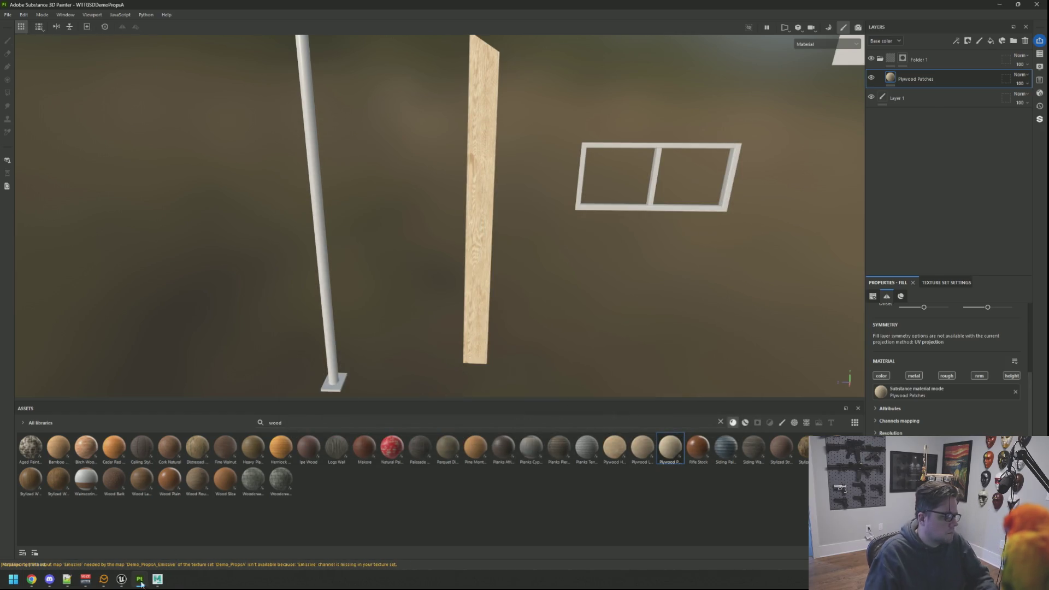
click(124, 579)
Clear the Basement_ filter and open the 3D > Textures folder in the Content Browser
drag(419, 345, 418, 345)
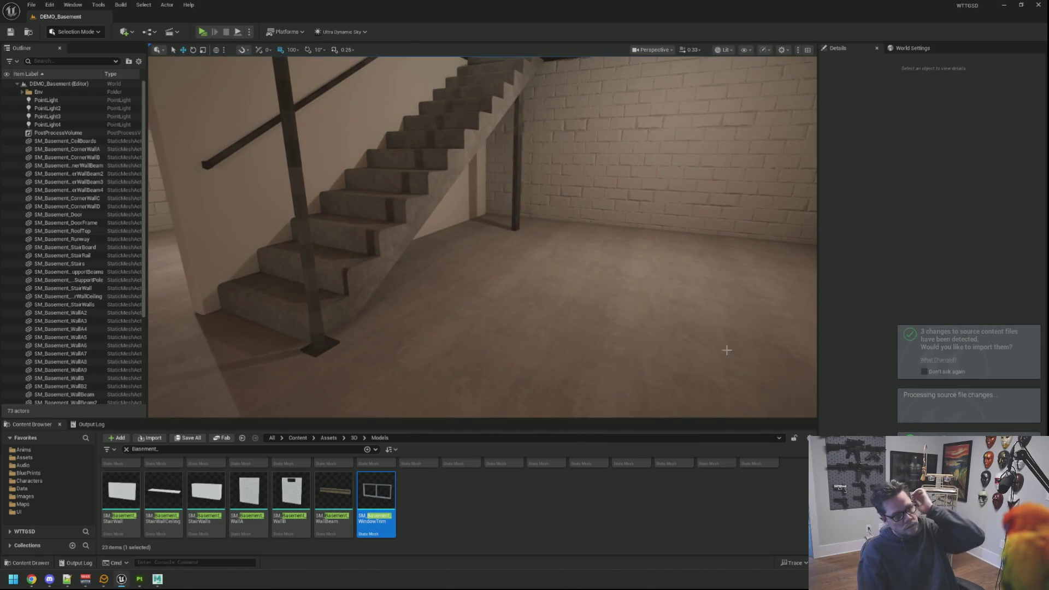
click(576, 499)
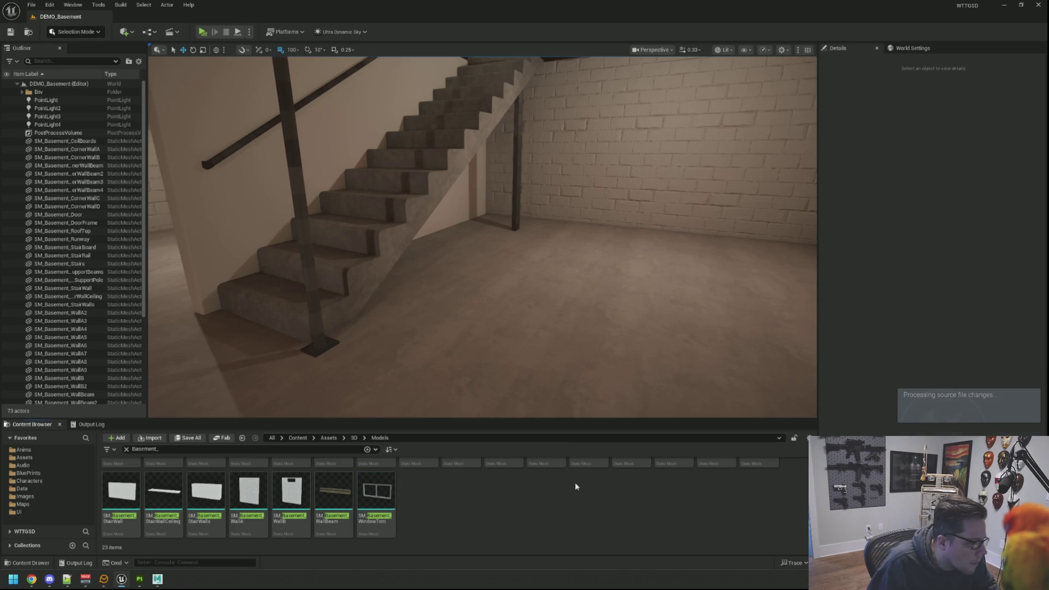
click(126, 450)
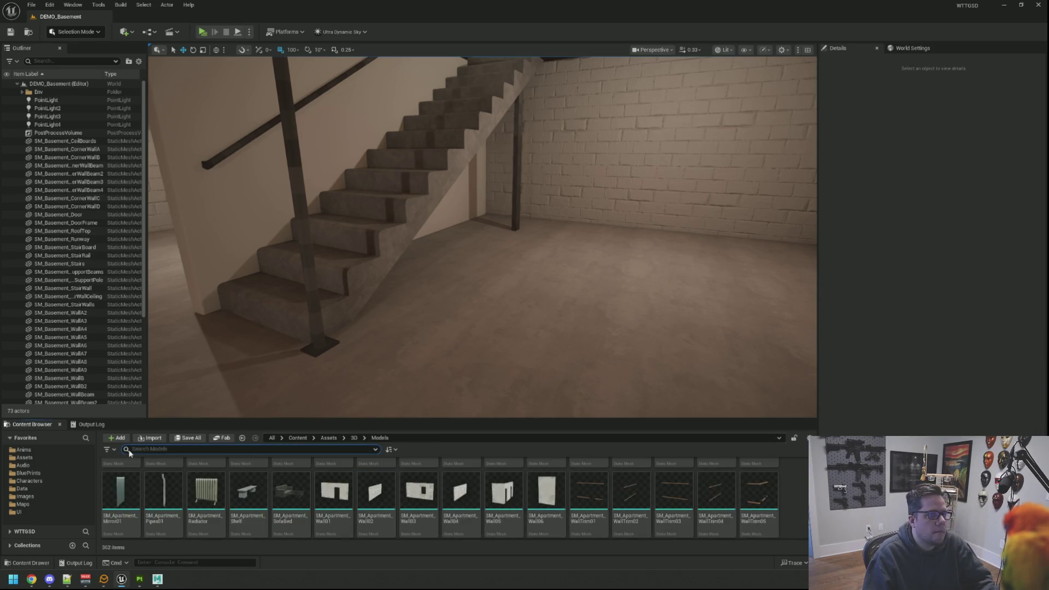
click(355, 438)
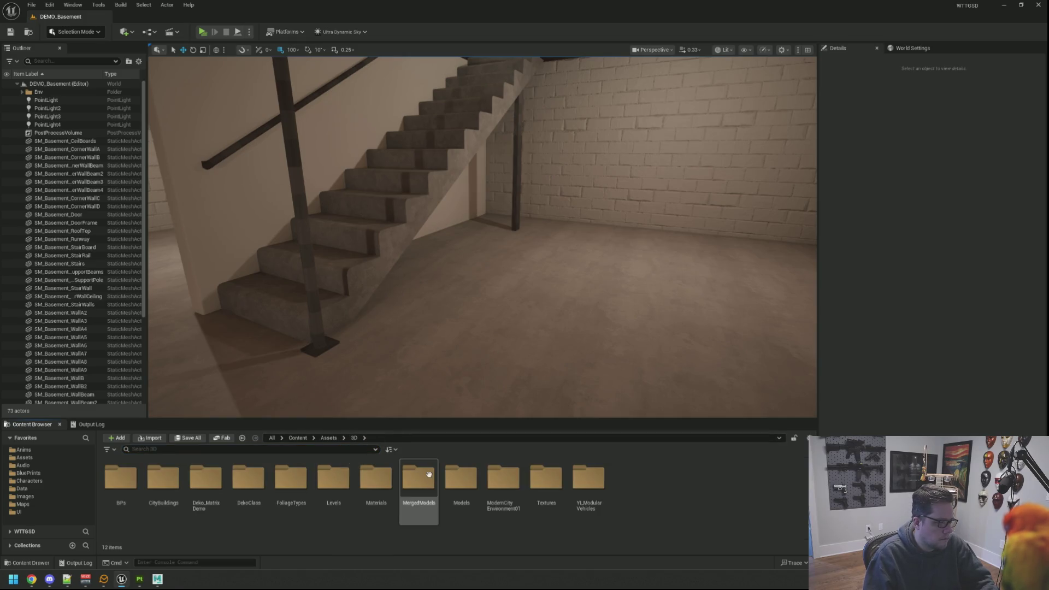
double_click(546, 489)
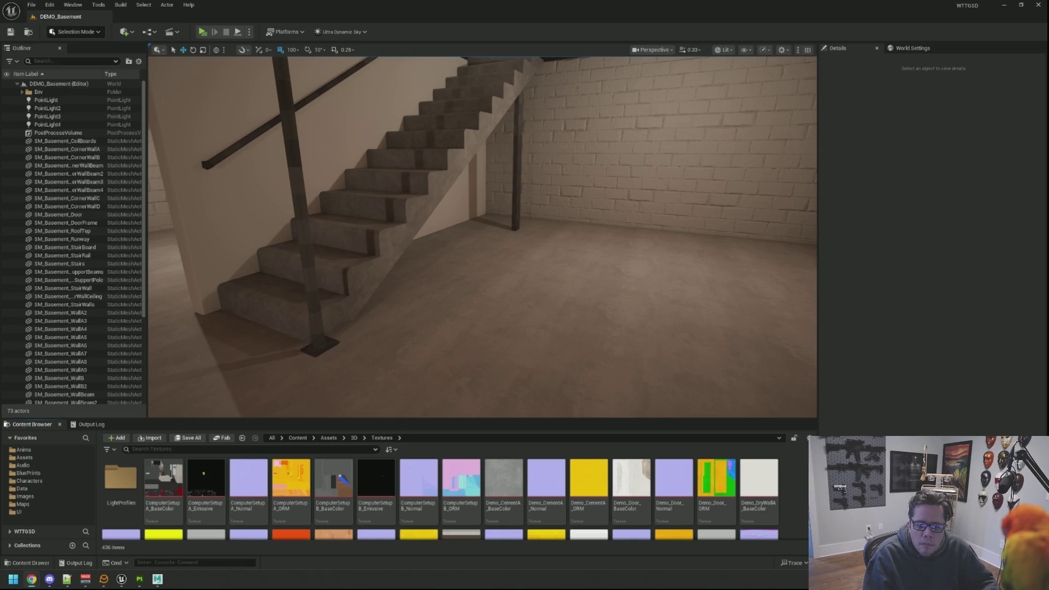
Disable sRGB on the Demo_PropsA_ORM texture, then clear the search filter
drag(630, 216, 622, 256)
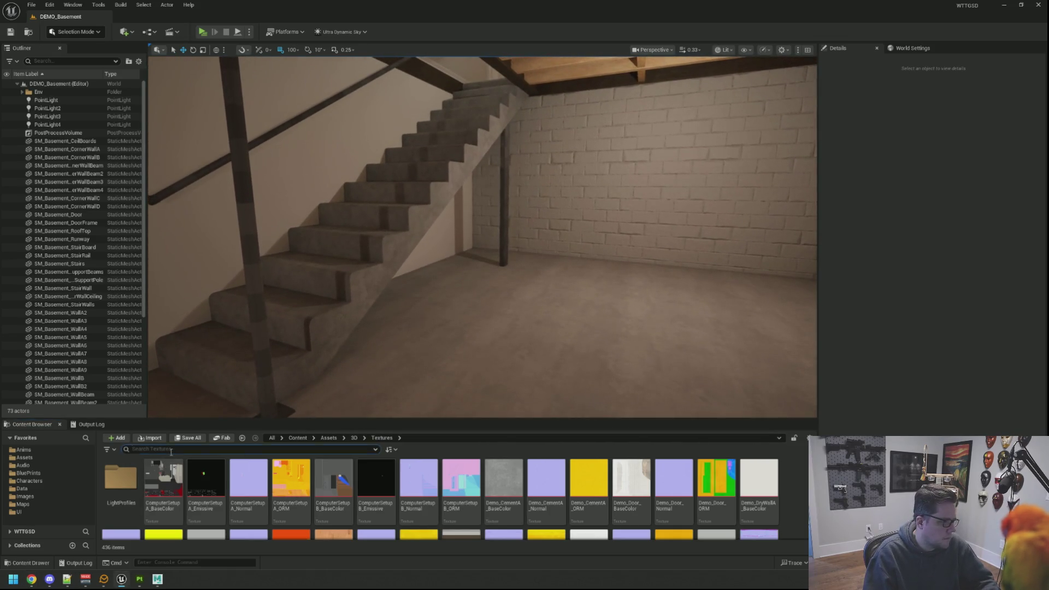
text(Demo_)
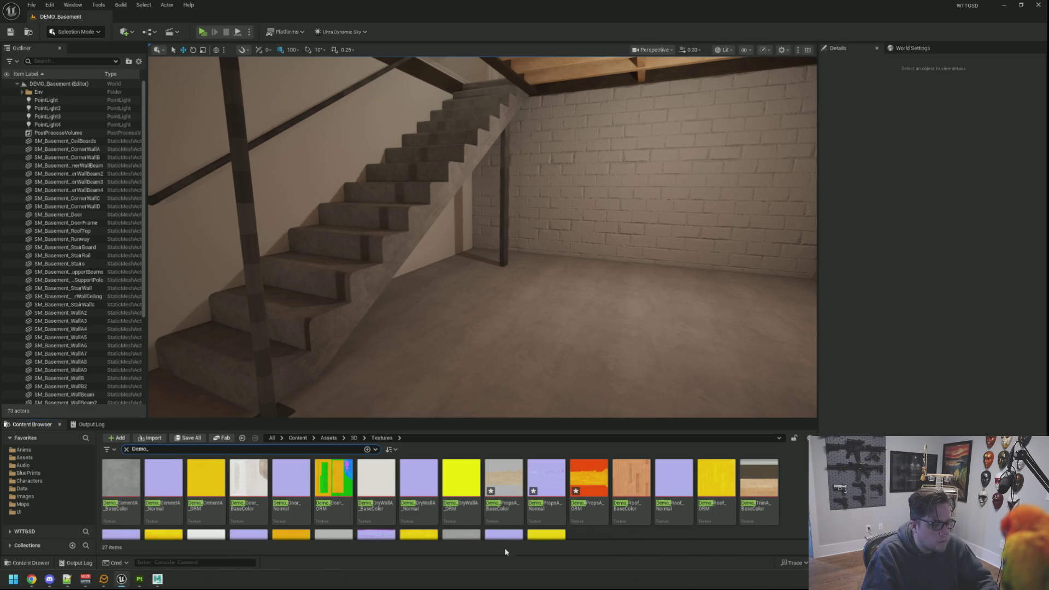
double_click(577, 485)
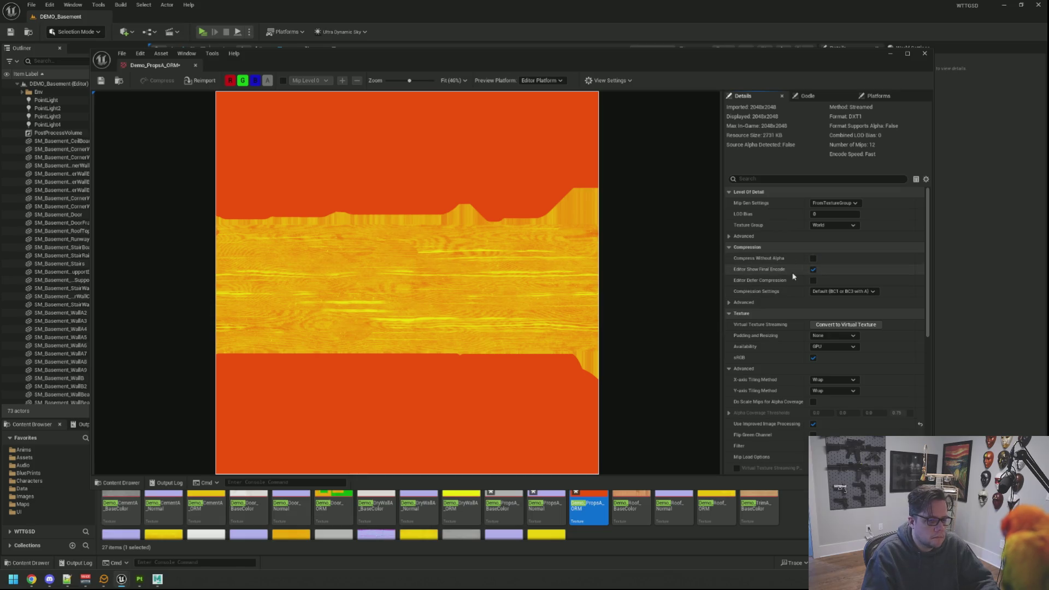
click(813, 357)
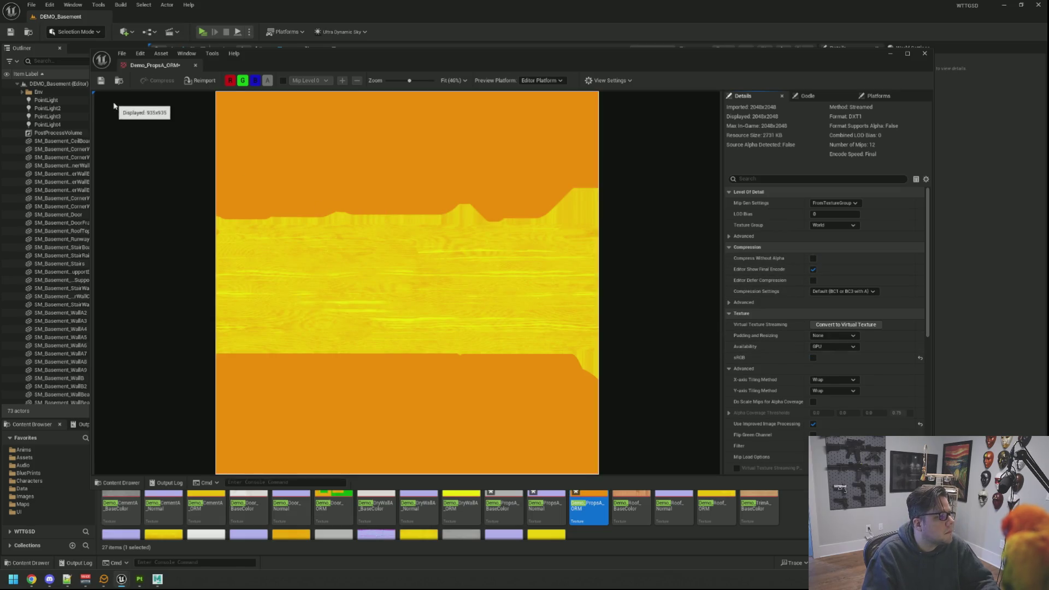
click(195, 65)
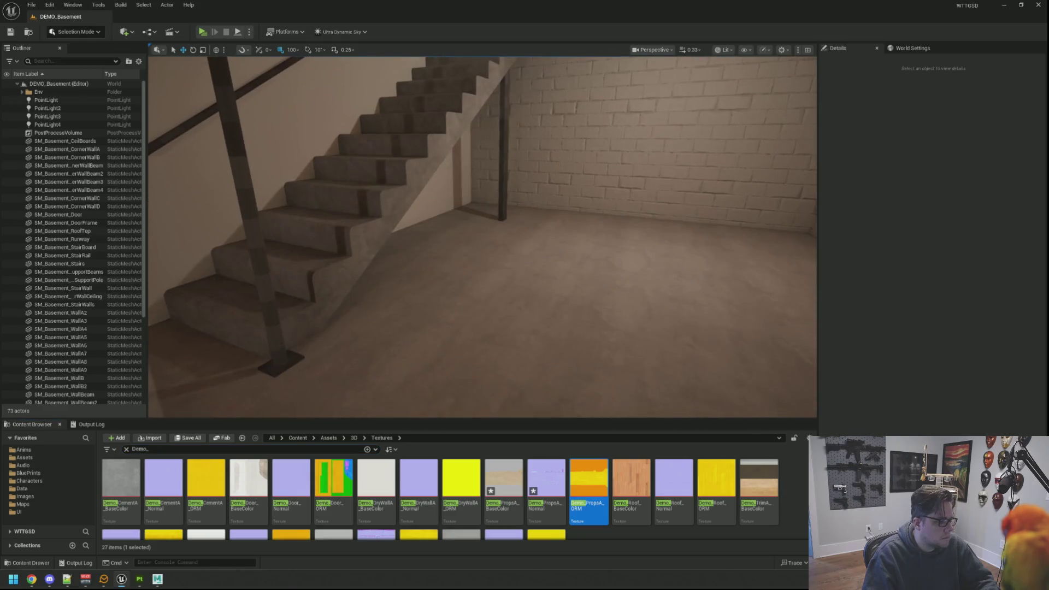
click(126, 449)
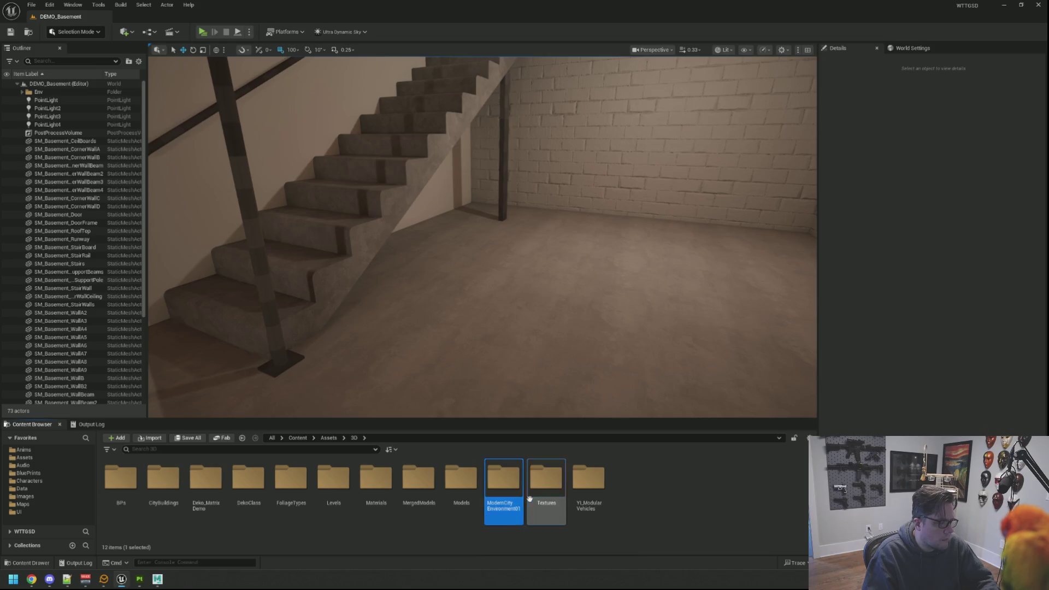
Browse to the 3D > Materials folder in the Content Browser
scroll(down, 3)
scroll(up, 3)
click(365, 437)
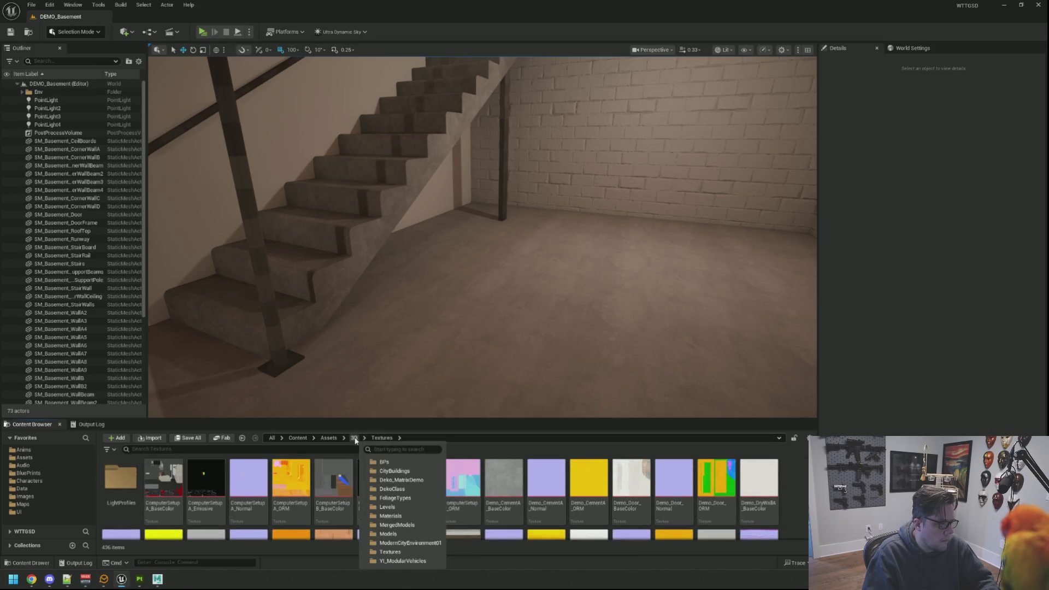
click(354, 437)
double_click(376, 477)
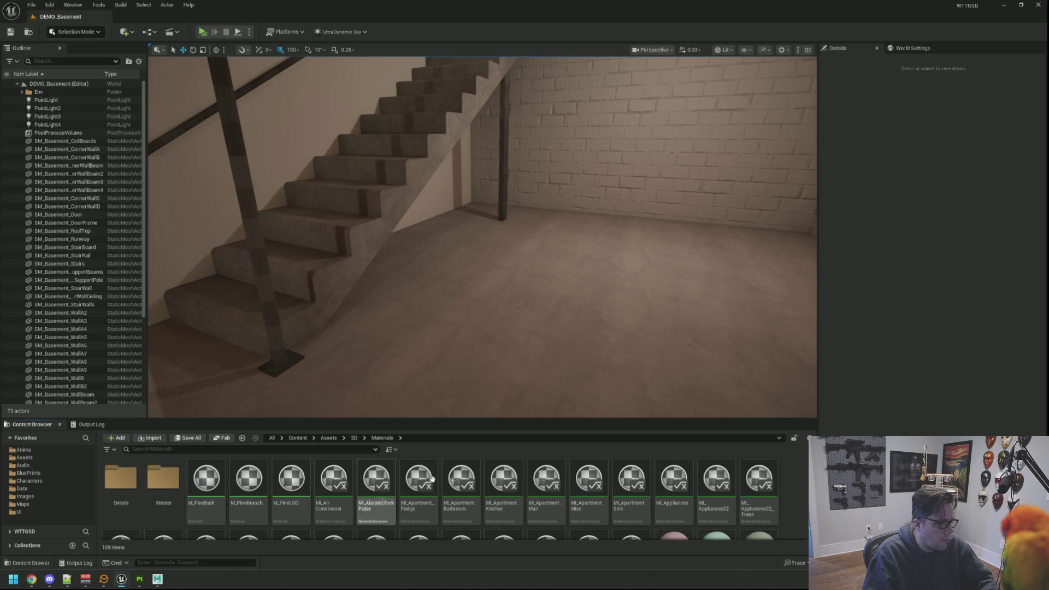
drag(460, 357, 508, 279)
Duplicate MI_Demo_TrimB and name the copy MI_Demo_PropsA
scroll(down, 3)
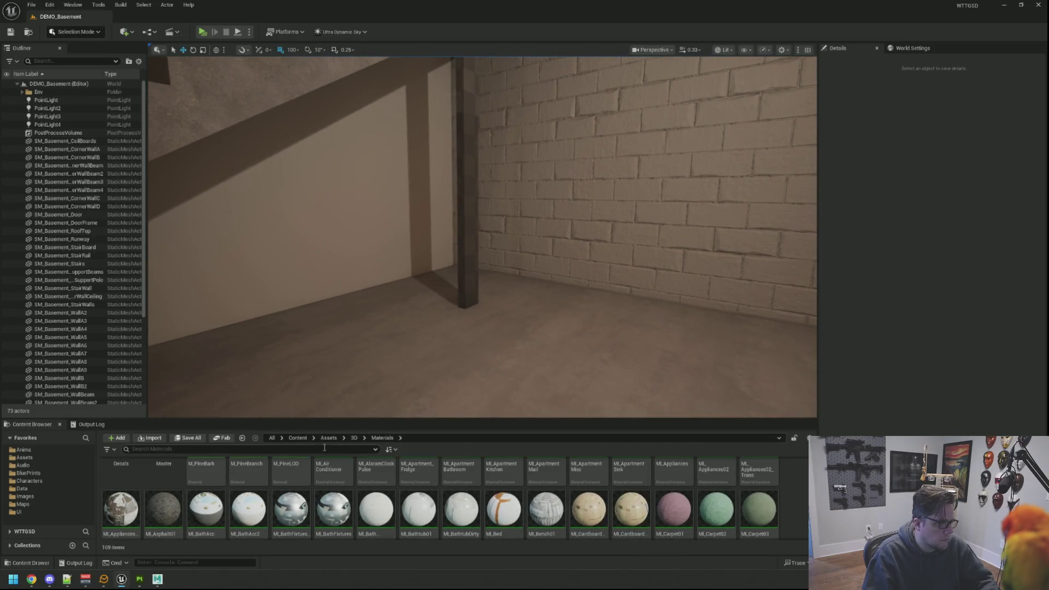
scroll(down, 3)
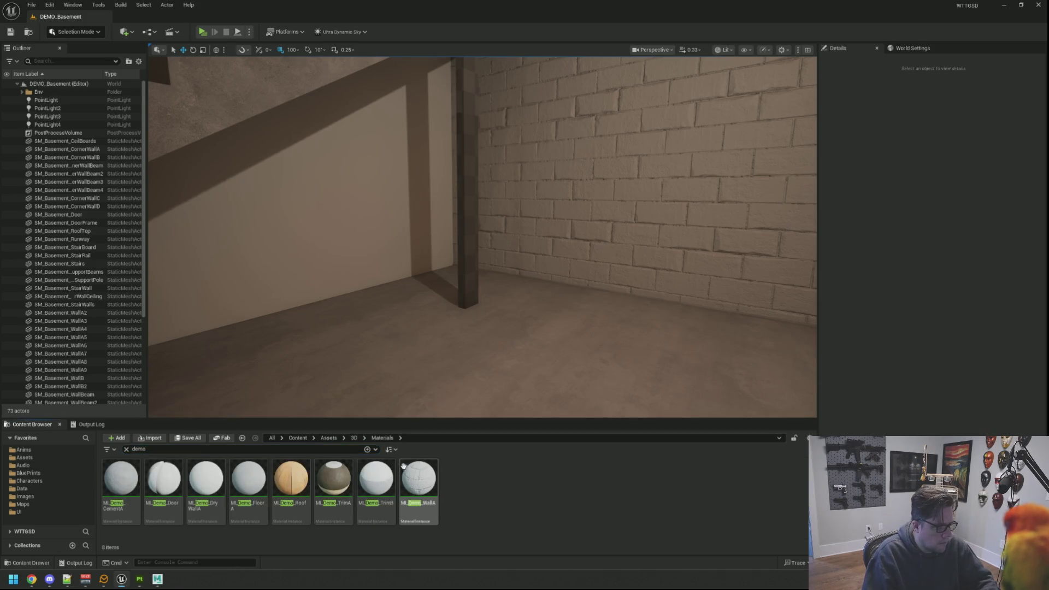
click(375, 478)
key(ctrl+d)
text(MI_Demo_Pro)
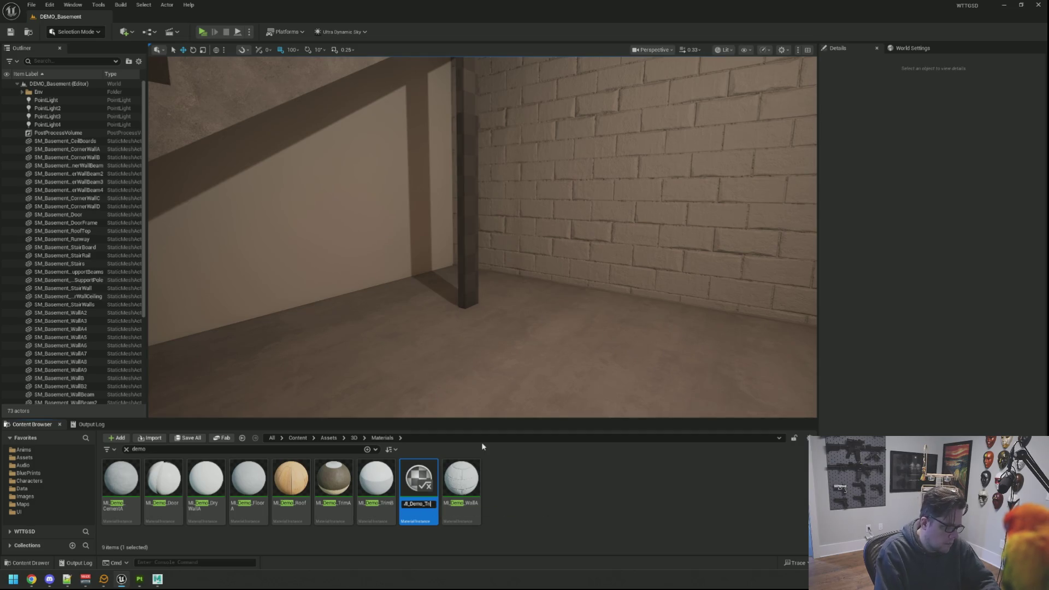
text(psA)
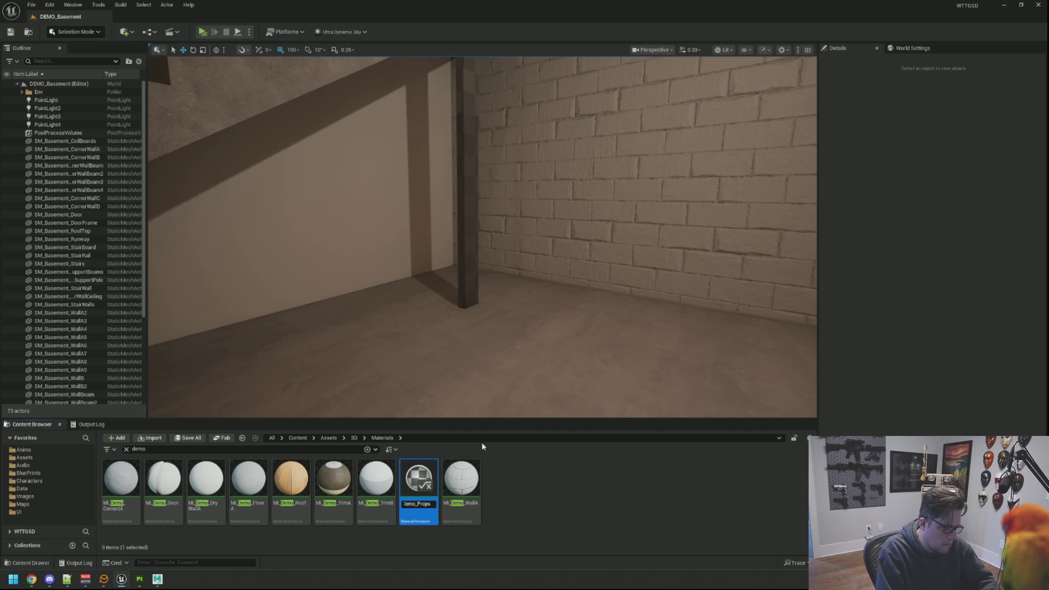
key(Return)
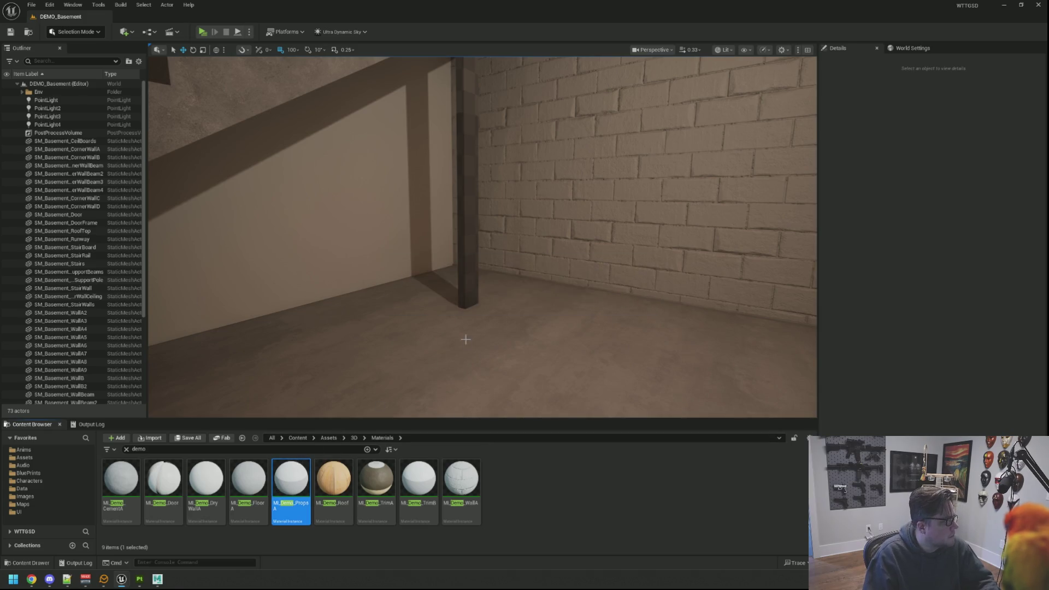
Assign Demo_PropsA_BaseColor, _Normal and _ORM to MI_Demo_PropsA's Color, Normal, ORM slots and save
key(Return)
click(781, 189)
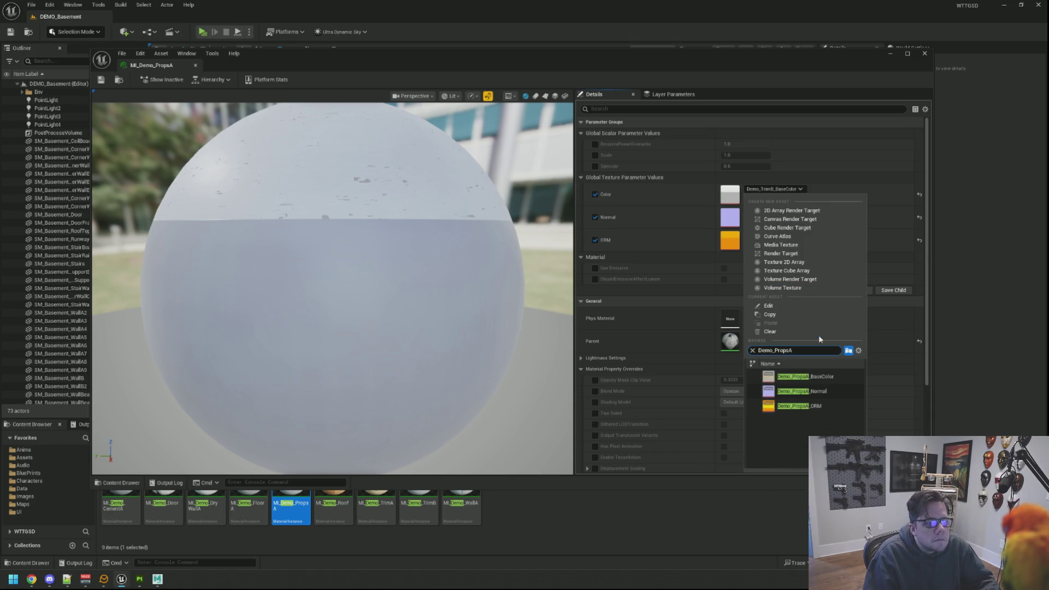
click(801, 376)
click(770, 212)
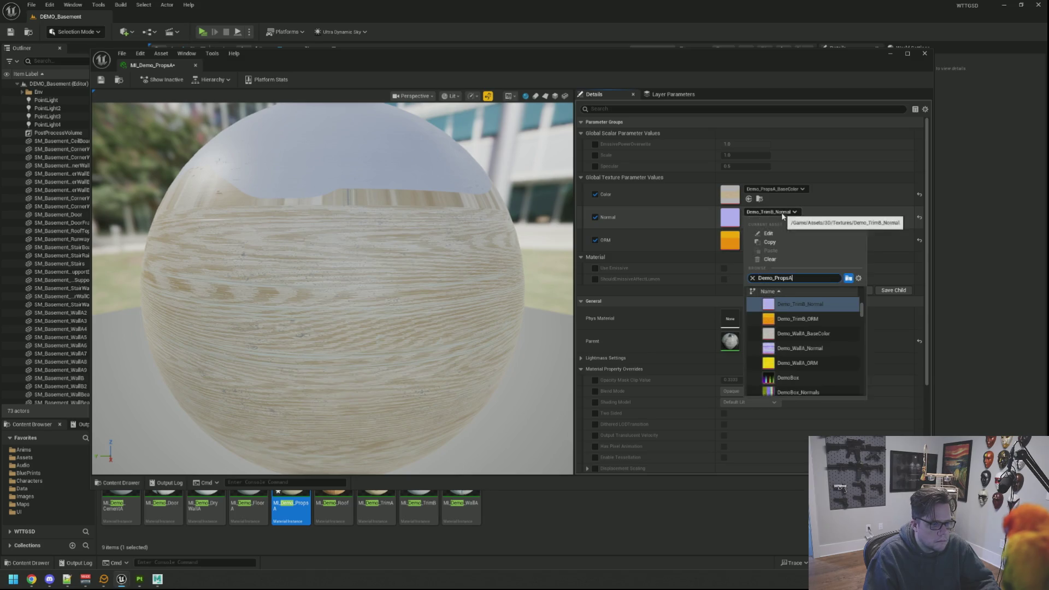
click(799, 318)
click(785, 235)
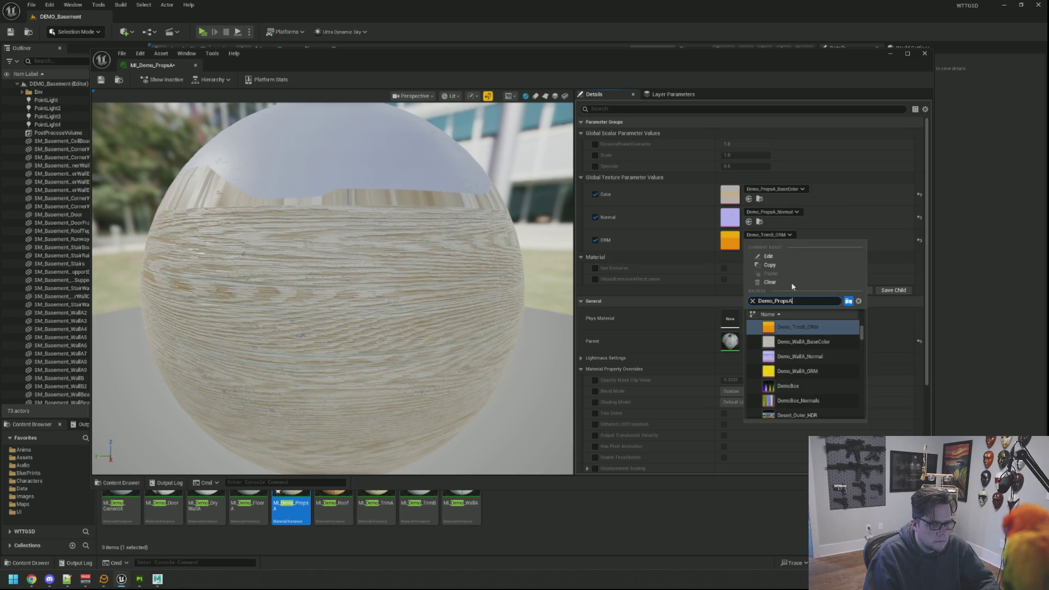
click(776, 336)
click(101, 80)
click(195, 65)
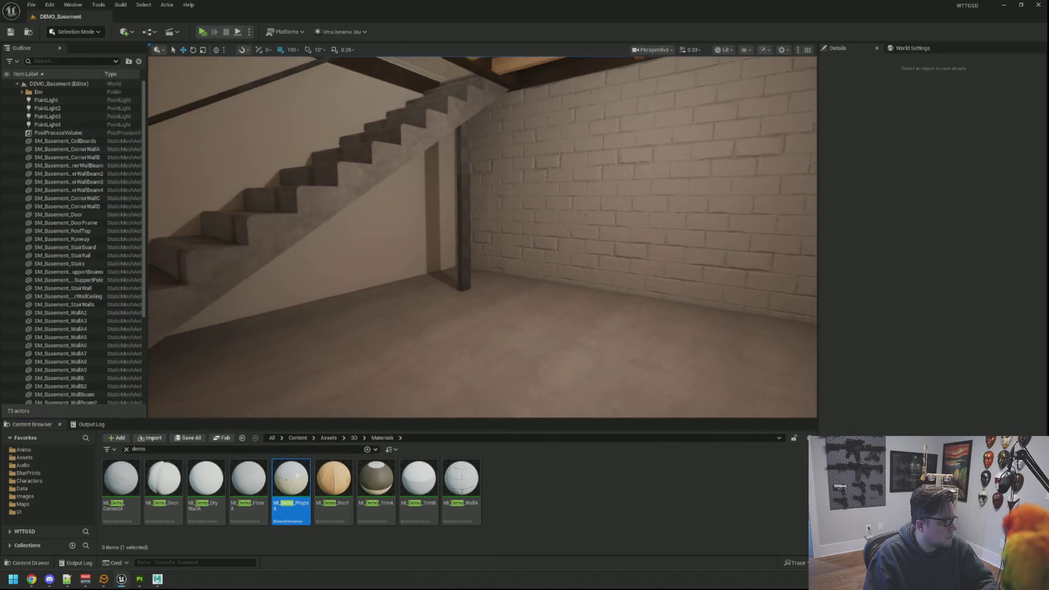
Set Element 0 of the SM_Basement_StairBoard mesh to MI_Demo_PropsA and save it
scroll(up, 3)
click(454, 192)
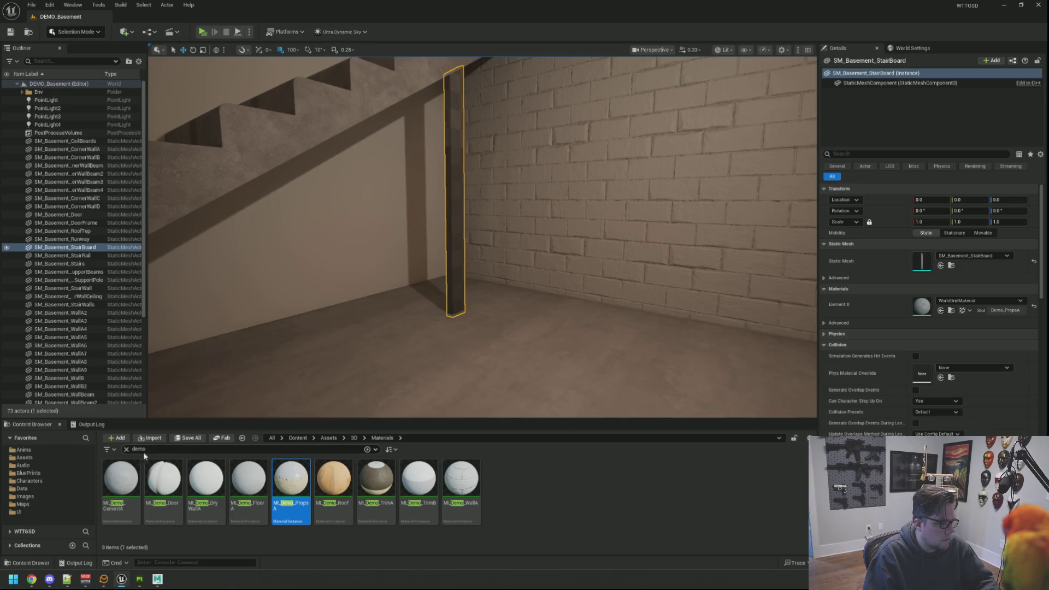
click(127, 449)
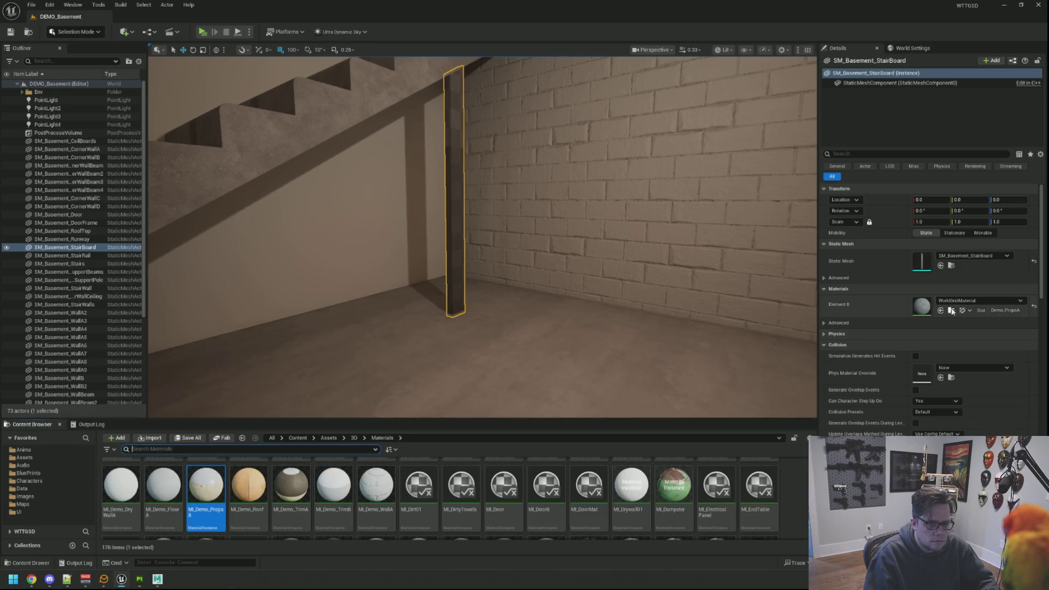
click(953, 266)
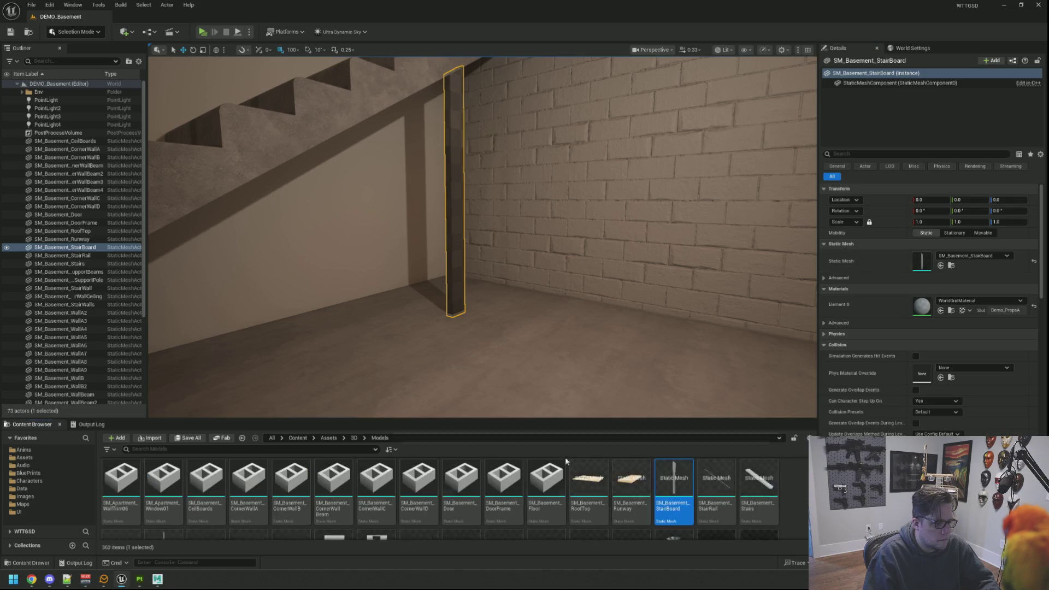
double_click(673, 489)
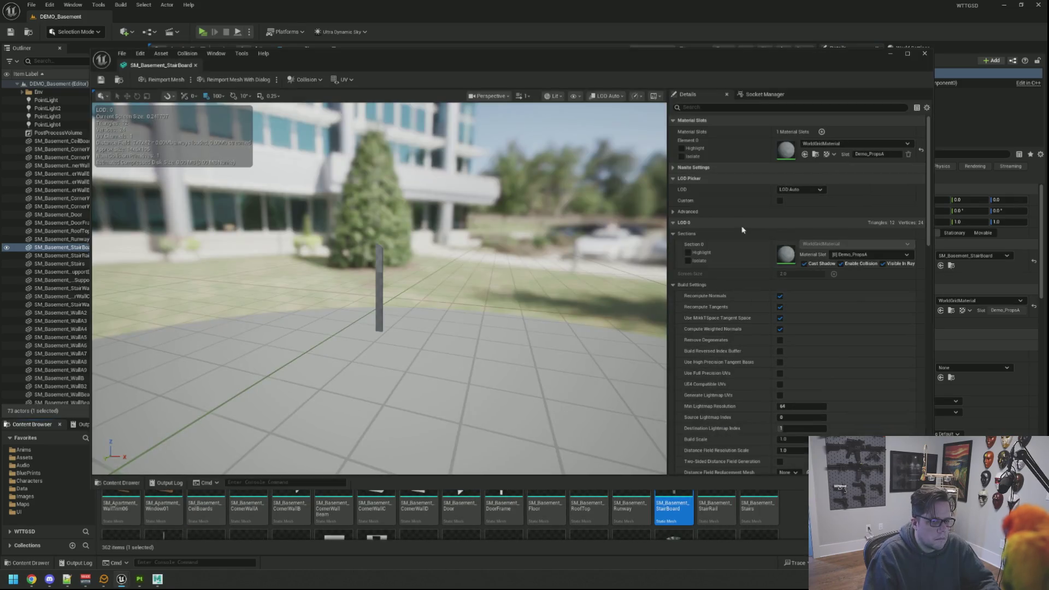
click(852, 144)
text(Demo_propsa)
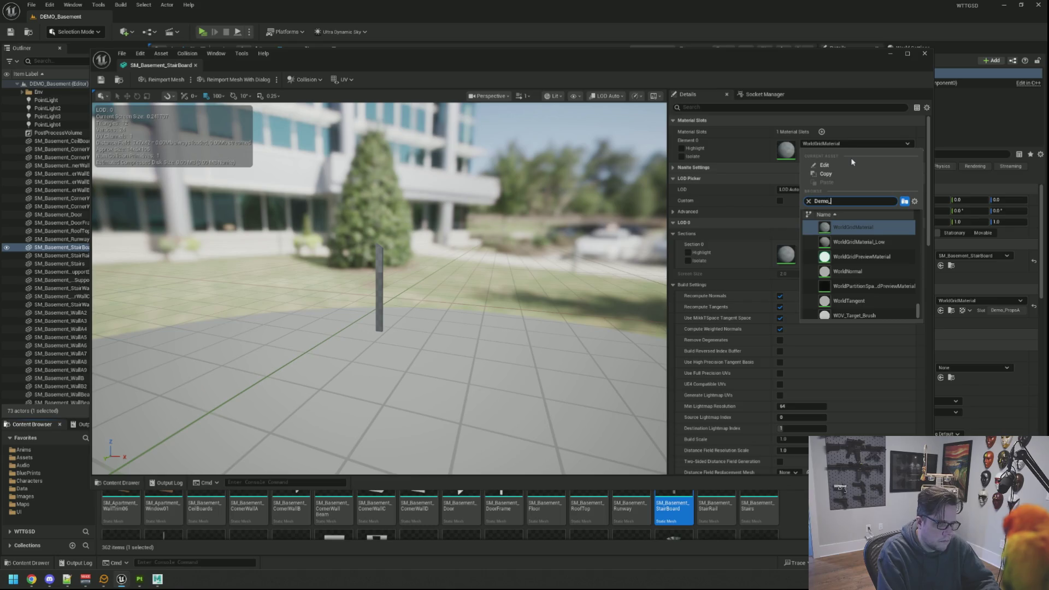
key(Down)
key(Return)
click(102, 81)
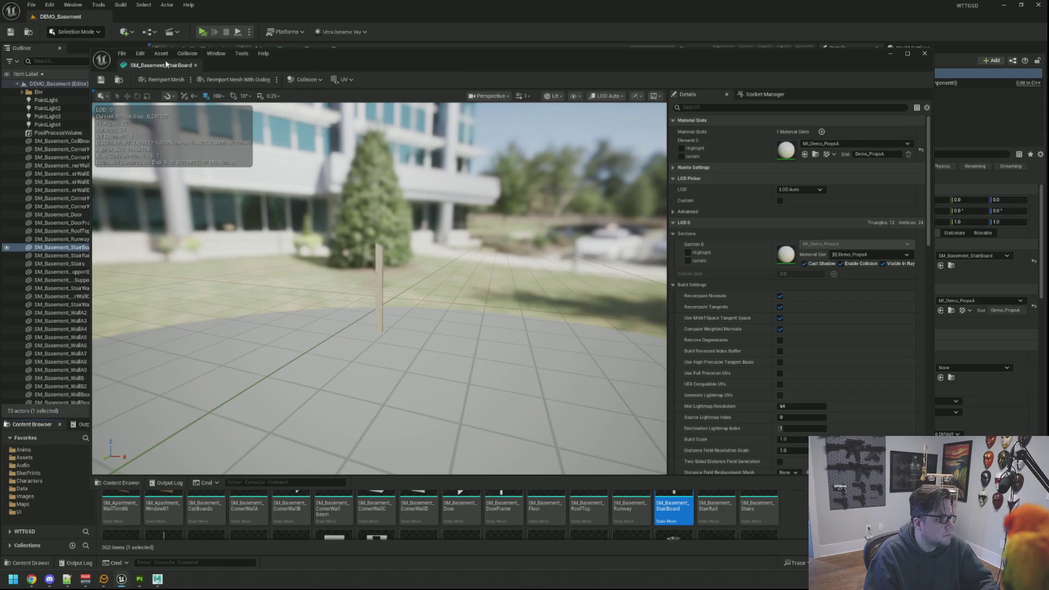
Fly the camera around the wooden post, the stairs' underside and the brick wall corner
key(Down)
key(Left)
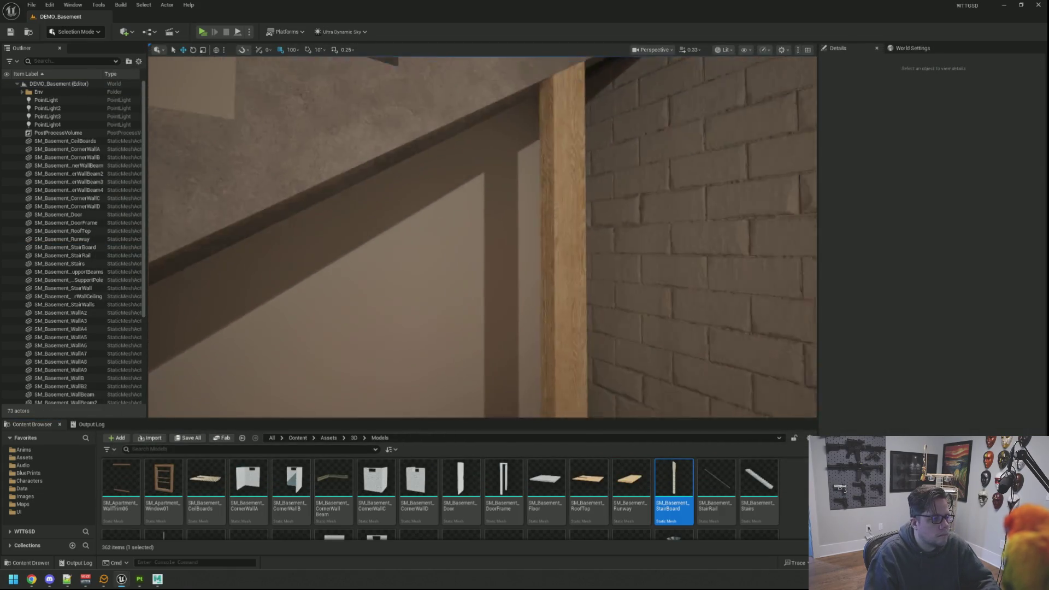
key(Right)
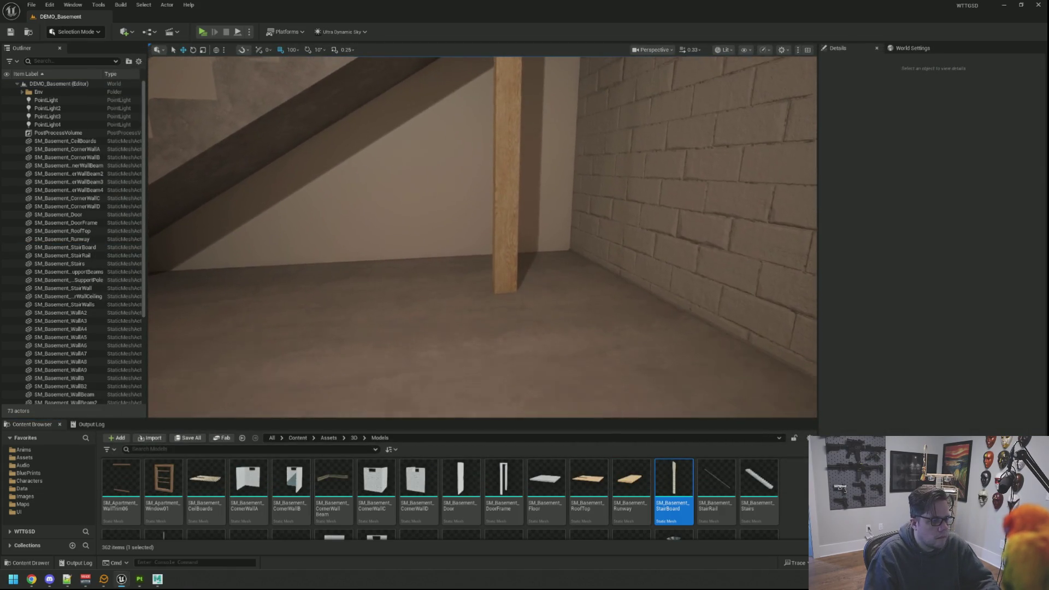
key(w)
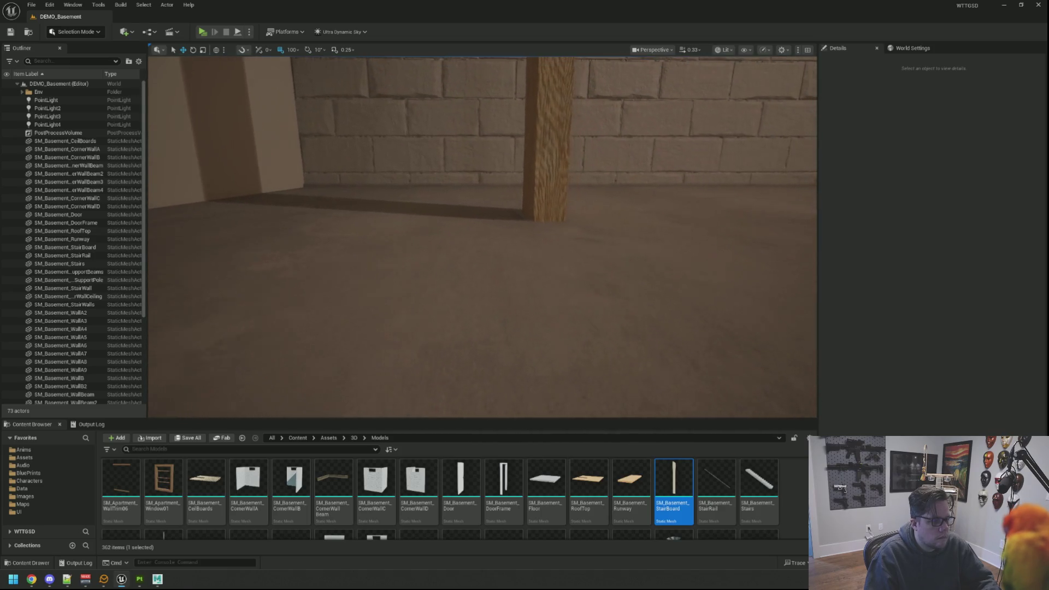
key(s)
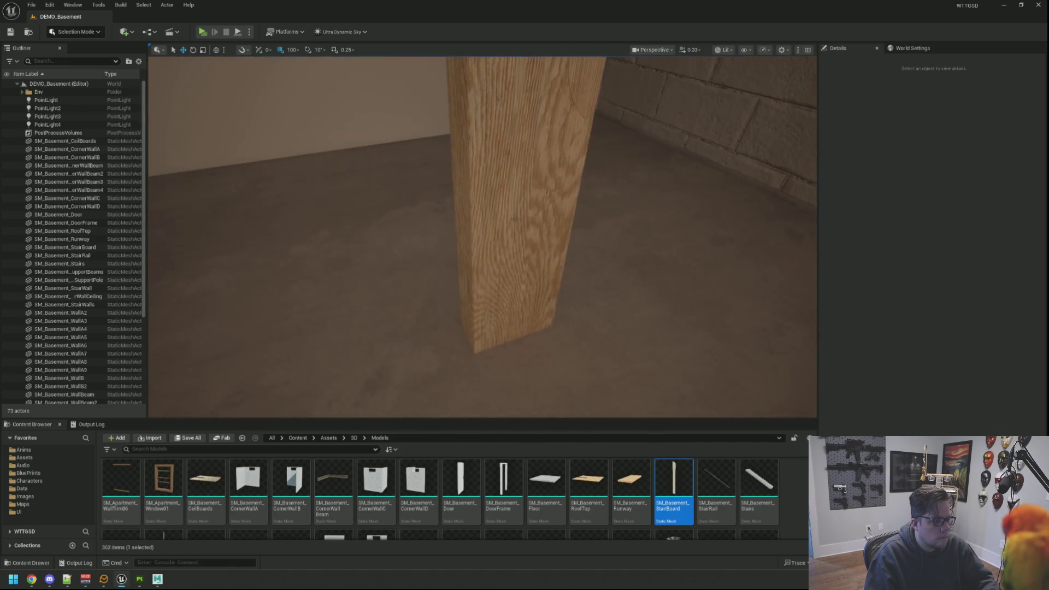
key(w)
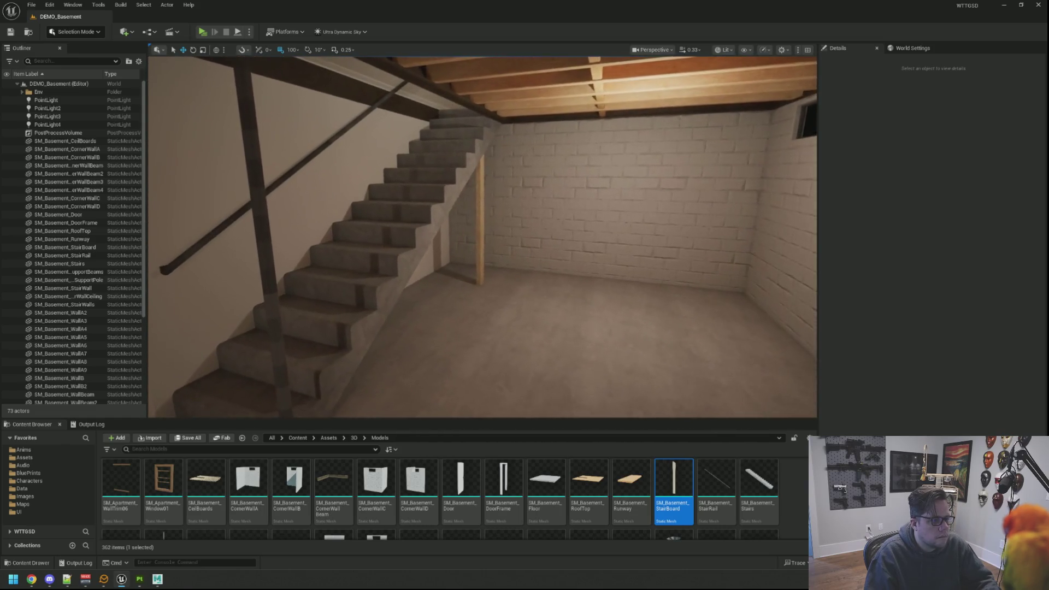
key(w)
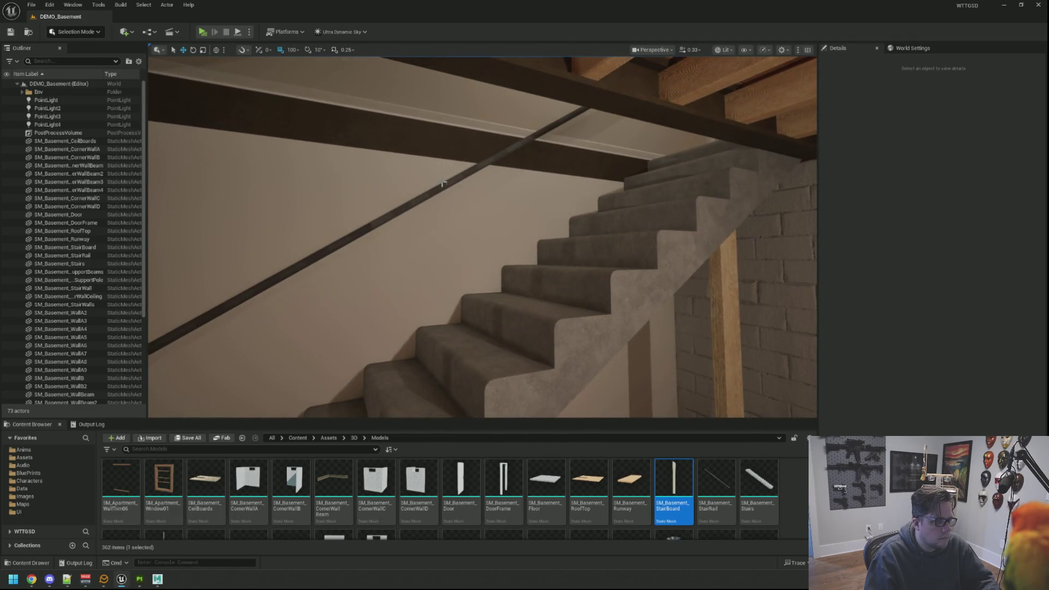
Set the SM_Basement_StairRail mesh's Element 0 material to MI_Demo_PropsA
click(442, 184)
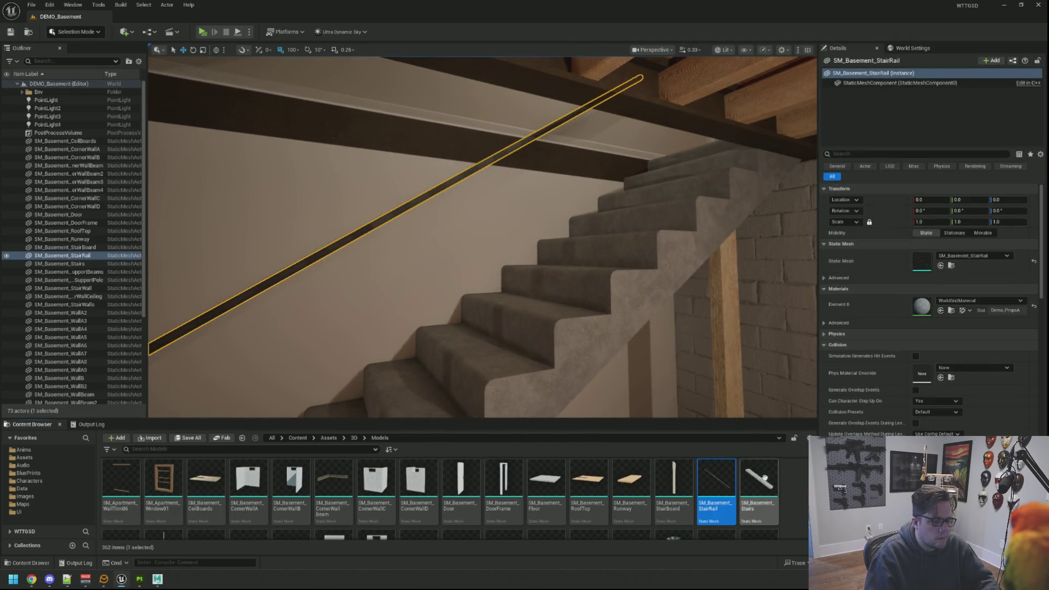
key(ctrl+e)
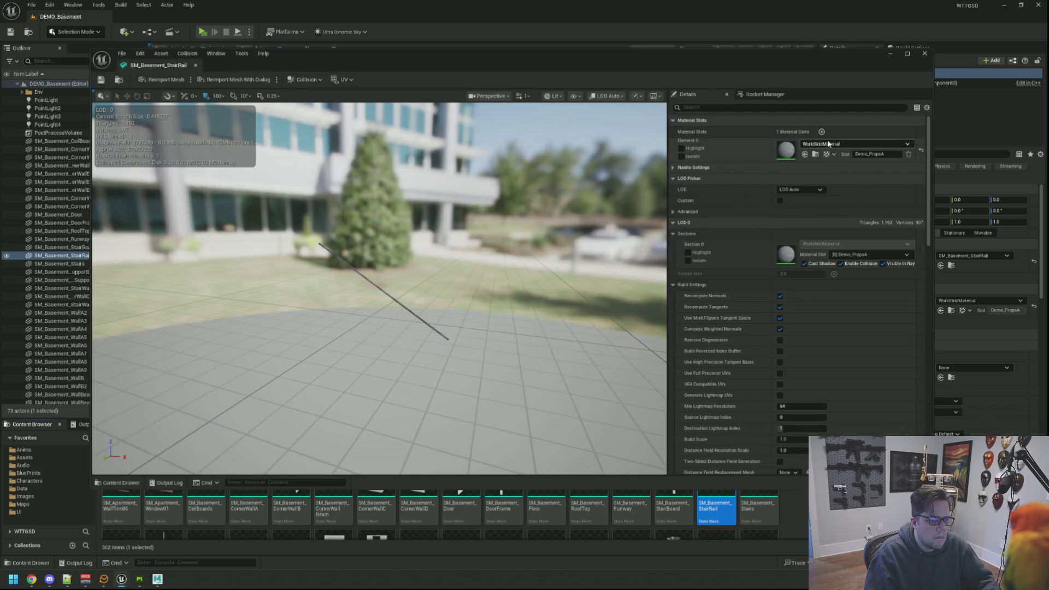
click(829, 143)
click(847, 228)
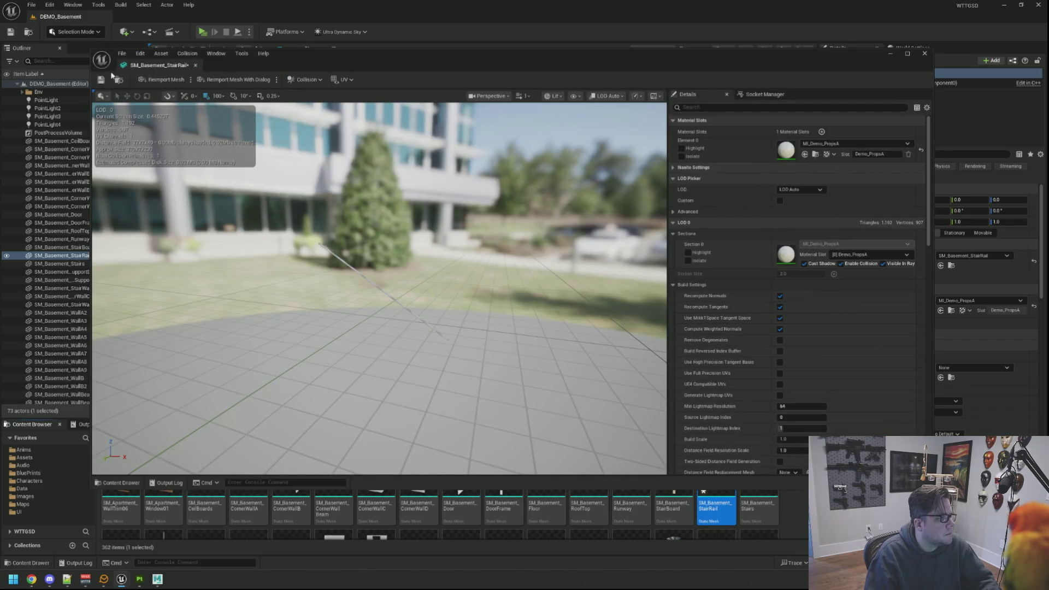
click(195, 65)
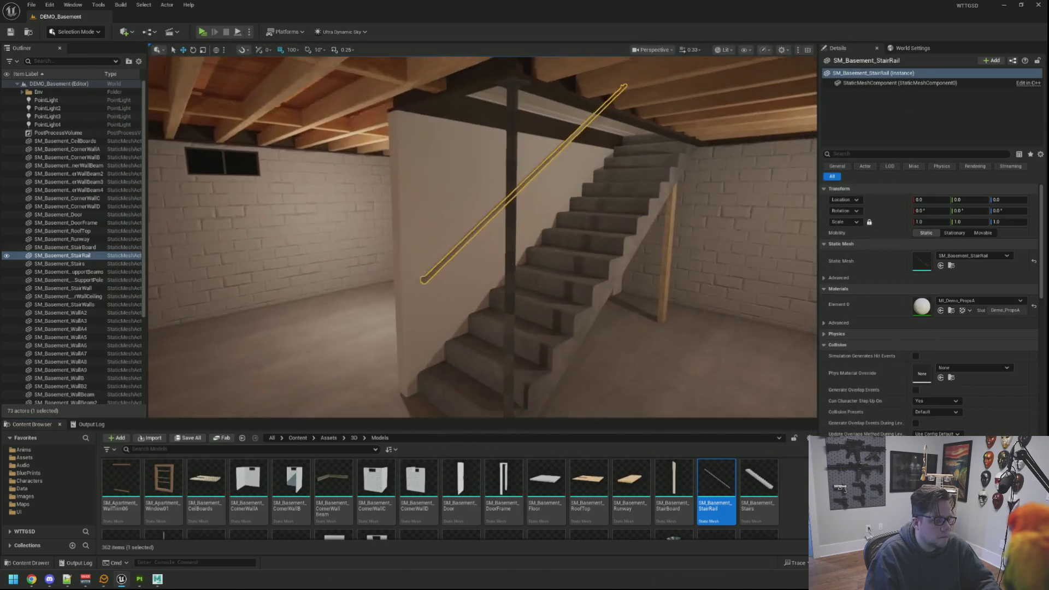
Assign MI_Demo_PropsA to SM_Basement_StairSupportPole, then save and close its mesh editor
click(517, 205)
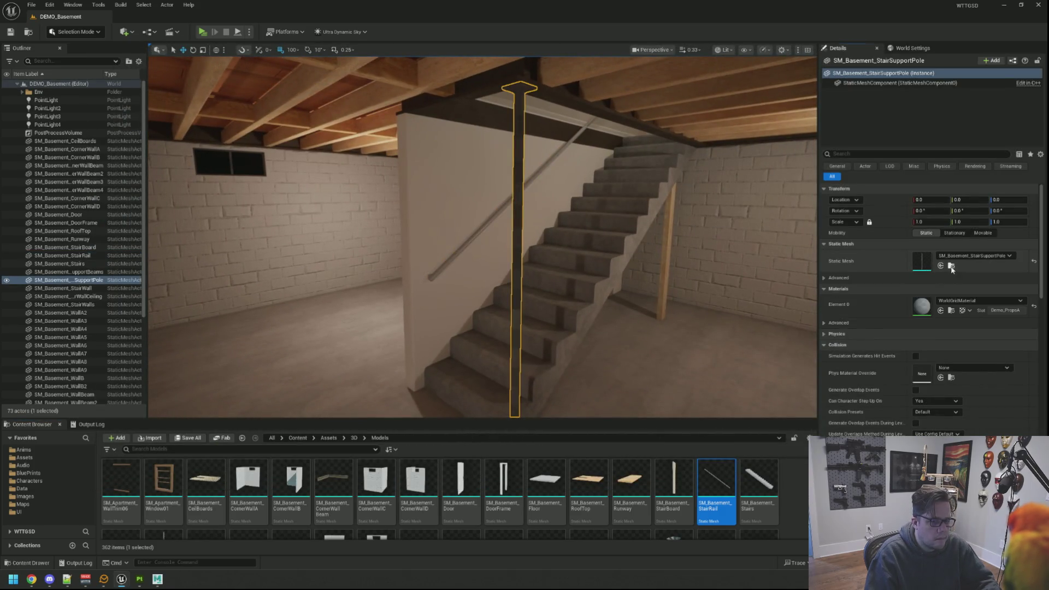
click(951, 267)
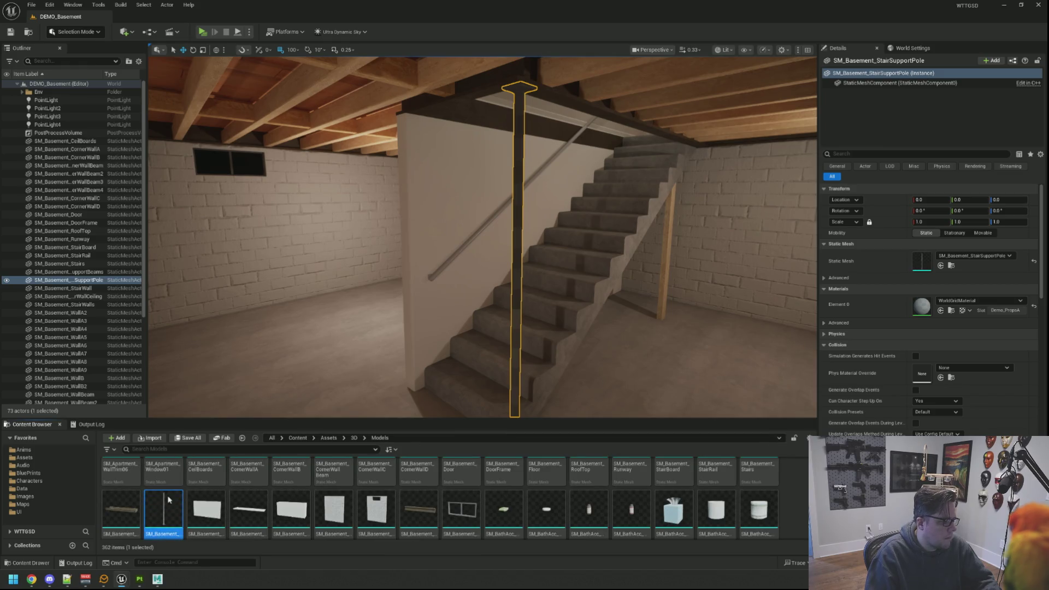
key(ctrl+e)
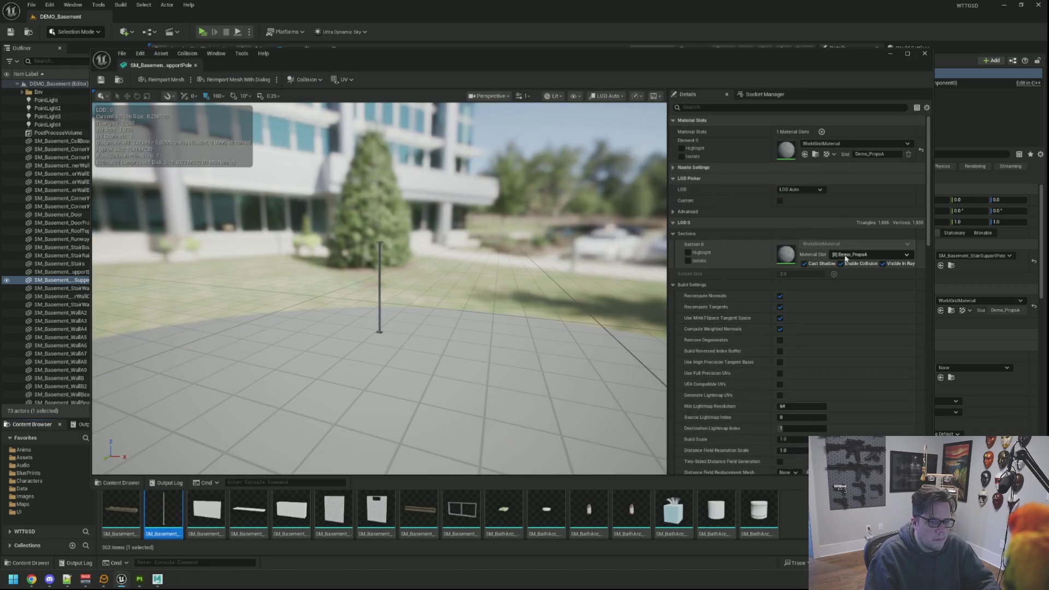
click(848, 143)
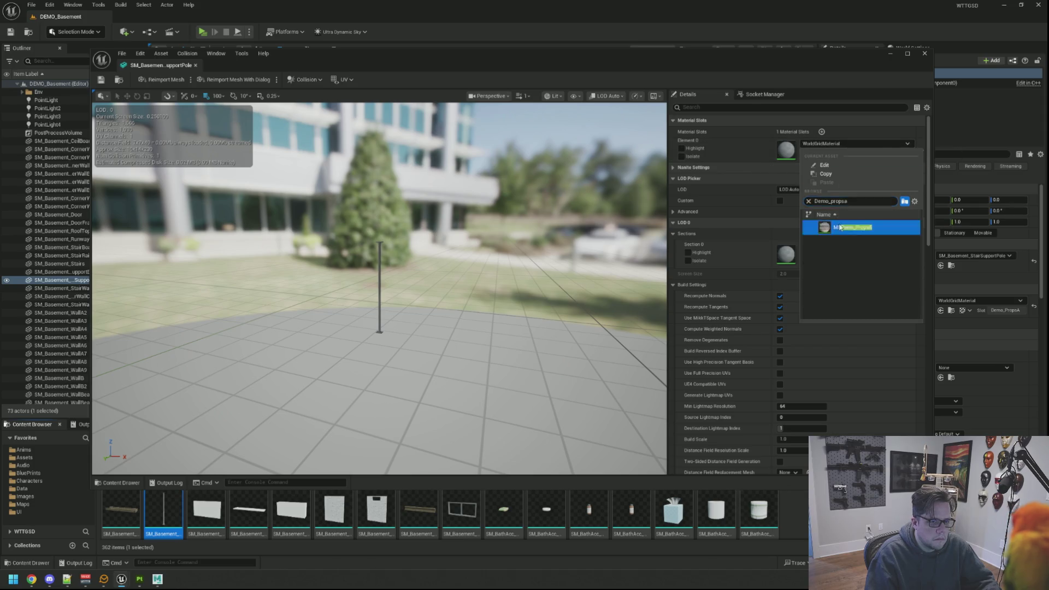
key(Return)
click(104, 82)
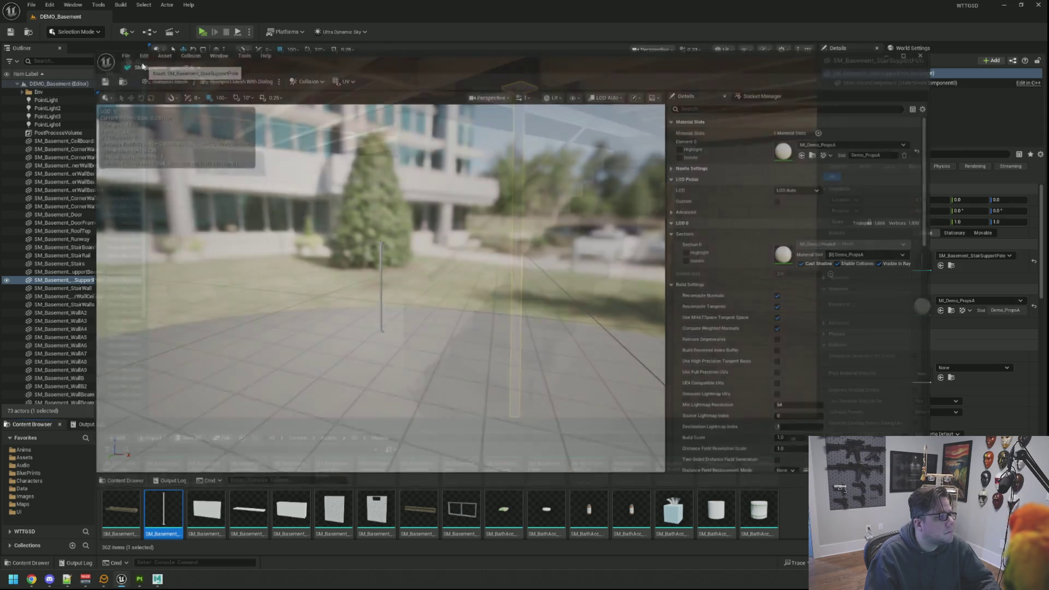
click(195, 65)
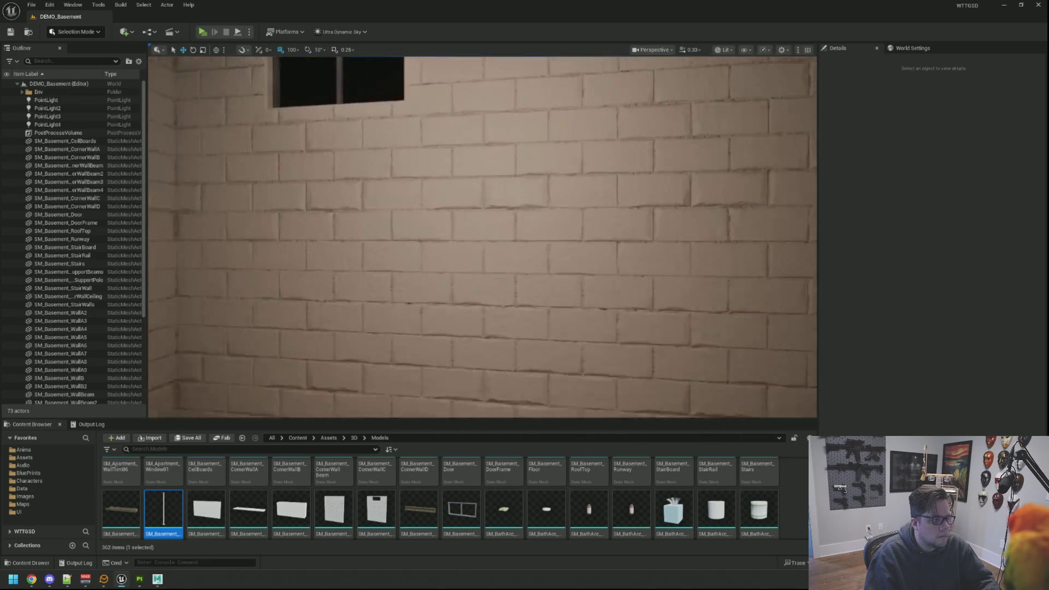
Set Element 0 of the SM_Basement_WindowTrim mesh to MI_Demo_PropsA and close the editor
click(524, 233)
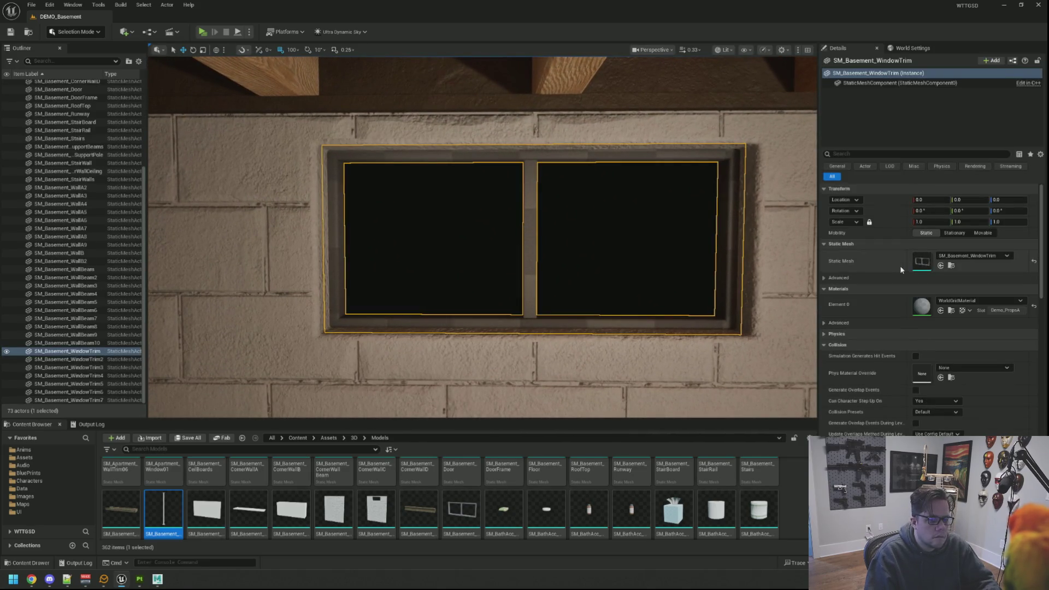
click(951, 265)
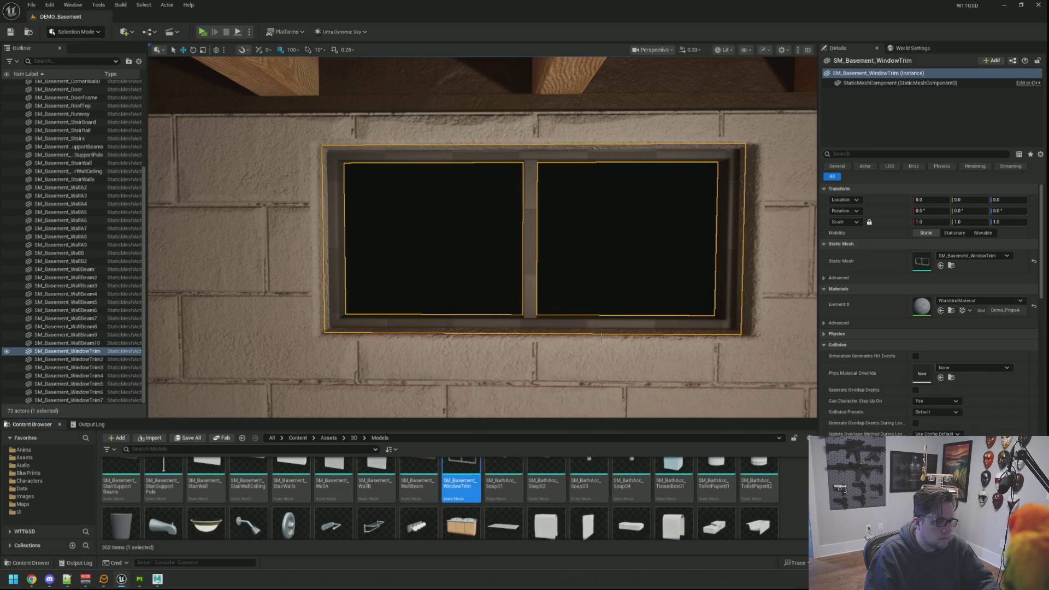
double_click(462, 510)
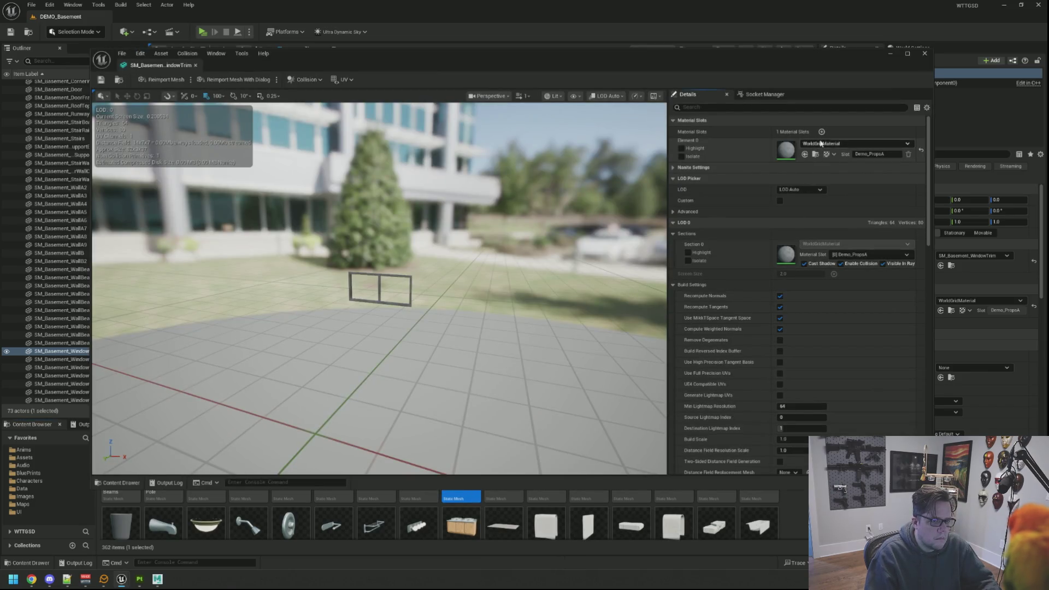
click(820, 144)
click(869, 214)
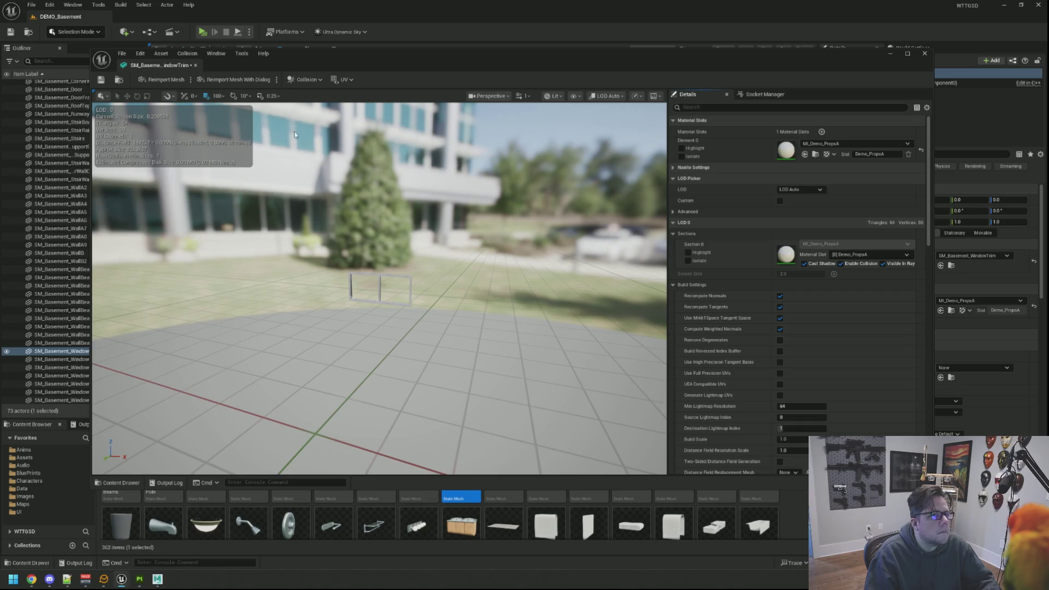
click(101, 80)
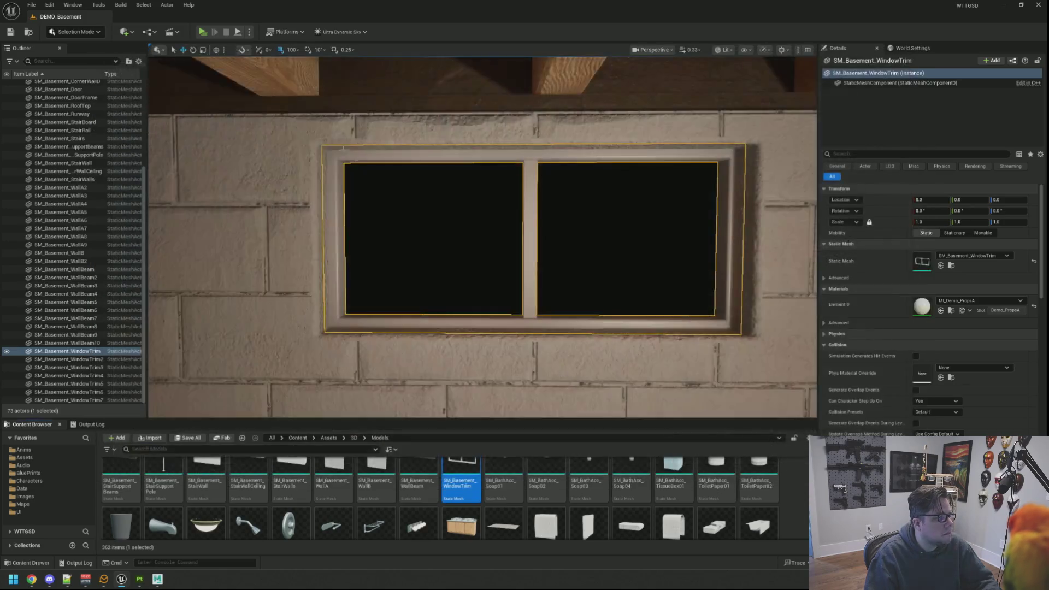
drag(145, 195, 136, 104)
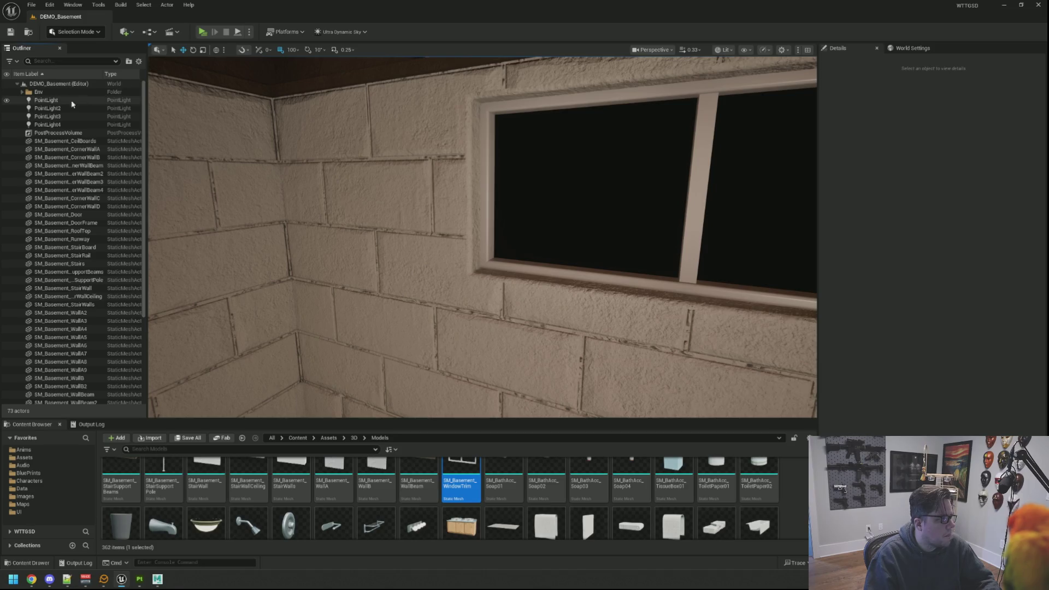
drag(481, 235, 453, 247)
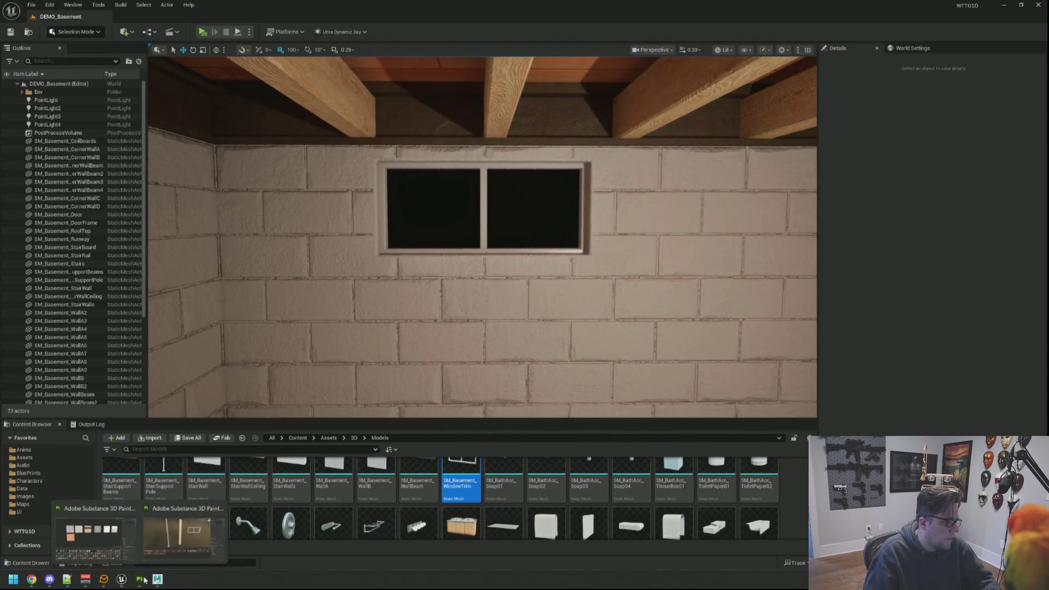
Pass through the Maya scene and bring the Substance Painter project to the front
click(157, 579)
drag(505, 359, 468, 346)
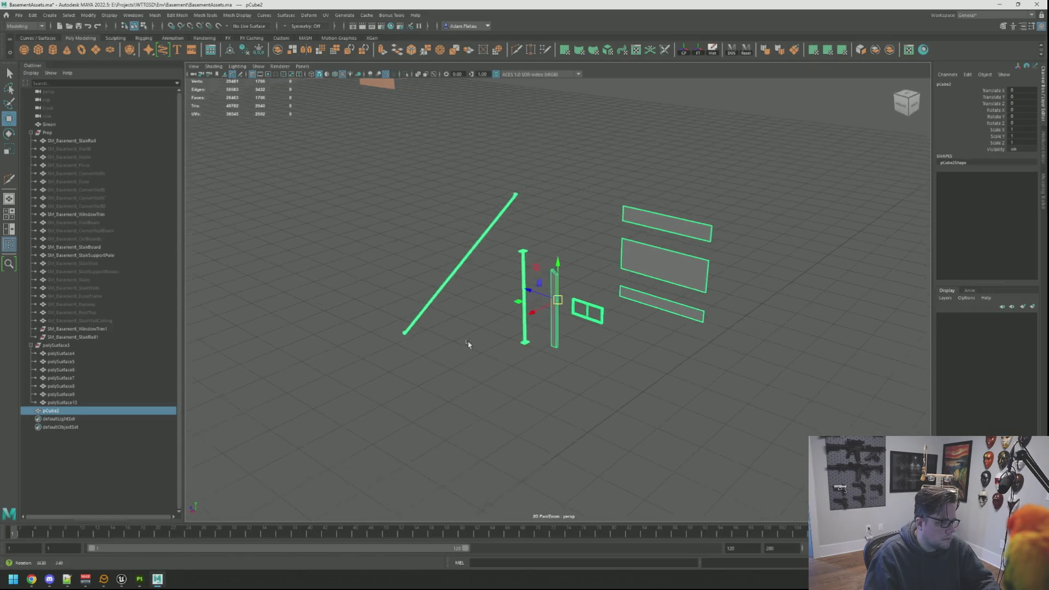
click(381, 425)
mouse_move(139, 578)
click(191, 529)
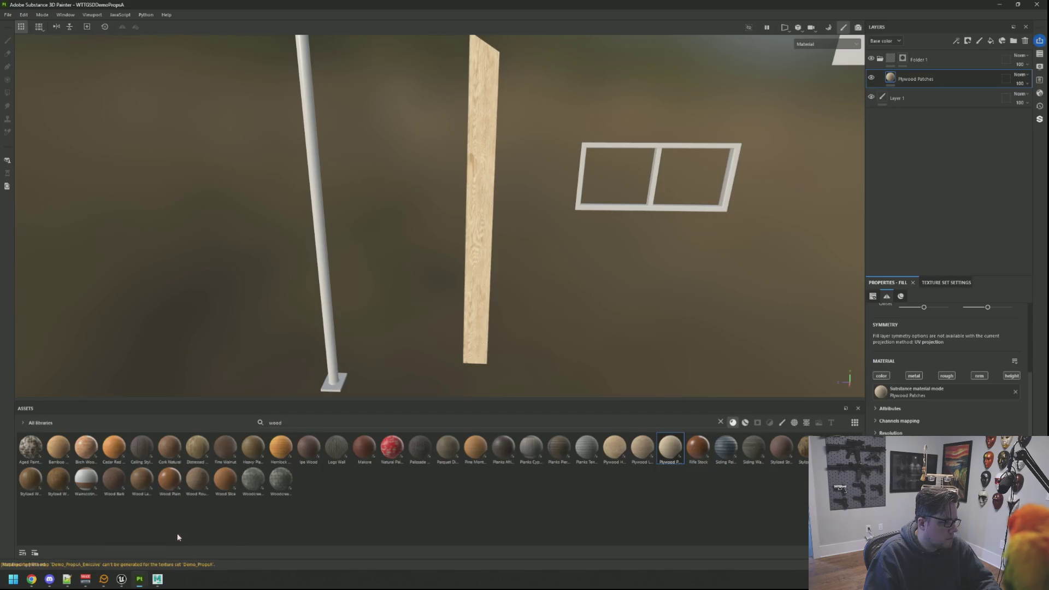
scroll(up, 3)
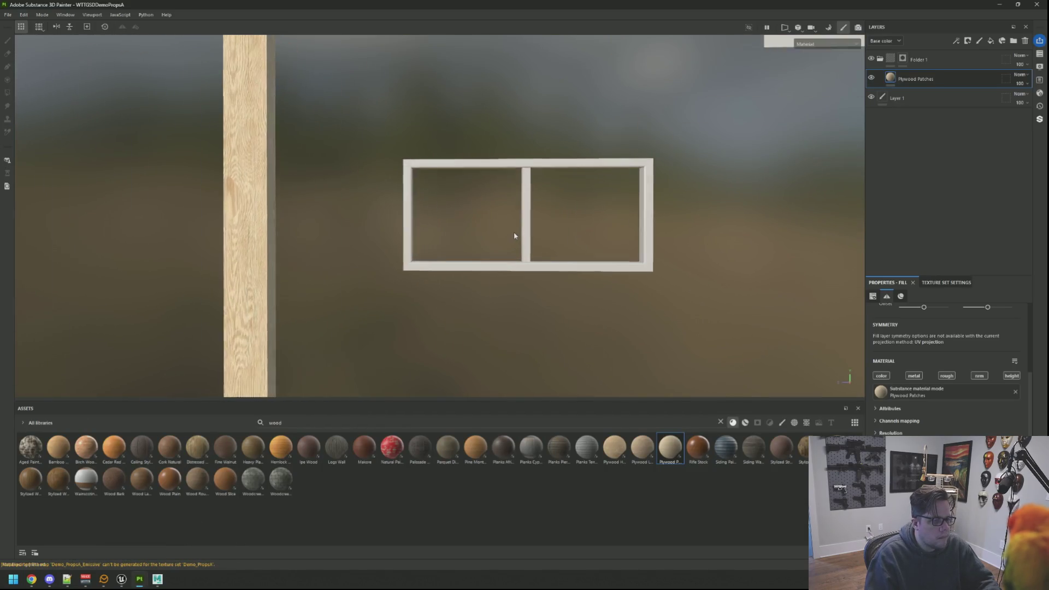
scroll(down, 3)
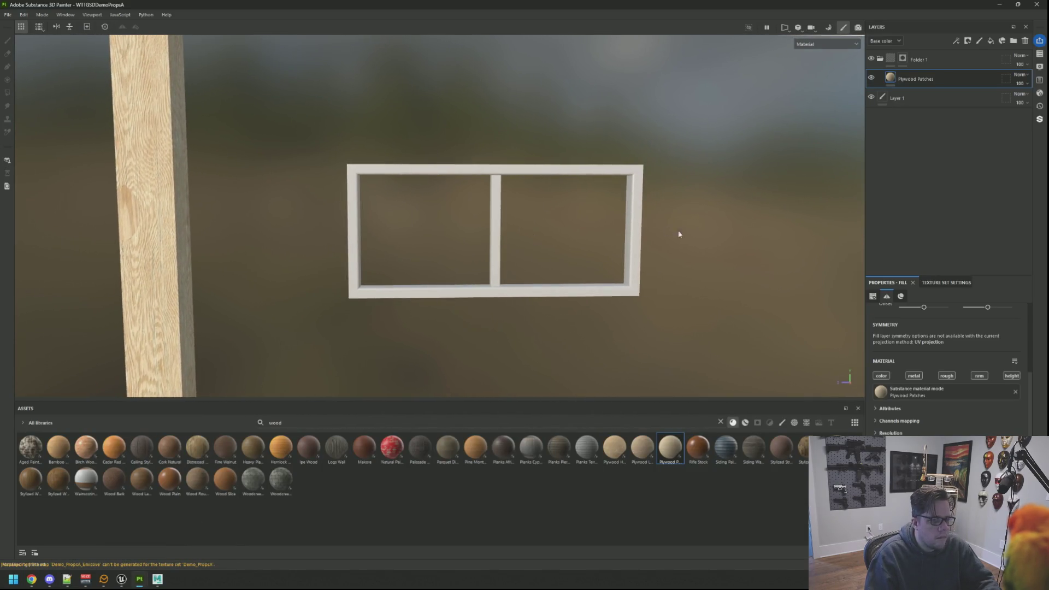
Add a fill layer inside Folder 2 and polygon-fill its mask onto the window frame
click(973, 64)
right_click(941, 63)
click(977, 74)
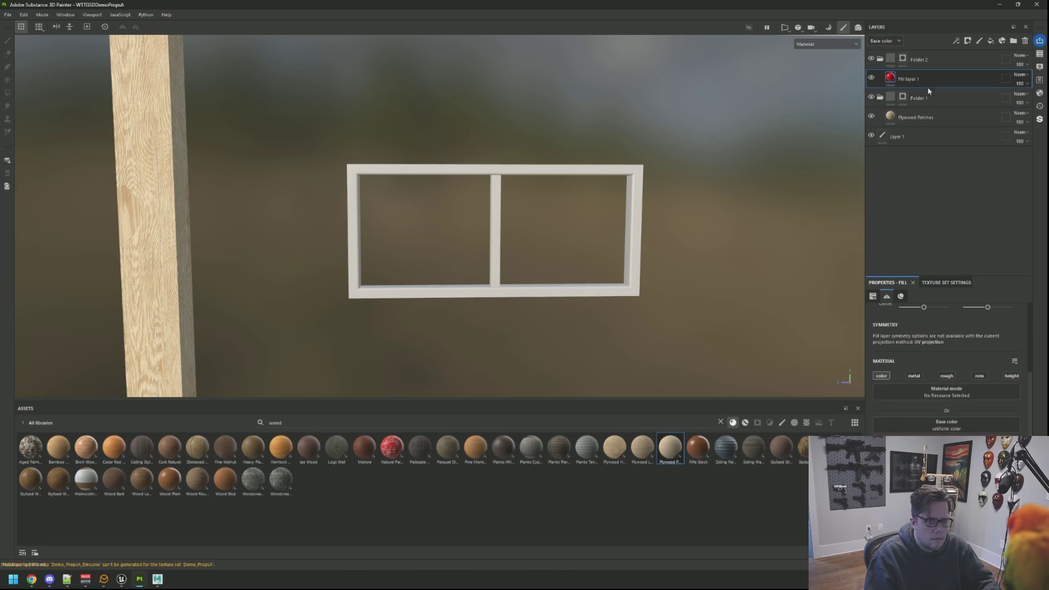
click(901, 58)
drag(317, 117, 655, 235)
click(721, 421)
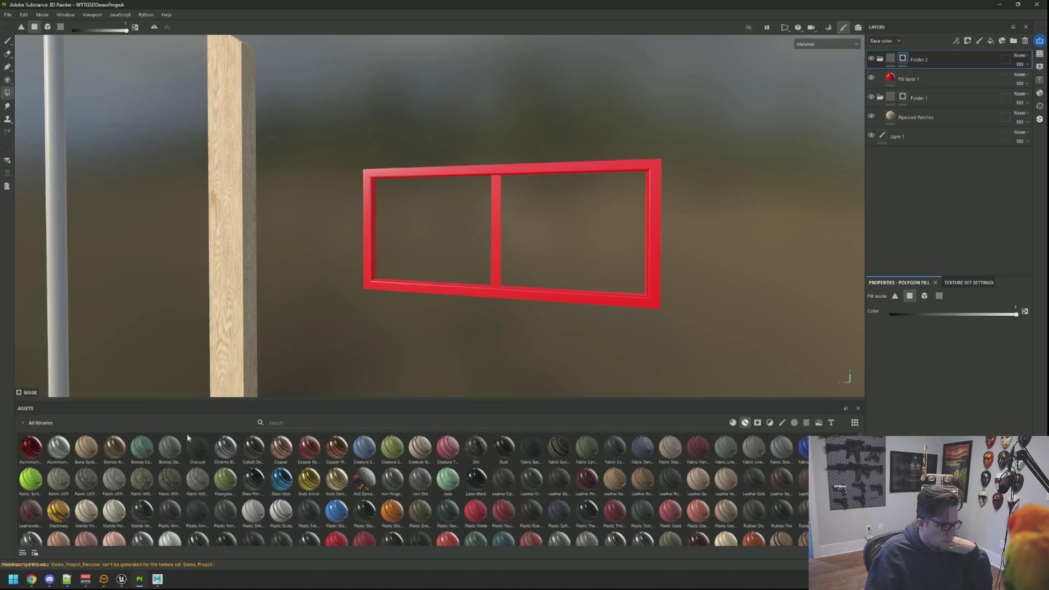
Drag Steel Bright into Folder 2, delete the red Fill layer 1, and inspect the metal frame
mouse_move(53, 457)
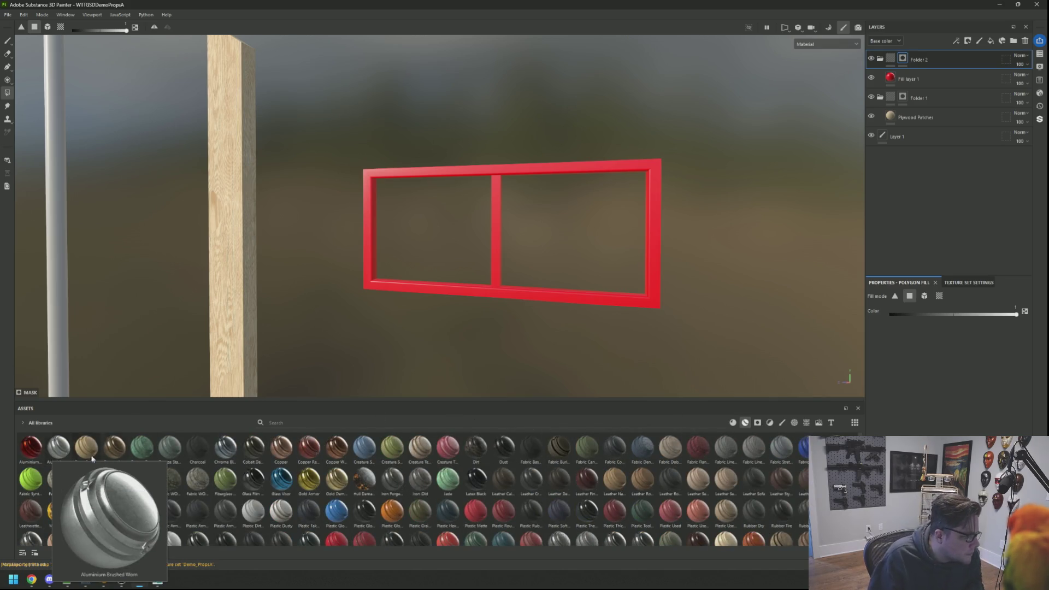
scroll(down, 3)
drag(169, 497, 663, 305)
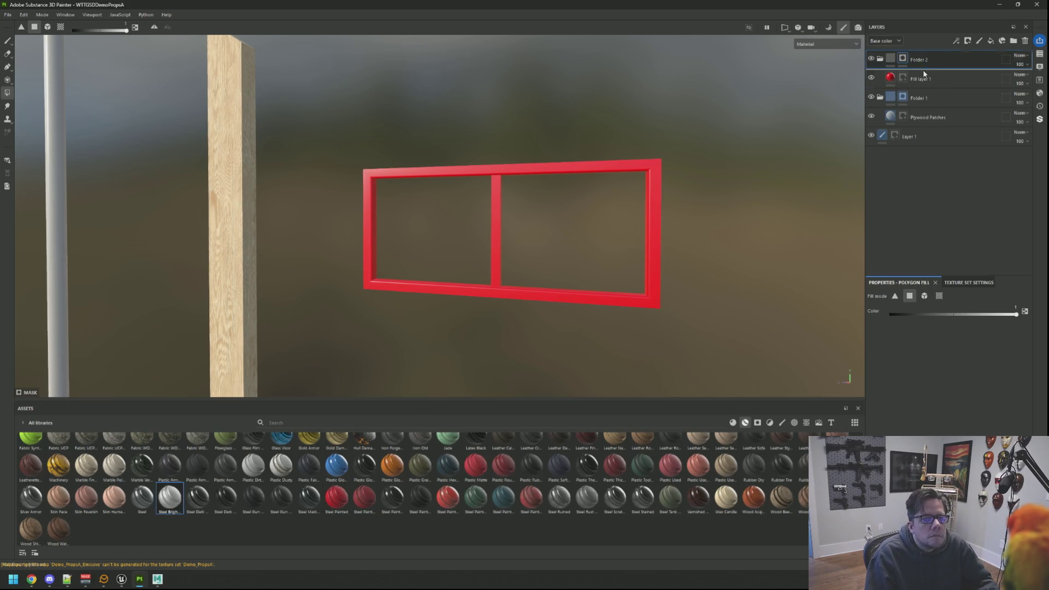
drag(923, 70, 923, 71)
click(1025, 41)
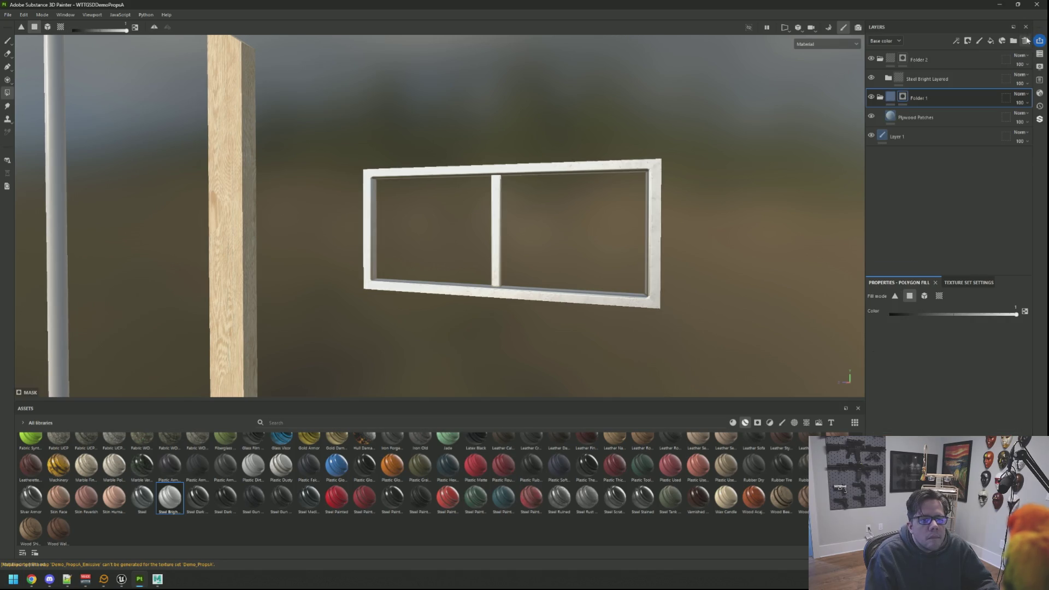
key(f)
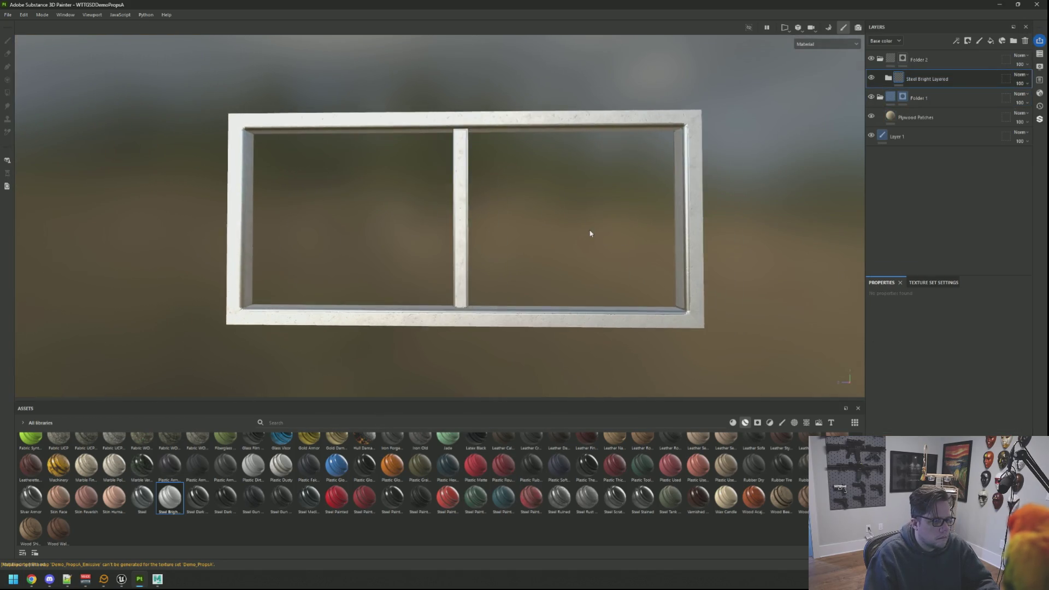
scroll(up, 3)
drag(591, 212, 526, 220)
scroll(down, 3)
scroll(up, 3)
key(ctrl+shift+e)
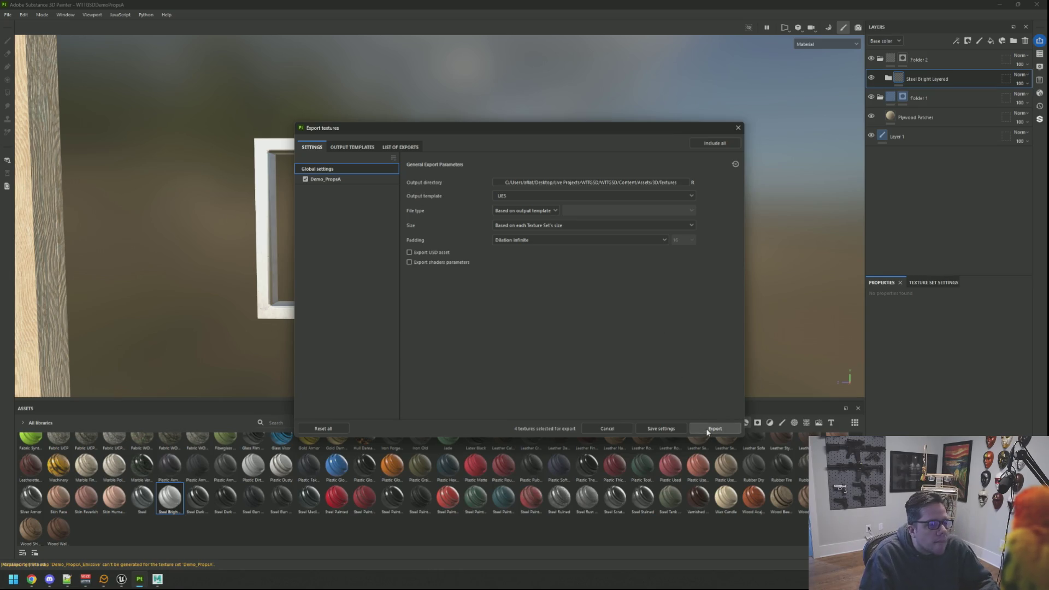
Export the four Demo_PropsA textures, close the dialog, and return to Unreal Engine
click(707, 429)
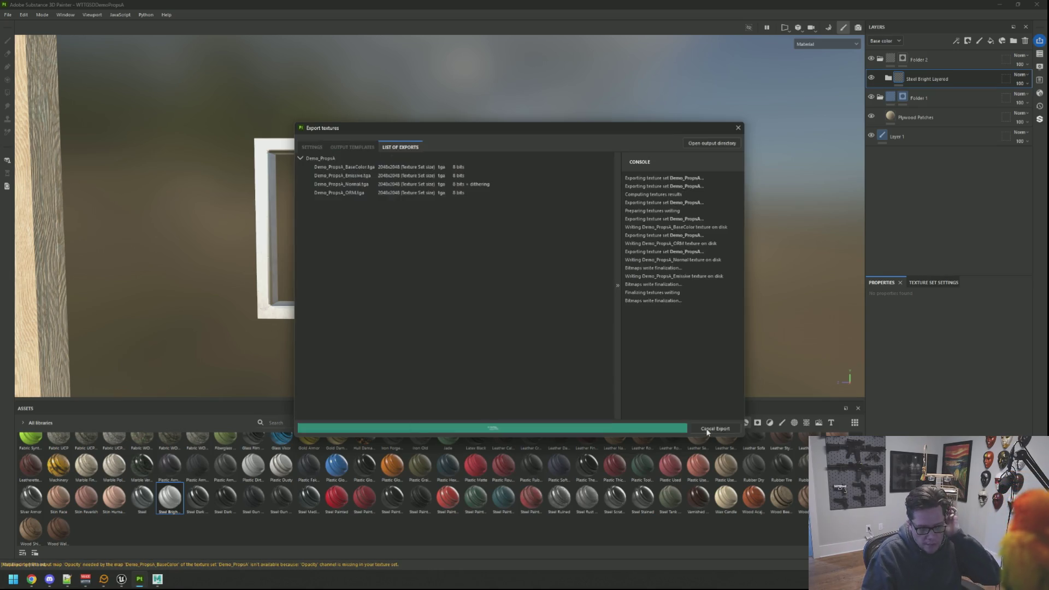
key(Escape)
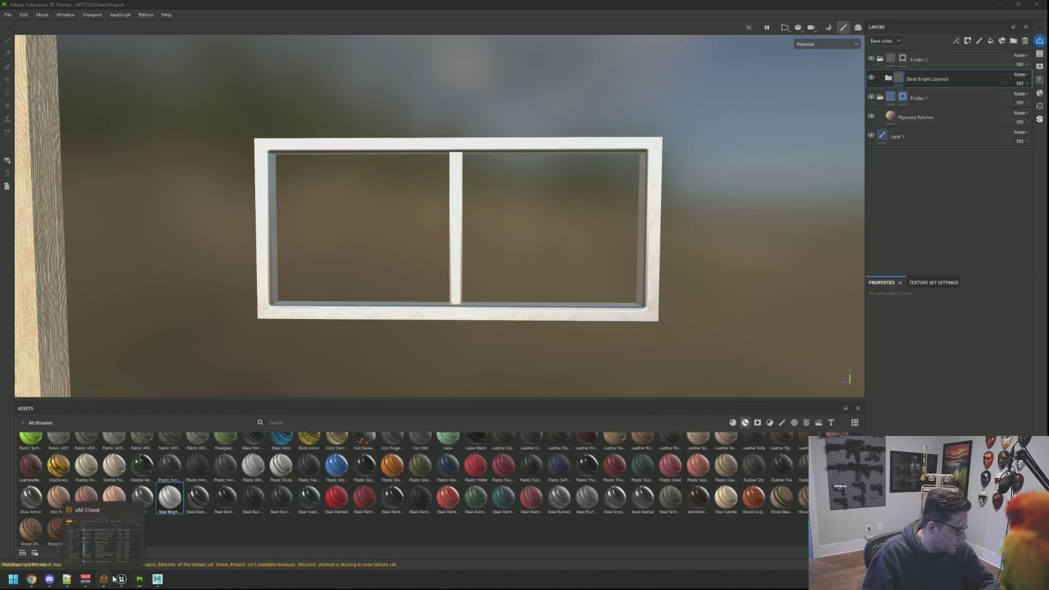
key(alt+Tab)
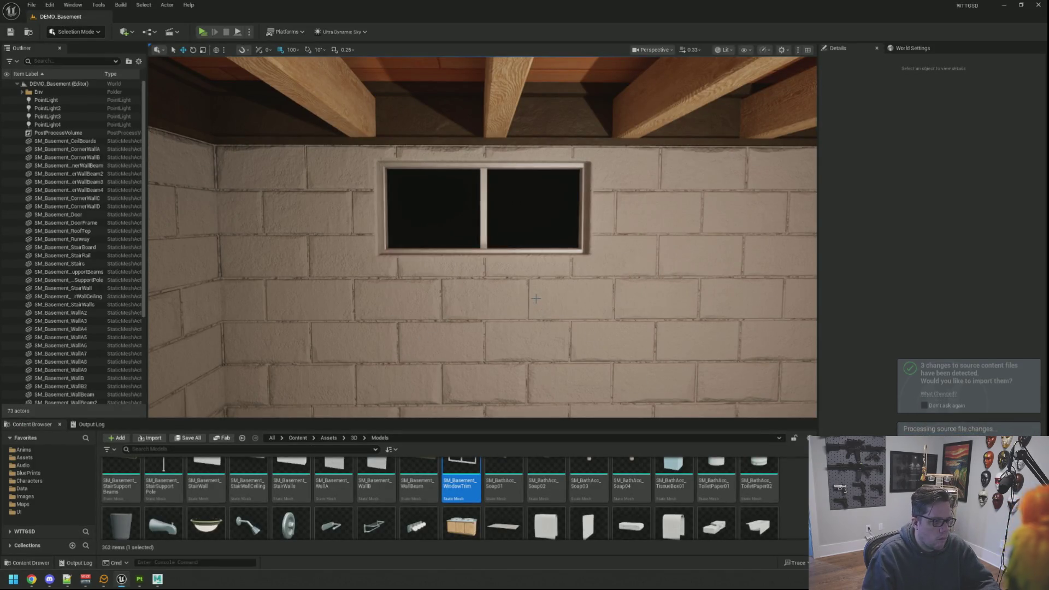
scroll(up, 3)
scroll(down, 3)
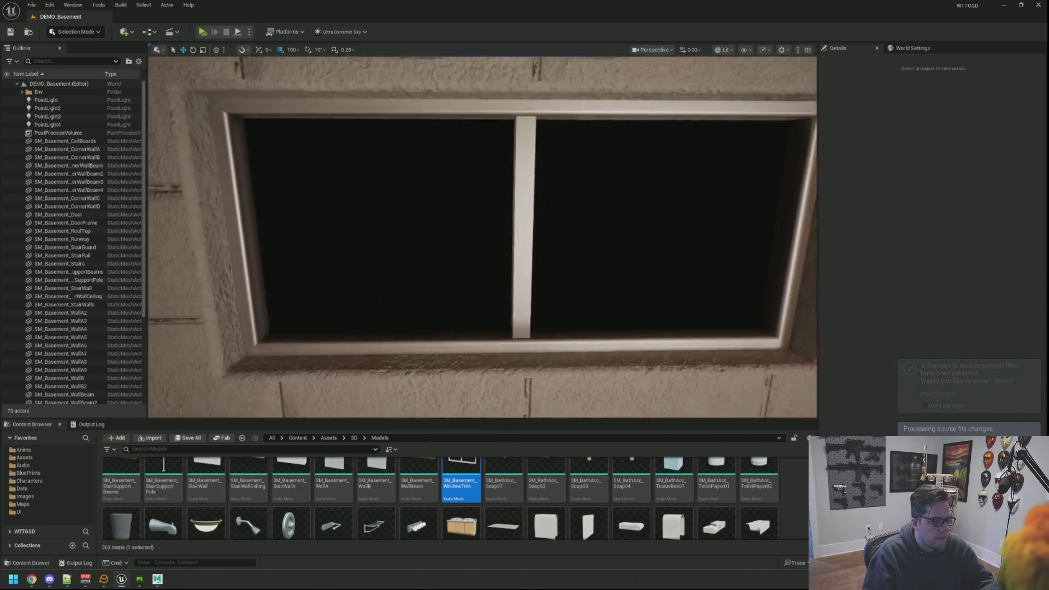
scroll(up, 3)
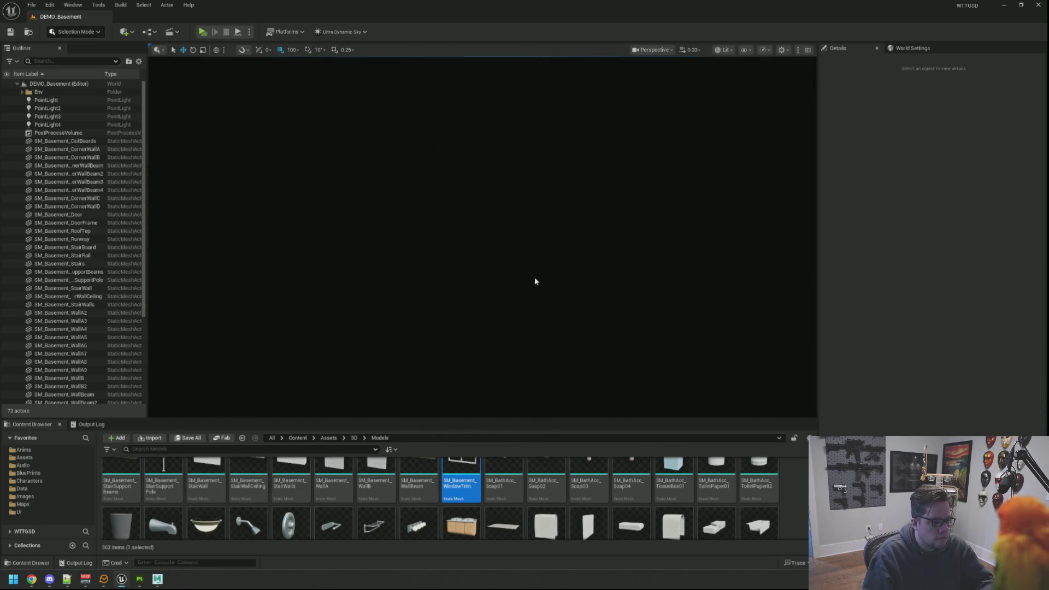
scroll(down, 3)
scroll(up, 3)
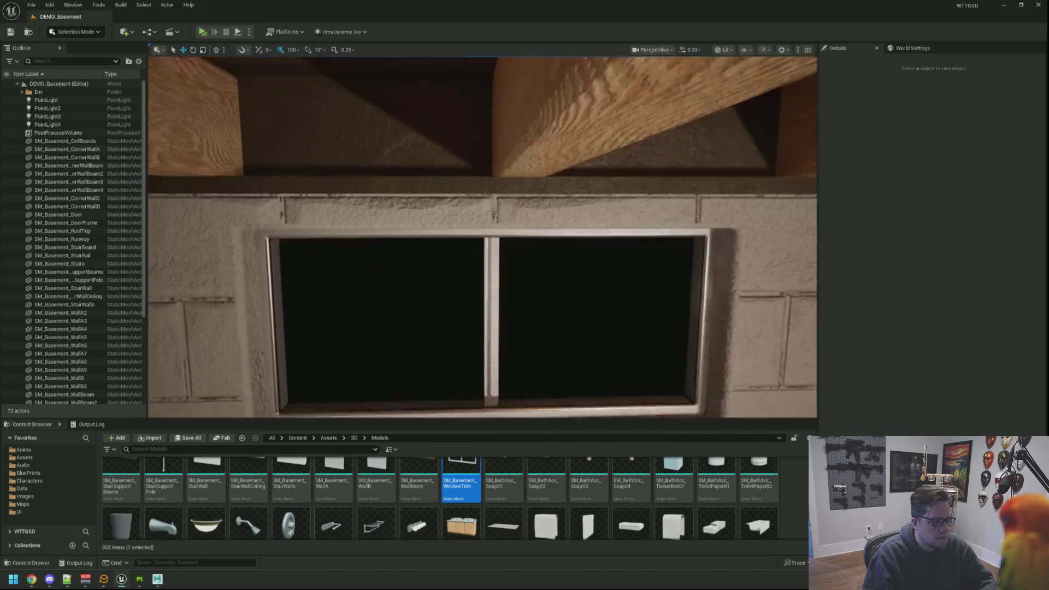
scroll(down, 3)
scroll(up, 3)
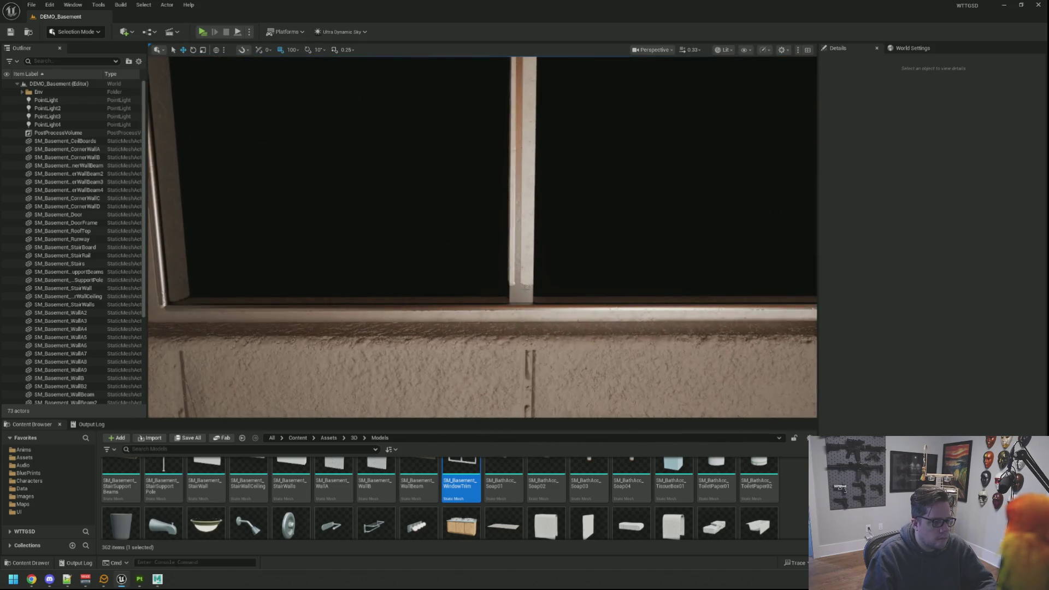
scroll(down, 3)
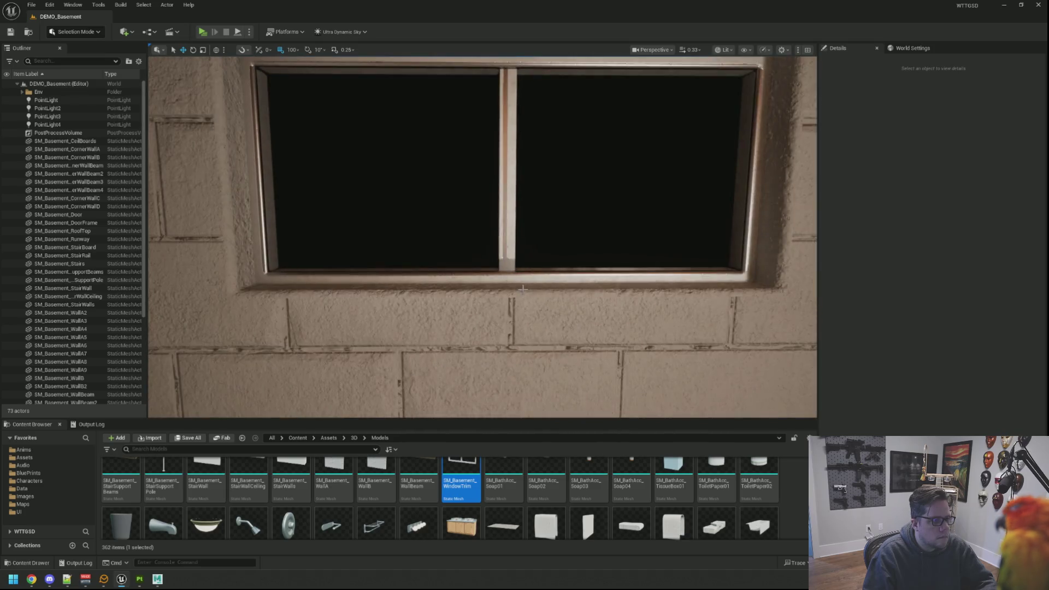
scroll(up, 3)
scroll(up, 3)
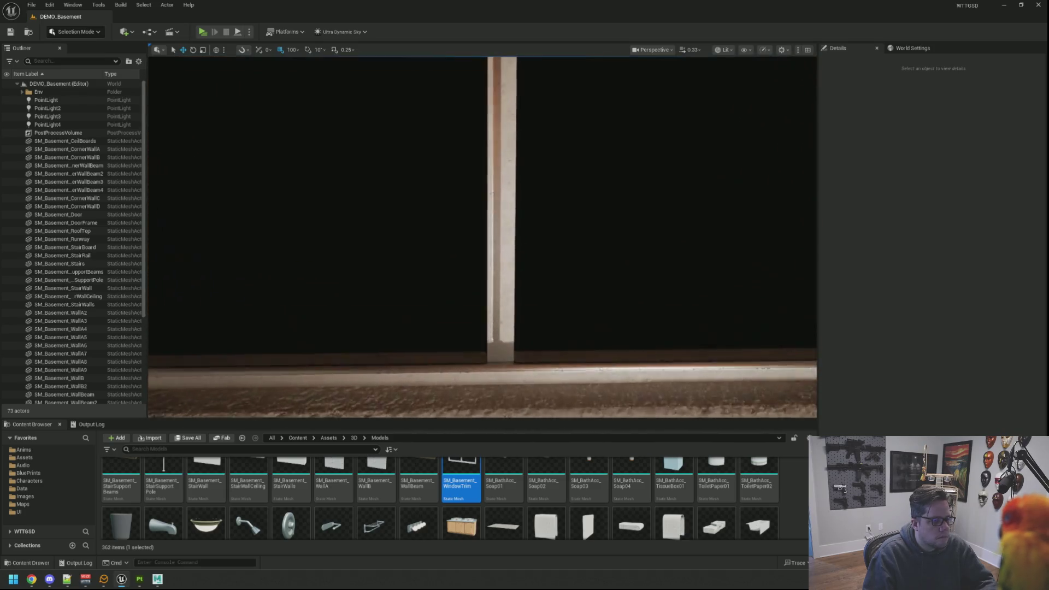
scroll(down, 3)
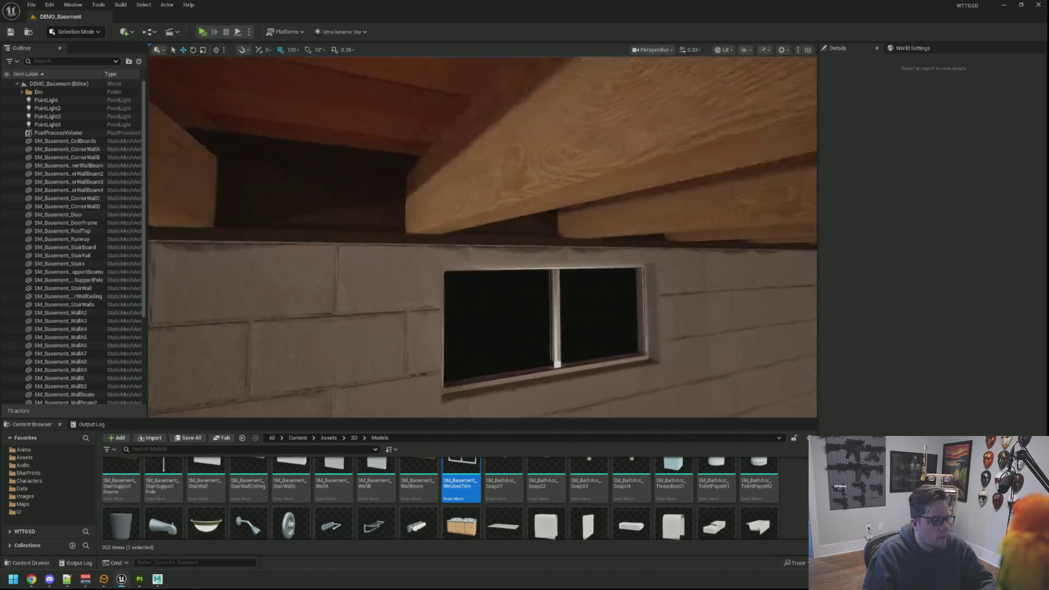
scroll(down, 3)
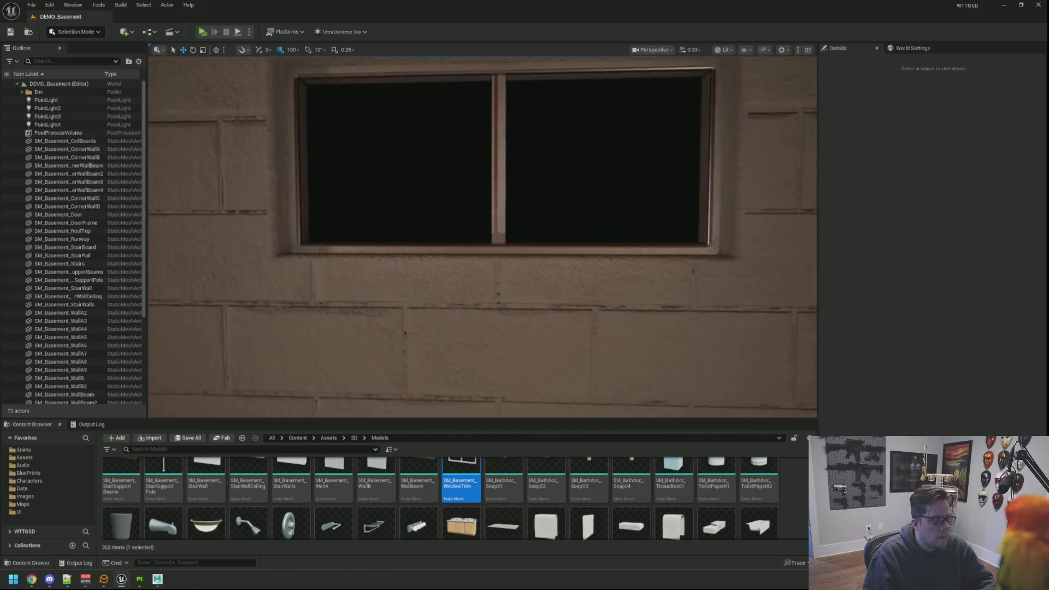
scroll(up, 3)
scroll(down, 3)
scroll(up, 3)
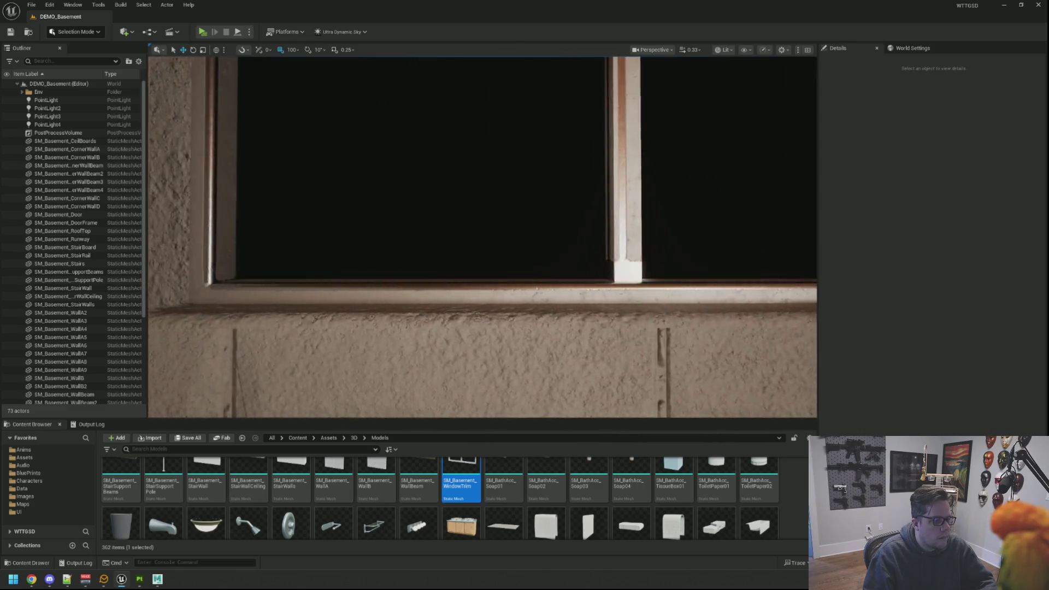
scroll(down, 3)
scroll(up, 3)
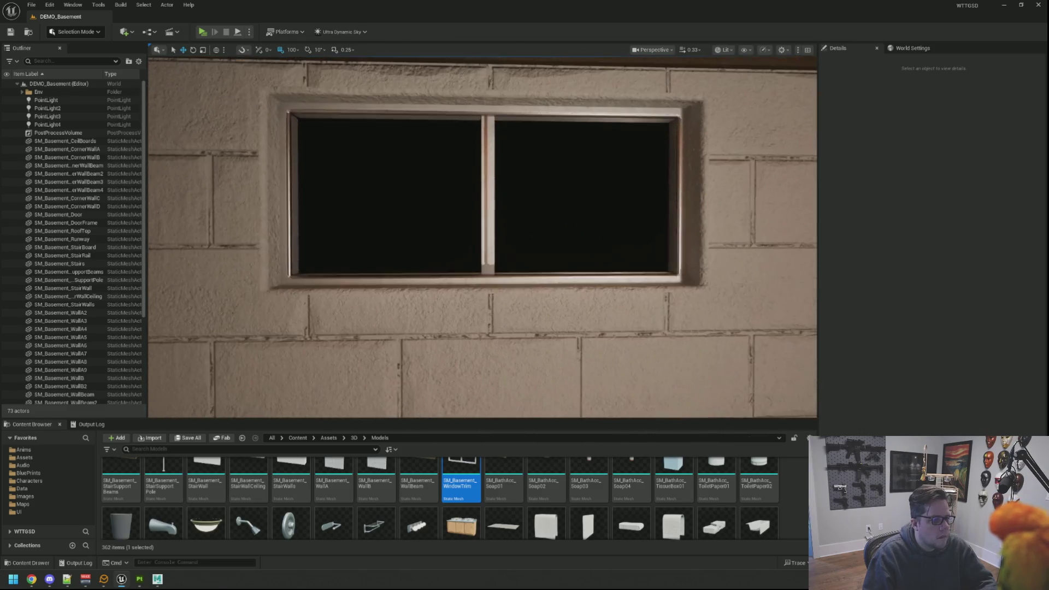
scroll(up, 3)
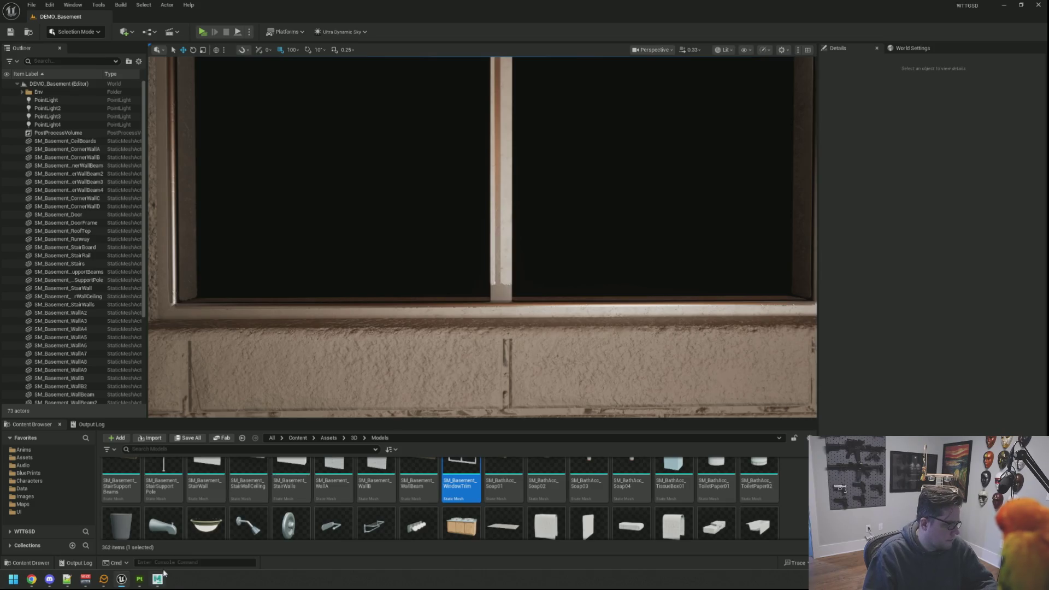
click(157, 579)
Rotate the environment light and orbit the window frame's metal, then bring Maya forward
mouse_move(140, 579)
click(180, 533)
drag(513, 286, 509, 274)
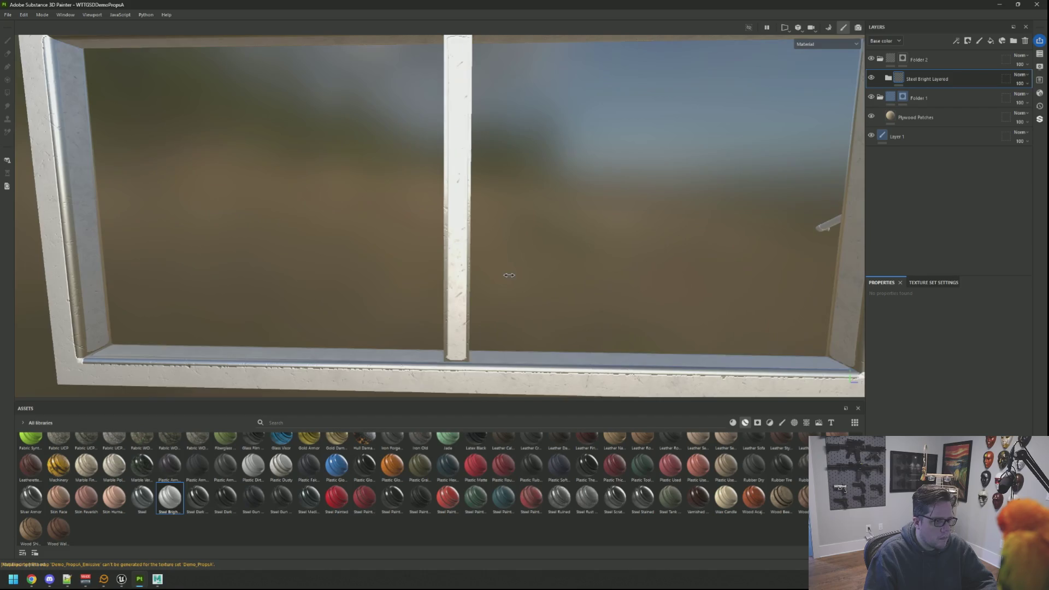
drag(382, 272, 375, 423)
click(157, 578)
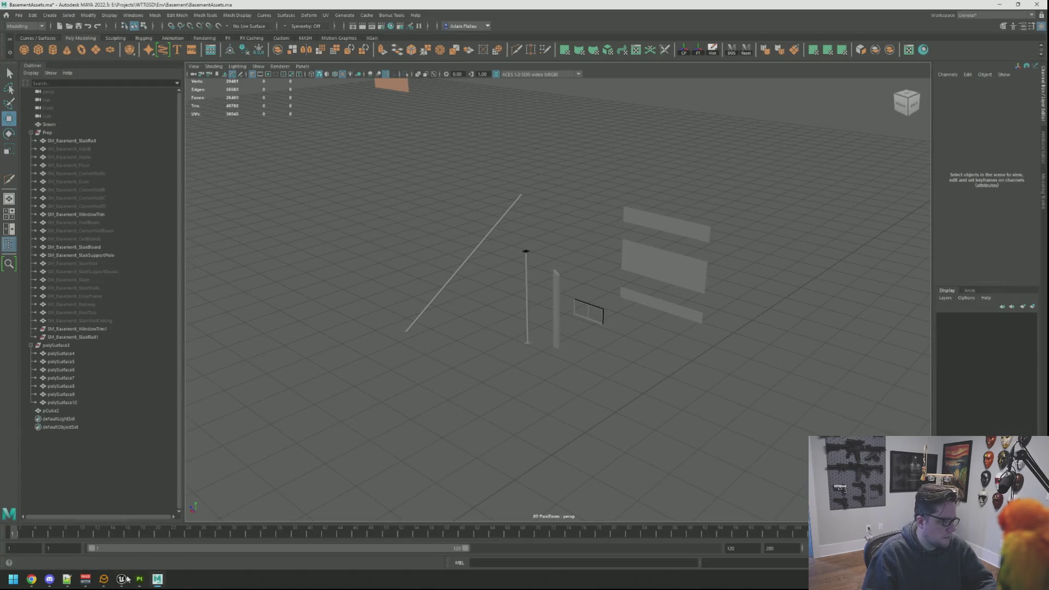
click(122, 579)
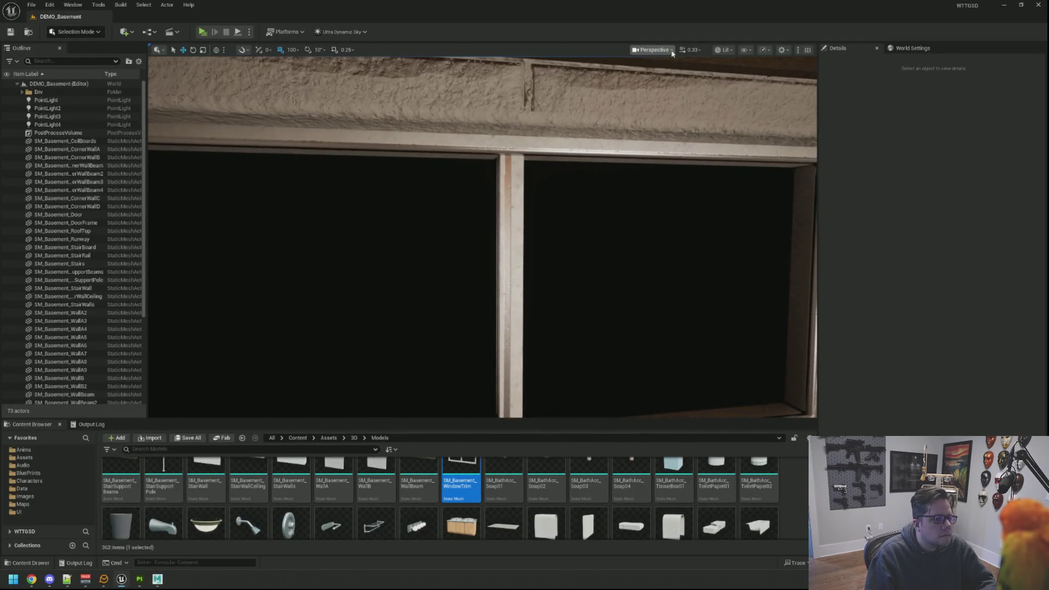
click(722, 51)
click(732, 89)
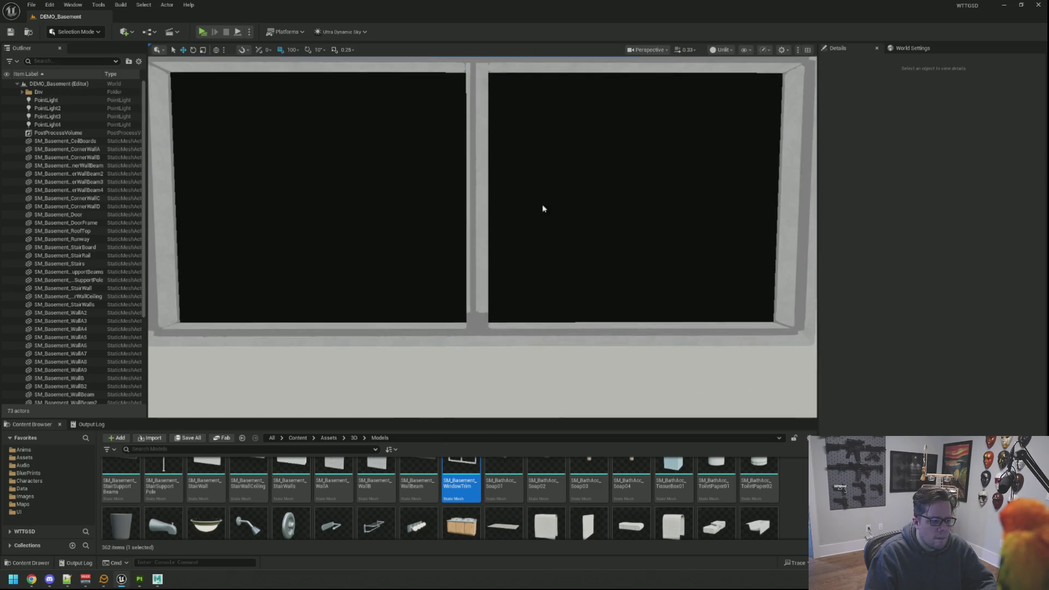
click(721, 50)
click(727, 69)
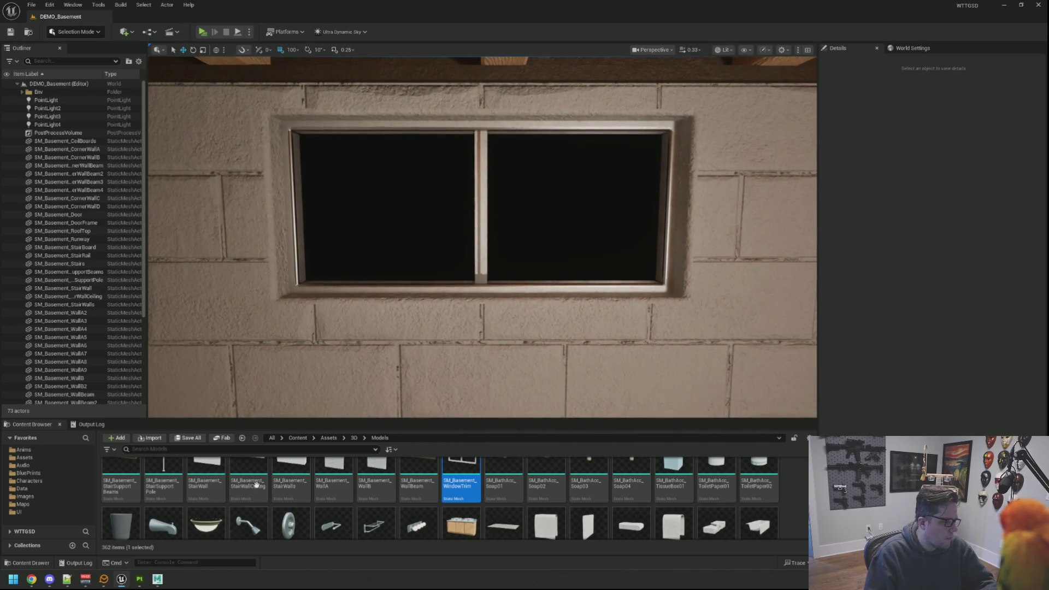
click(156, 581)
click(558, 318)
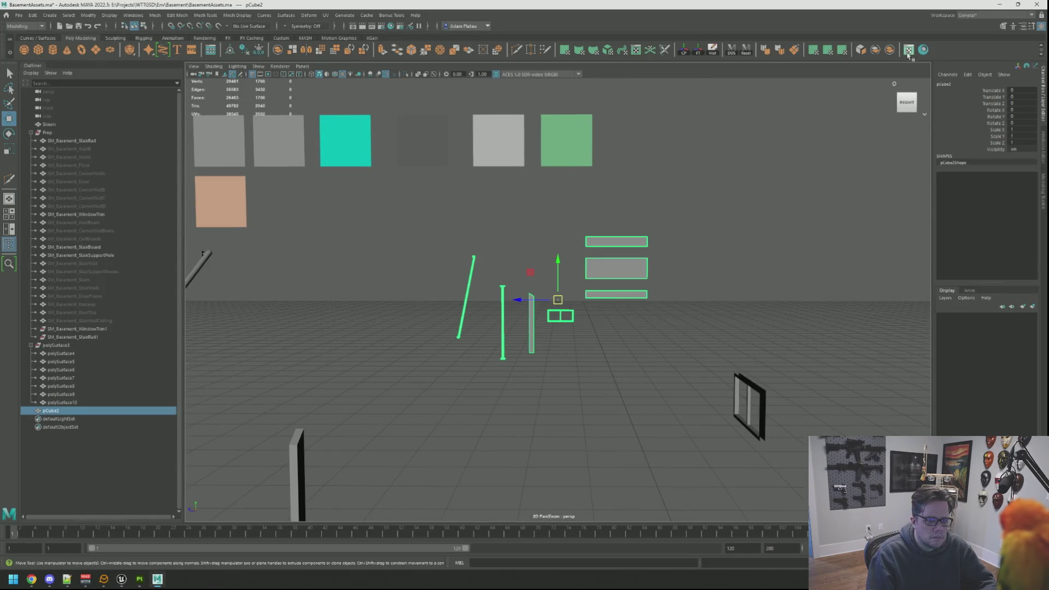
drag(703, 360, 533, 297)
click(515, 288)
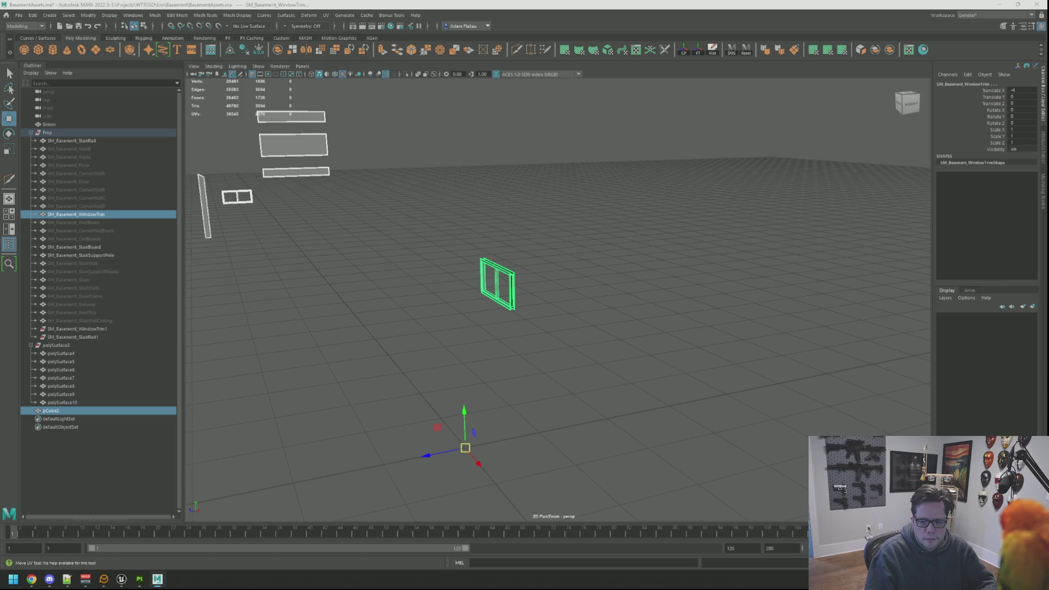
key(F8)
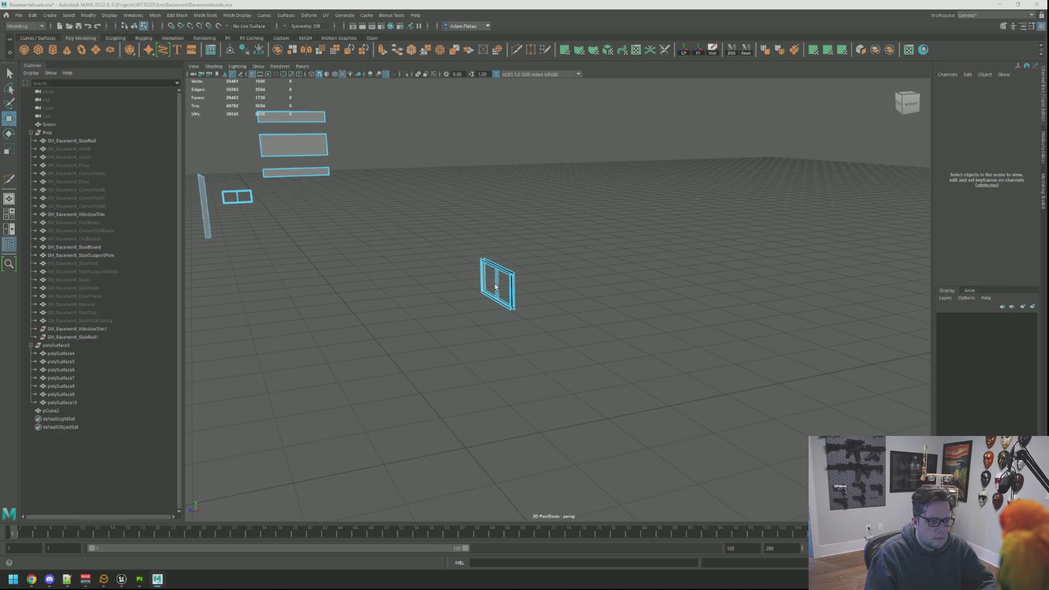
drag(494, 287, 440, 275)
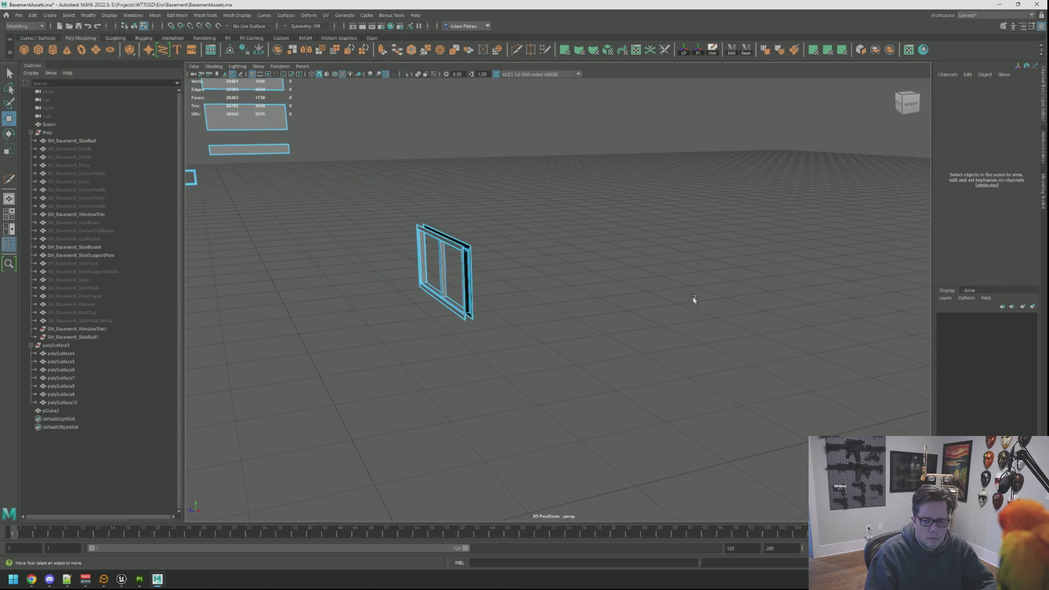
click(467, 250)
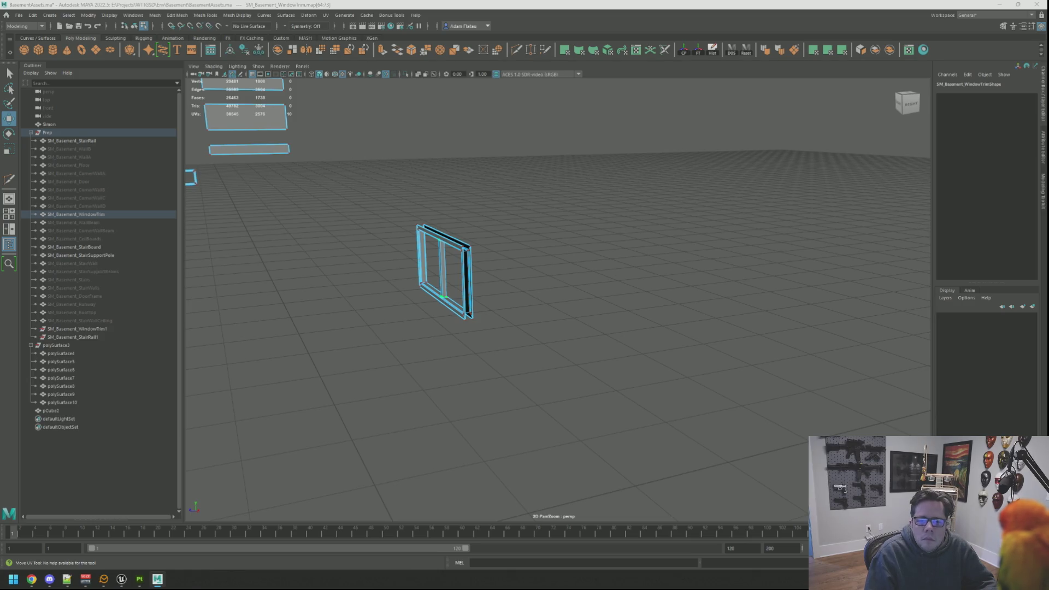
key(F8)
key(q)
click(469, 255)
key(w)
drag(737, 281, 547, 222)
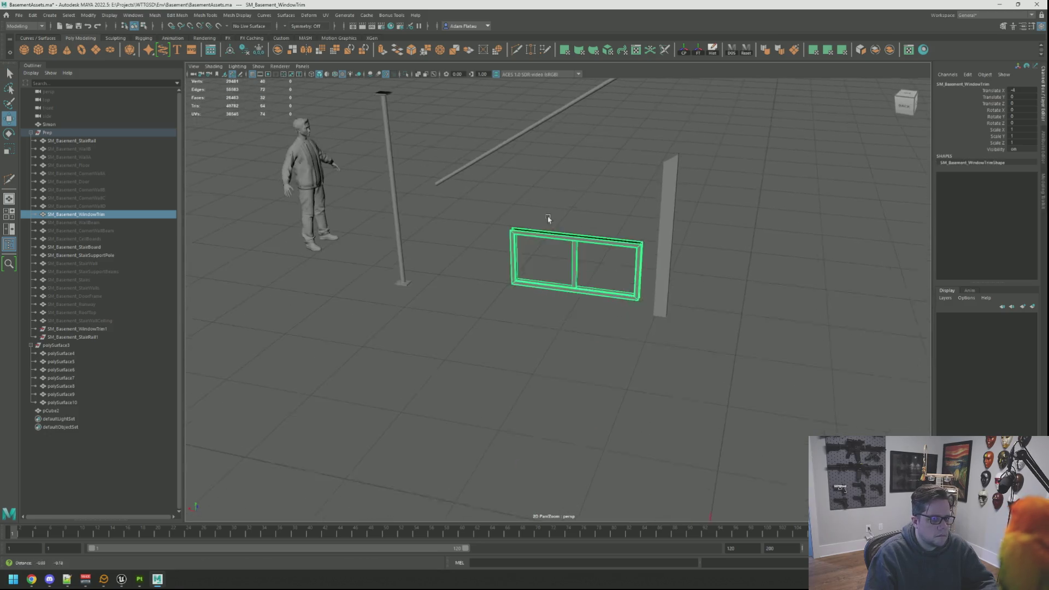
Reset the window trim's X position to 0 with the shelf button
scroll(up, 3)
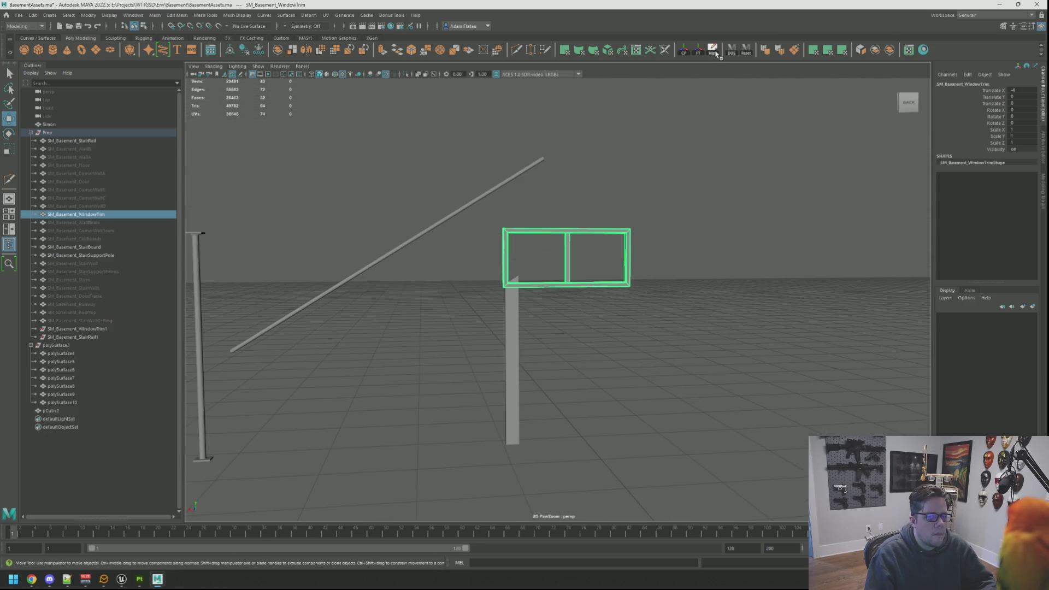
click(716, 55)
drag(702, 186, 640, 216)
Export the selected trim over SM_Basement_WindowTrim.fbx in Models, then switch to Unreal
key(ctrl+alt+e)
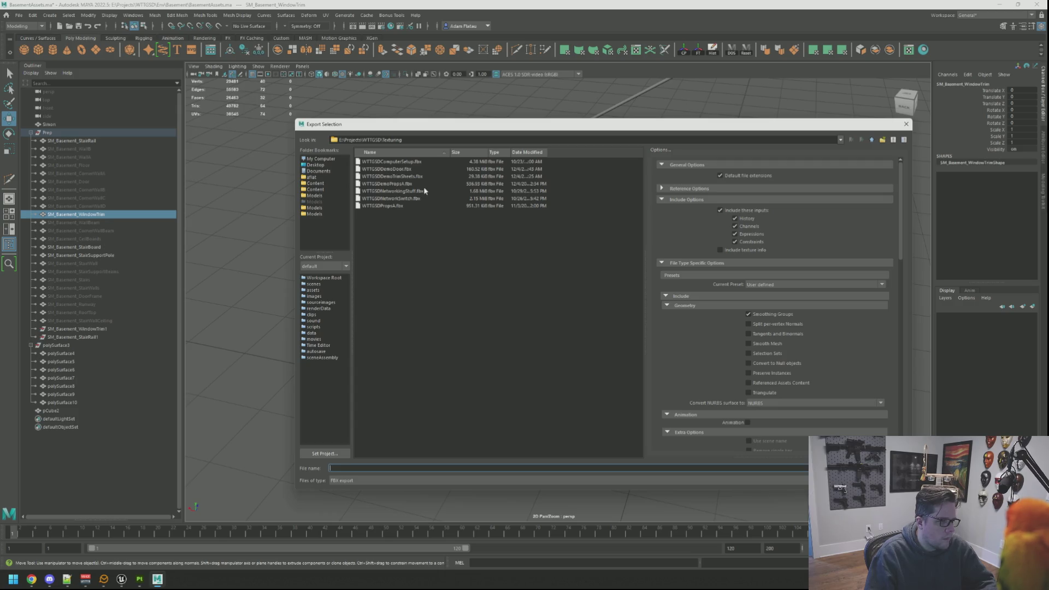
click(315, 214)
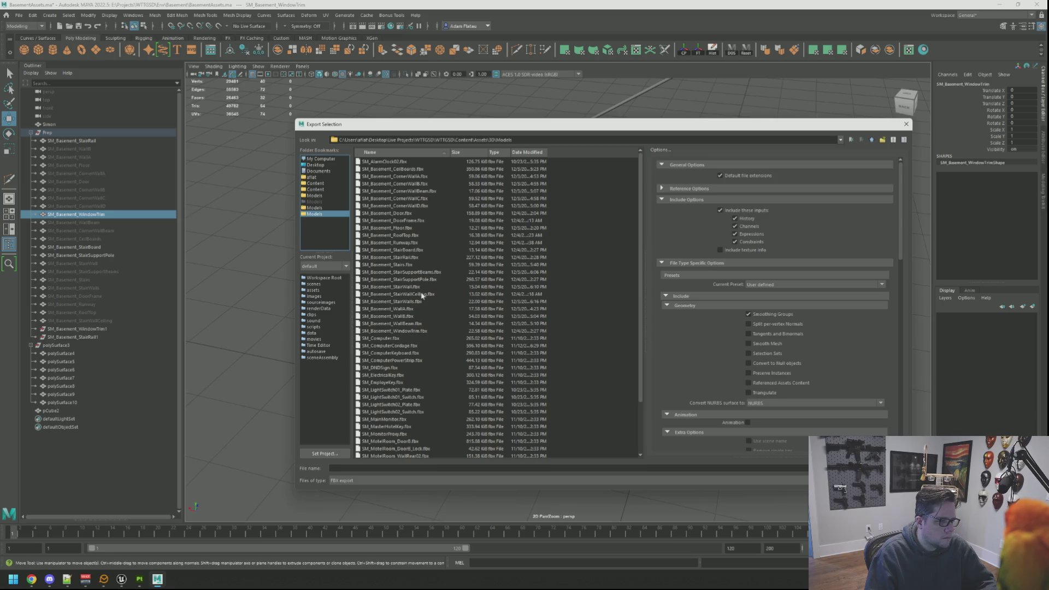
click(426, 331)
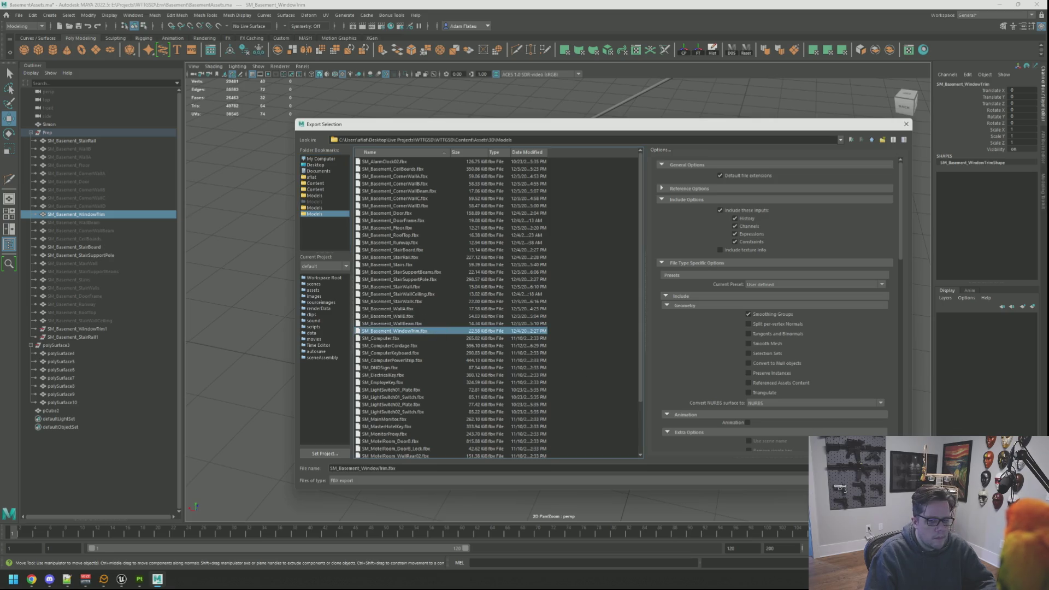
click(874, 468)
click(597, 317)
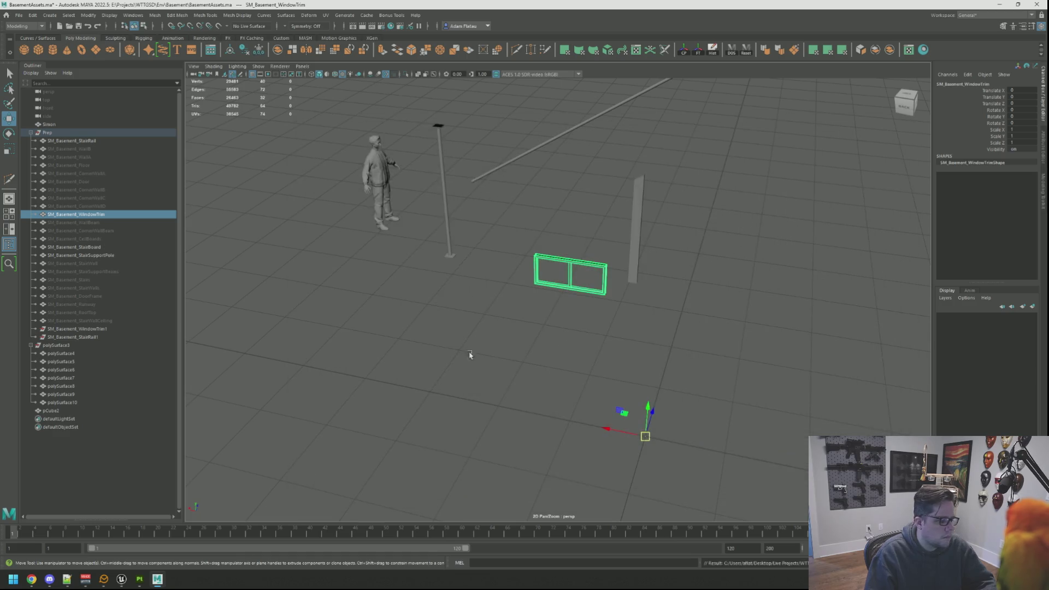
click(121, 578)
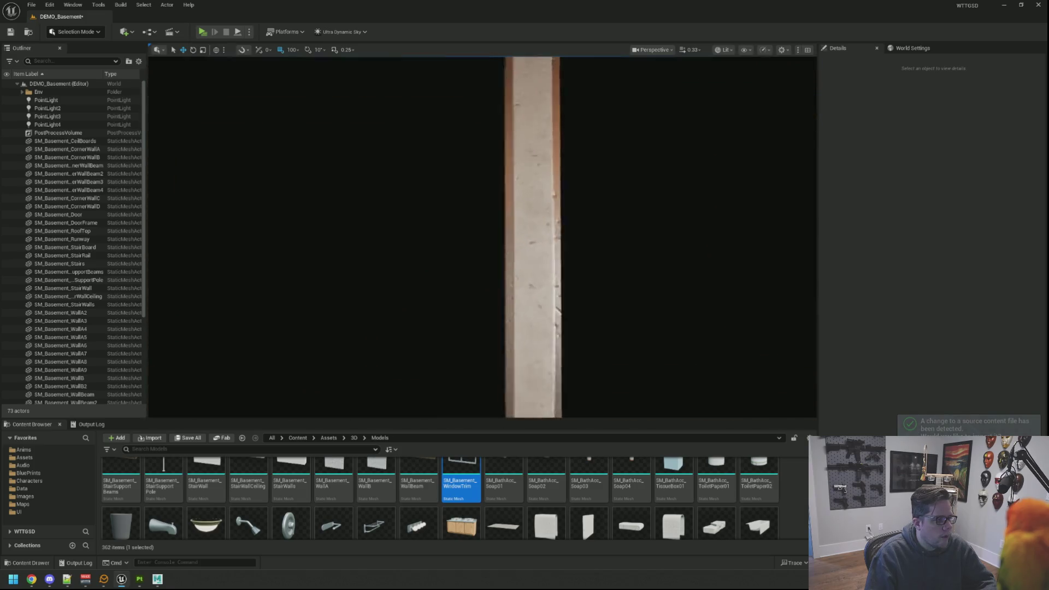
scroll(down, 3)
scroll(up, 3)
scroll(down, 3)
drag(547, 289, 273, 246)
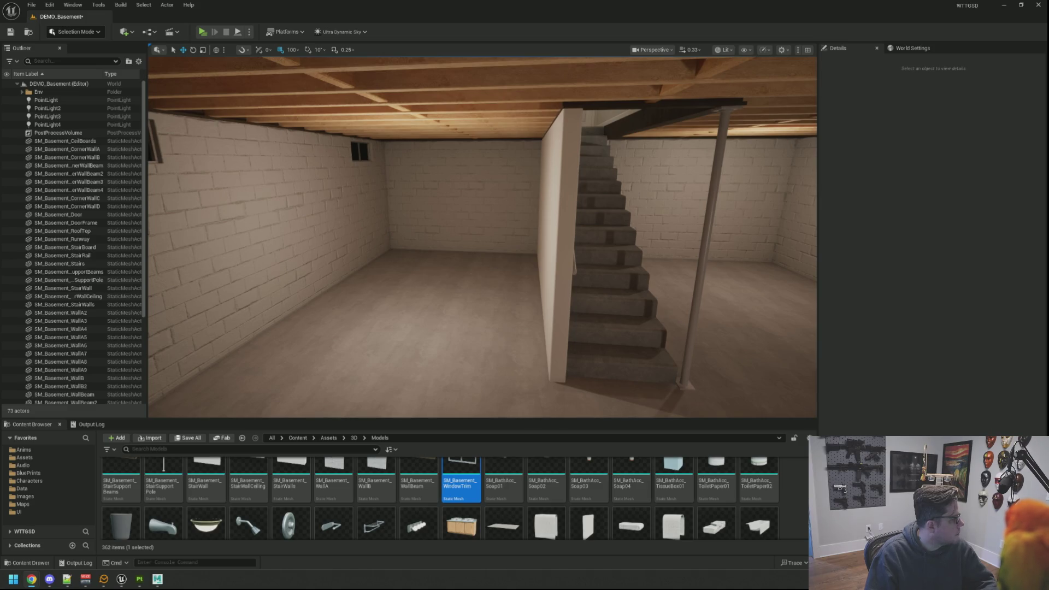
drag(480, 235, 437, 213)
drag(506, 304, 530, 241)
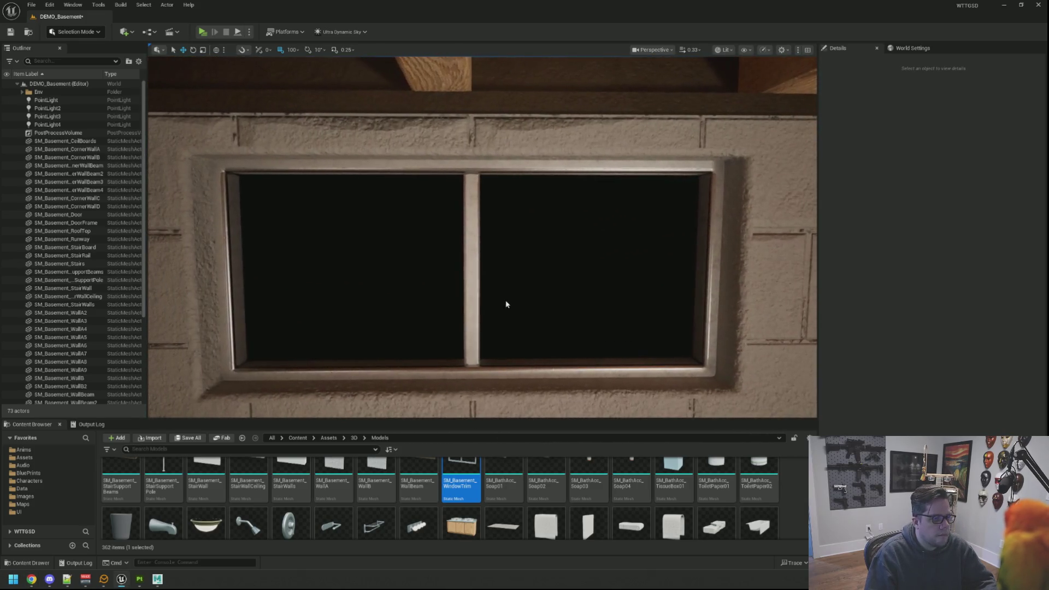
scroll(down, 3)
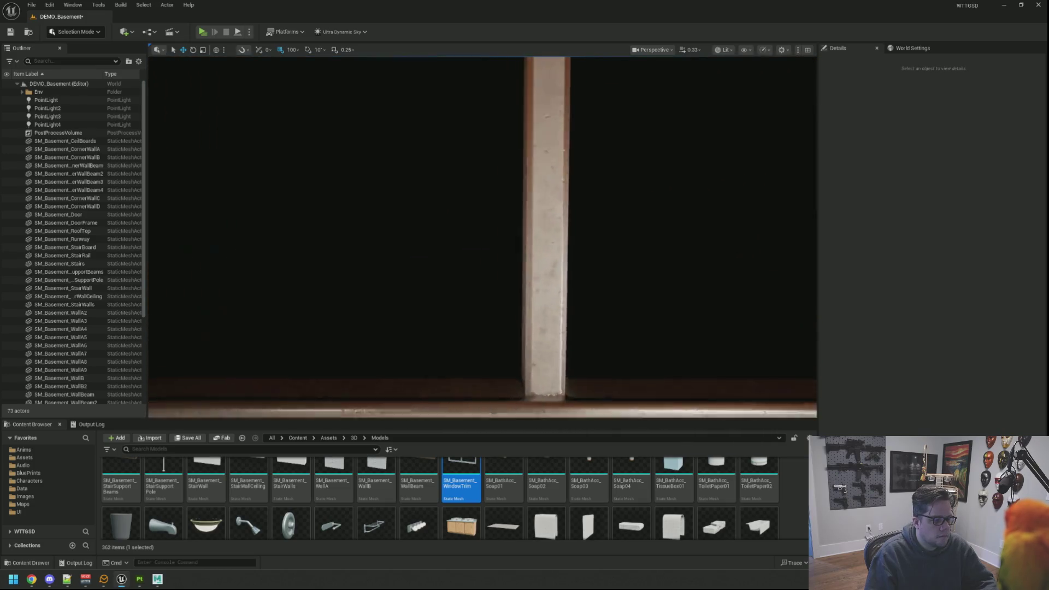
drag(498, 290, 525, 287)
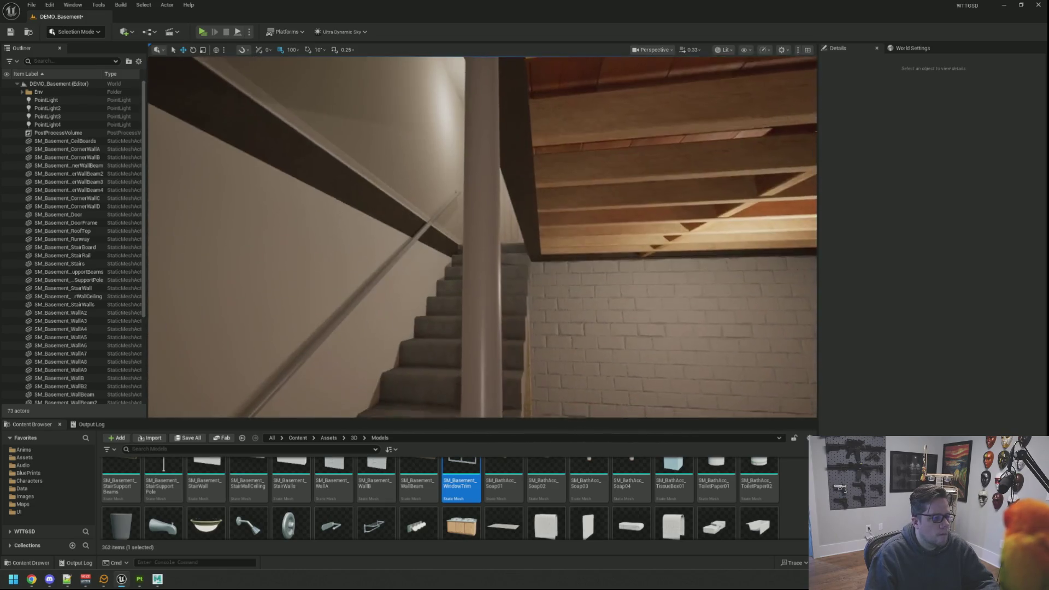
Switch from Maya back to Substance 3D Painter and frame the props
click(166, 582)
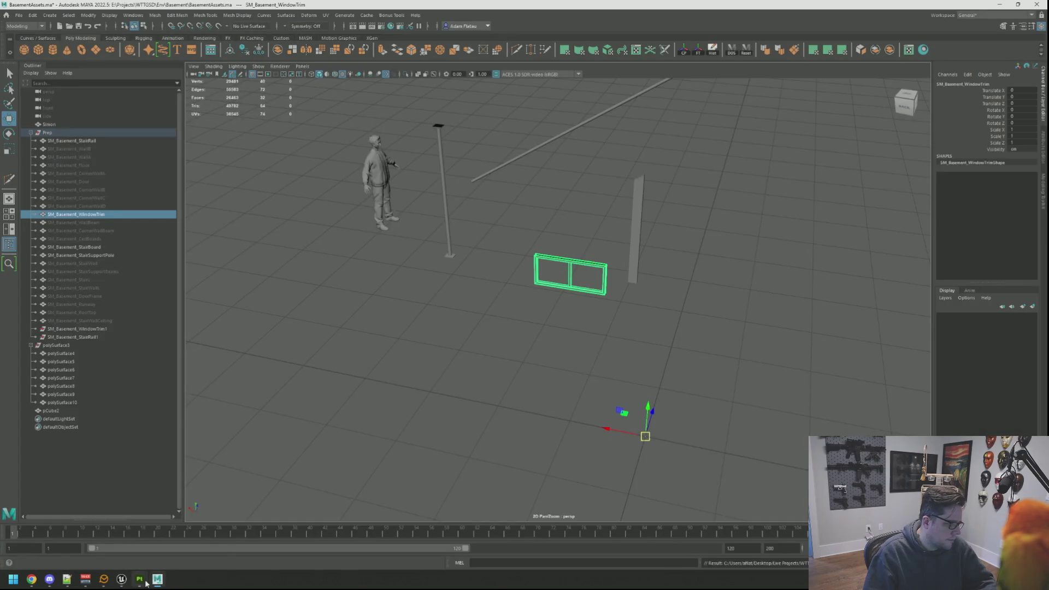
mouse_move(146, 583)
click(183, 541)
drag(593, 276, 547, 226)
scroll(down, 3)
scroll(up, 3)
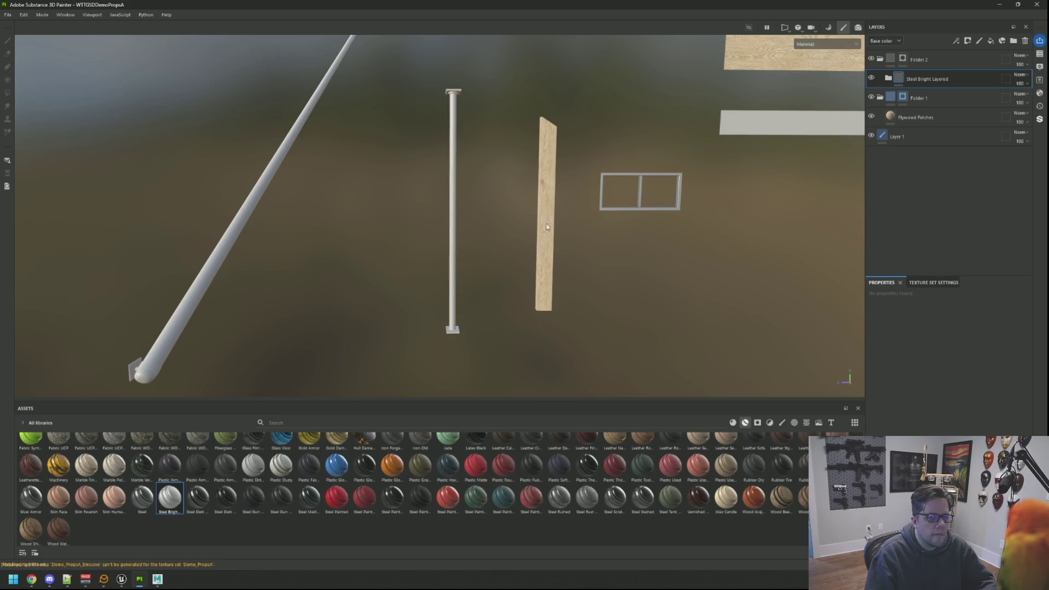
Add a new folder with a polygon-fill mask and a red fill layer inside it
click(1013, 40)
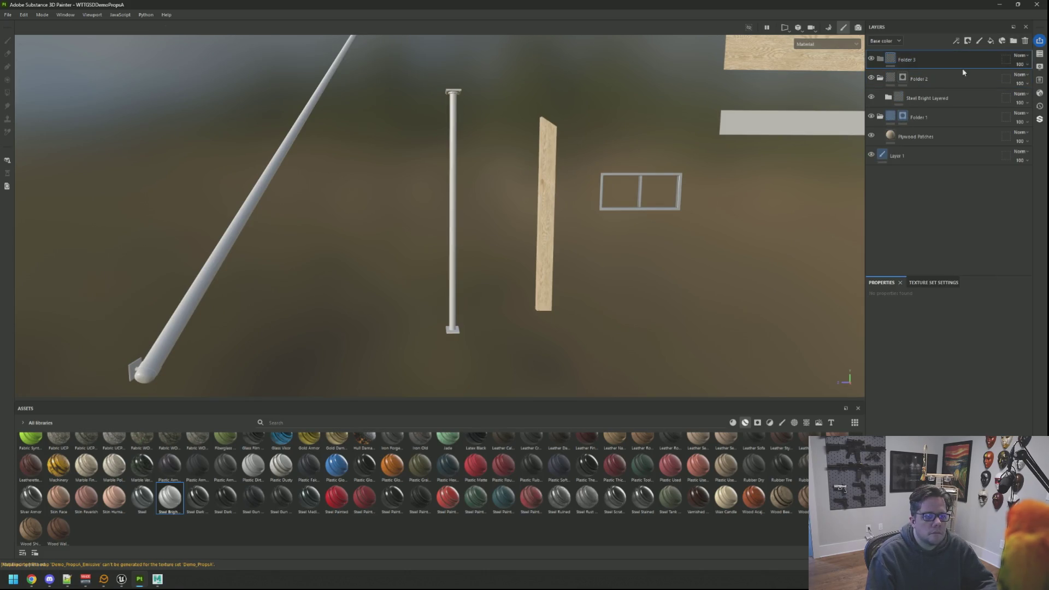
click(968, 41)
click(978, 82)
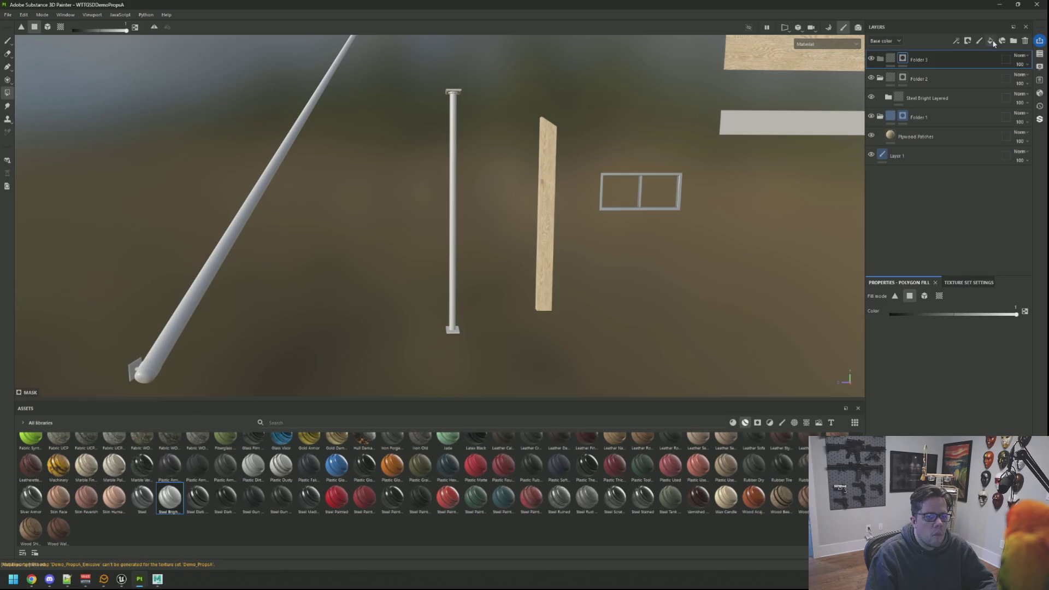
click(990, 41)
click(947, 424)
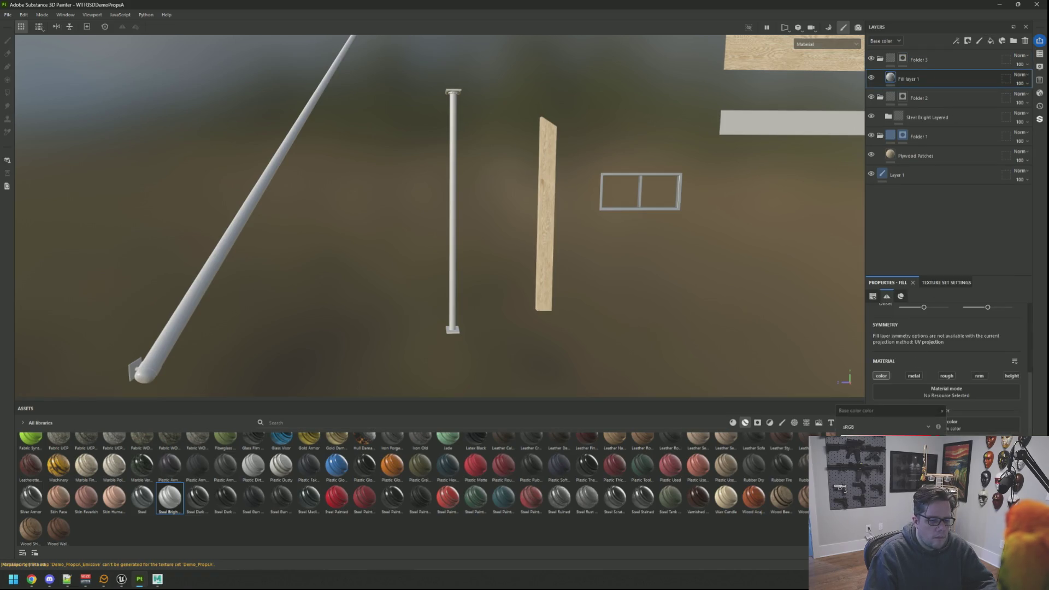
click(942, 411)
Polygon-fill the support pole's column and one flange face into the folder mask
scroll(up, 3)
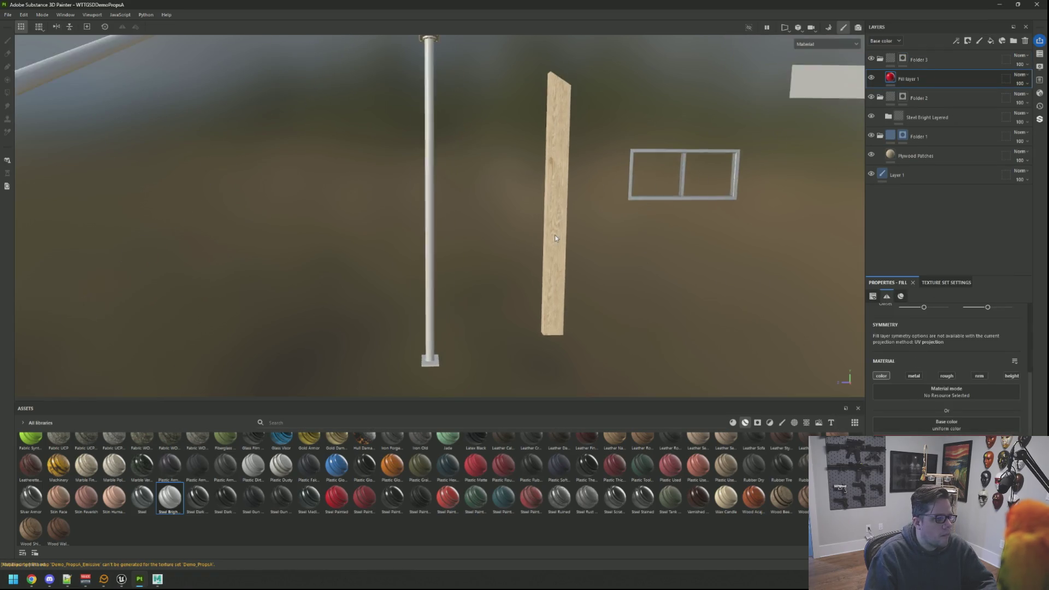
drag(567, 210, 660, 215)
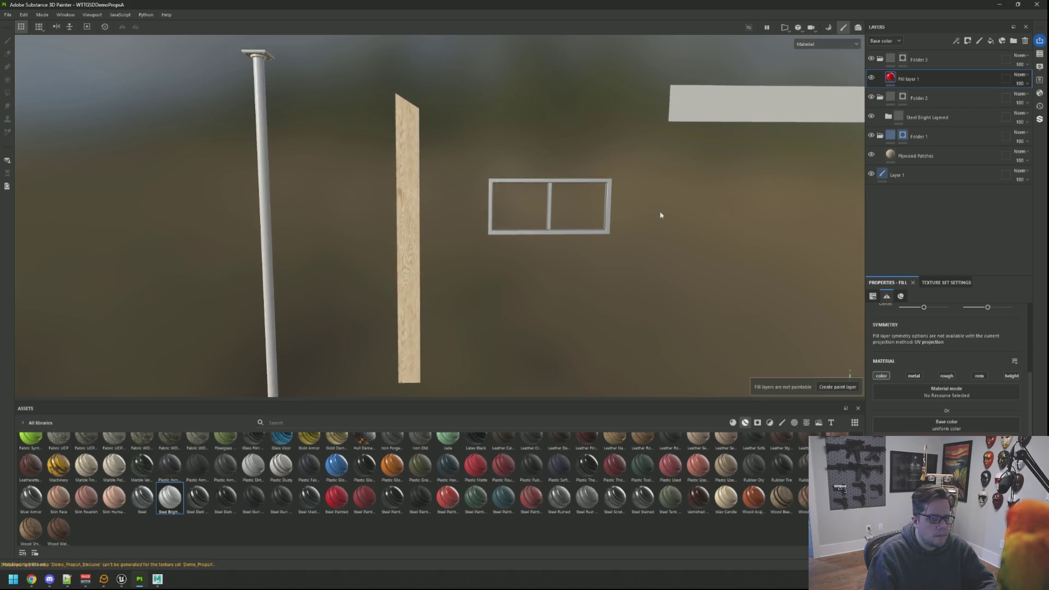
click(898, 65)
drag(459, 187, 467, 276)
scroll(down, 3)
scroll(up, 3)
click(431, 180)
scroll(down, 3)
drag(404, 111, 628, 190)
drag(358, 269, 401, 221)
click(400, 221)
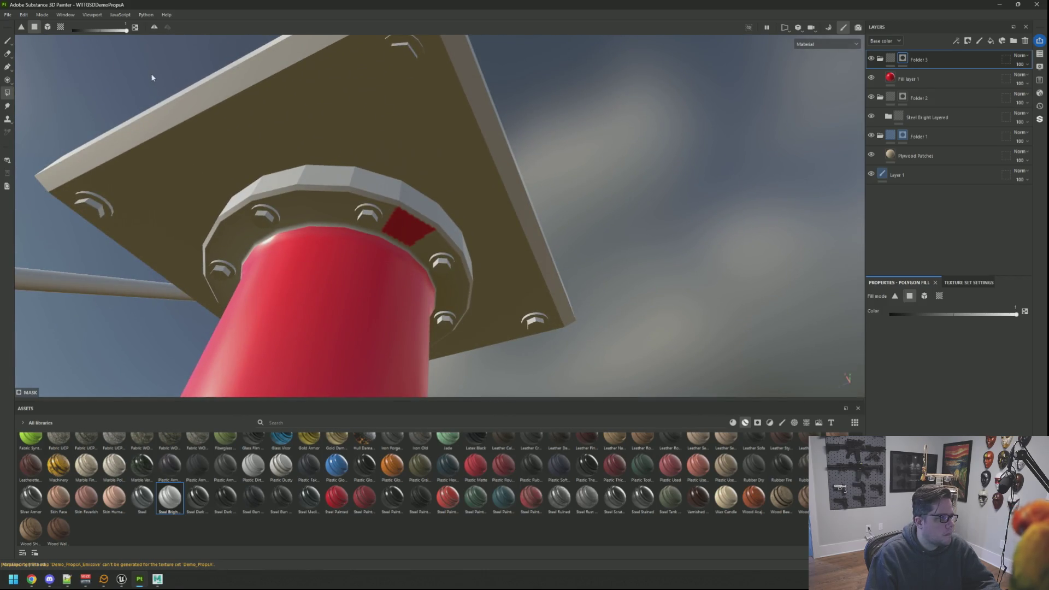
Switch polygon fill to UV chunks and fill the flange ring and top bevel red
click(49, 28)
click(60, 27)
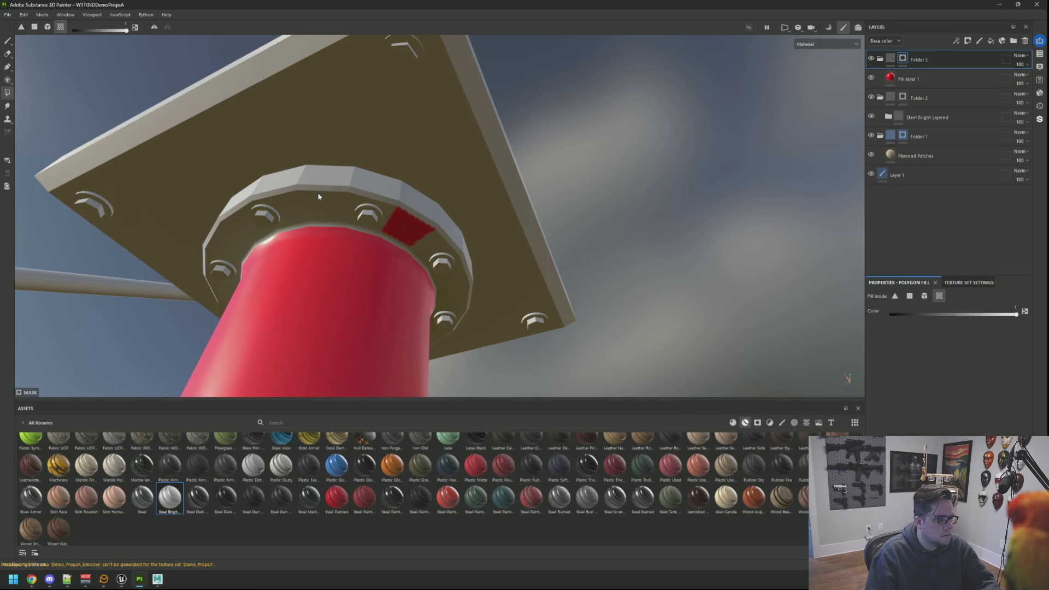
click(317, 192)
click(380, 190)
drag(380, 190, 426, 244)
scroll(down, 3)
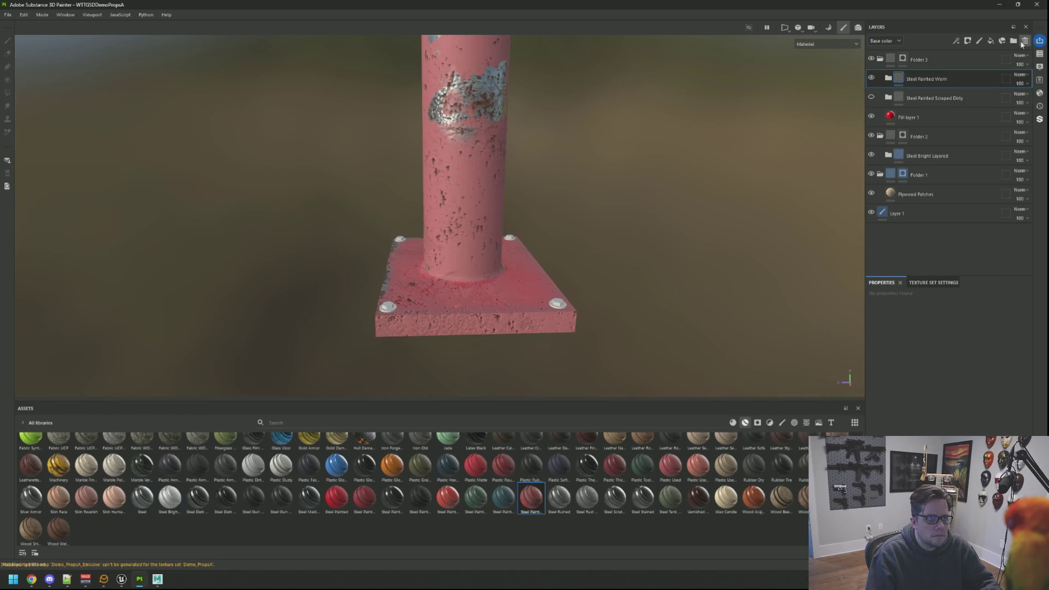
Replace the Steel Painted Scraped Dirty layer with Steel Painted and view it on the pole
click(1022, 45)
click(943, 66)
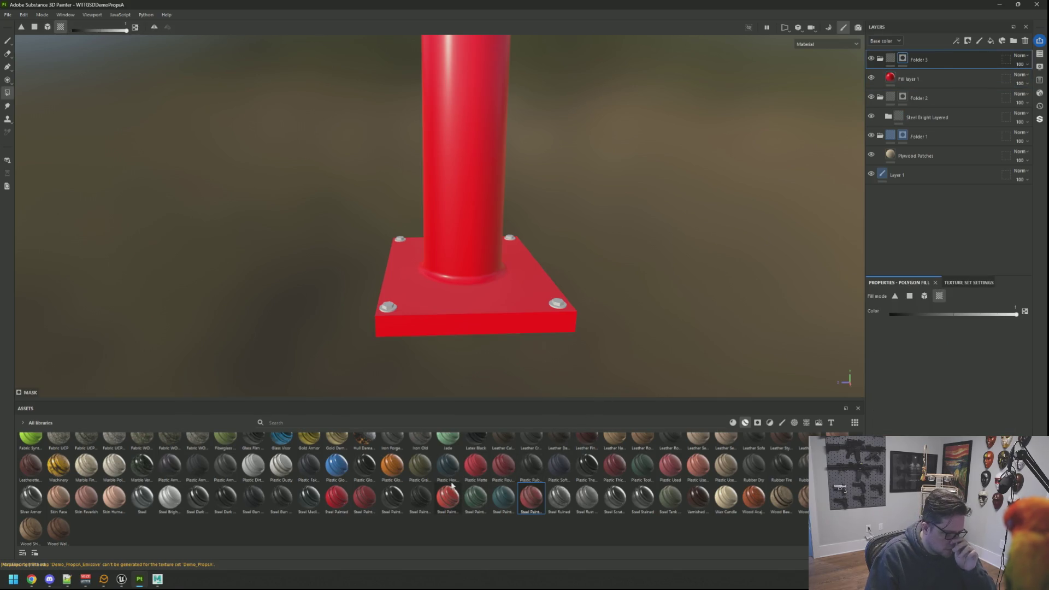
mouse_move(346, 499)
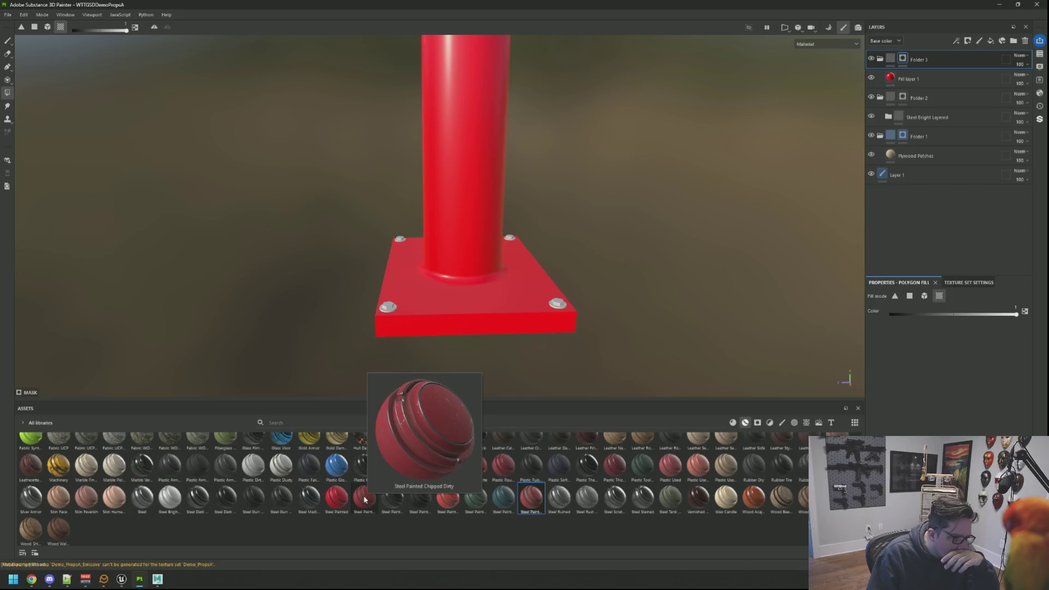
click(362, 496)
drag(327, 495, 902, 102)
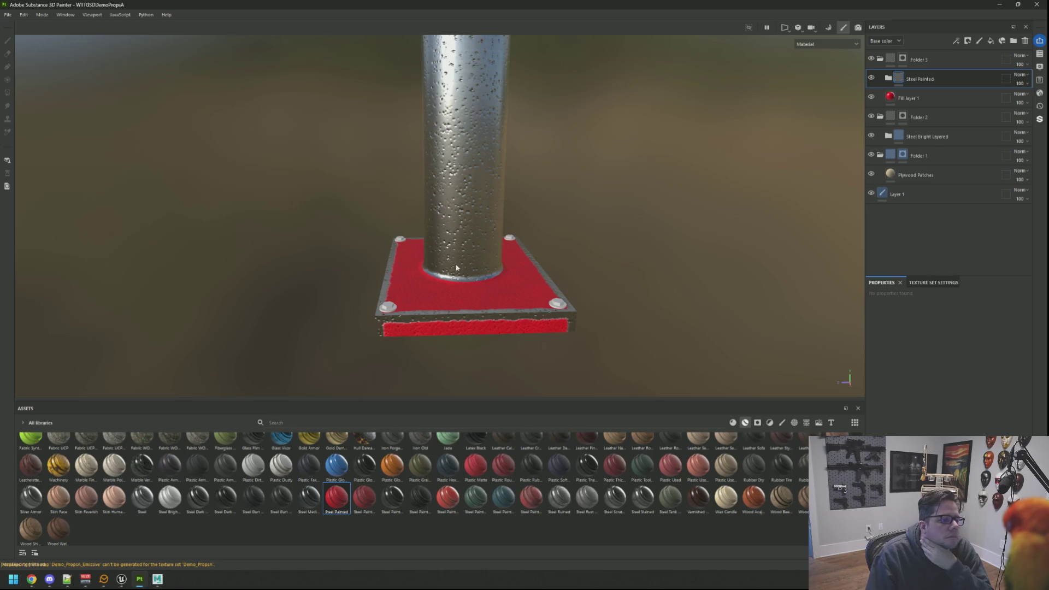
scroll(up, 3)
scroll(down, 3)
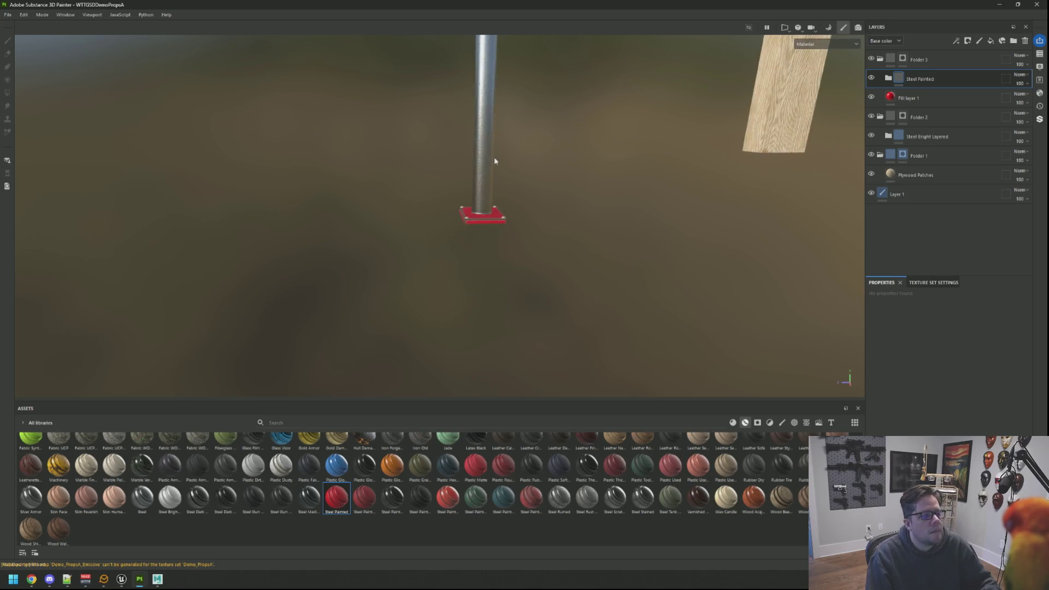
drag(497, 158, 480, 386)
scroll(up, 3)
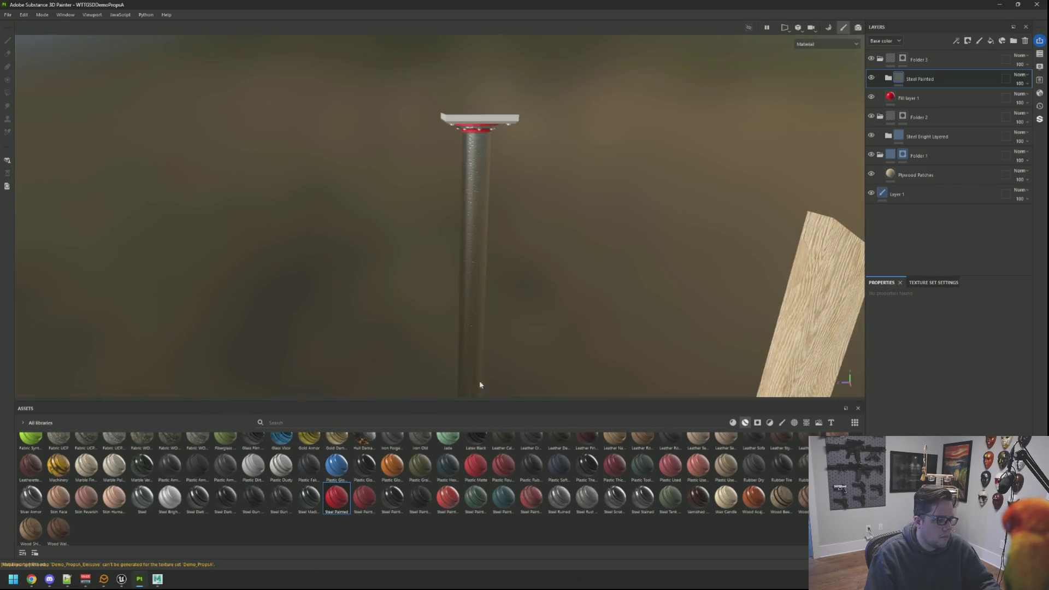
drag(504, 345, 317, 296)
scroll(down, 3)
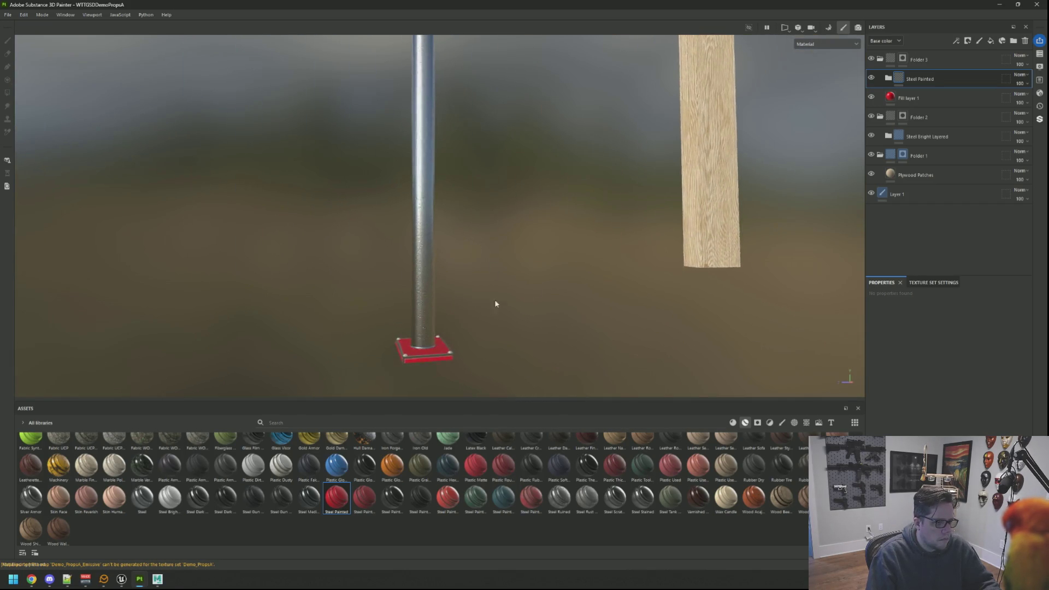
scroll(up, 3)
drag(508, 259, 476, 268)
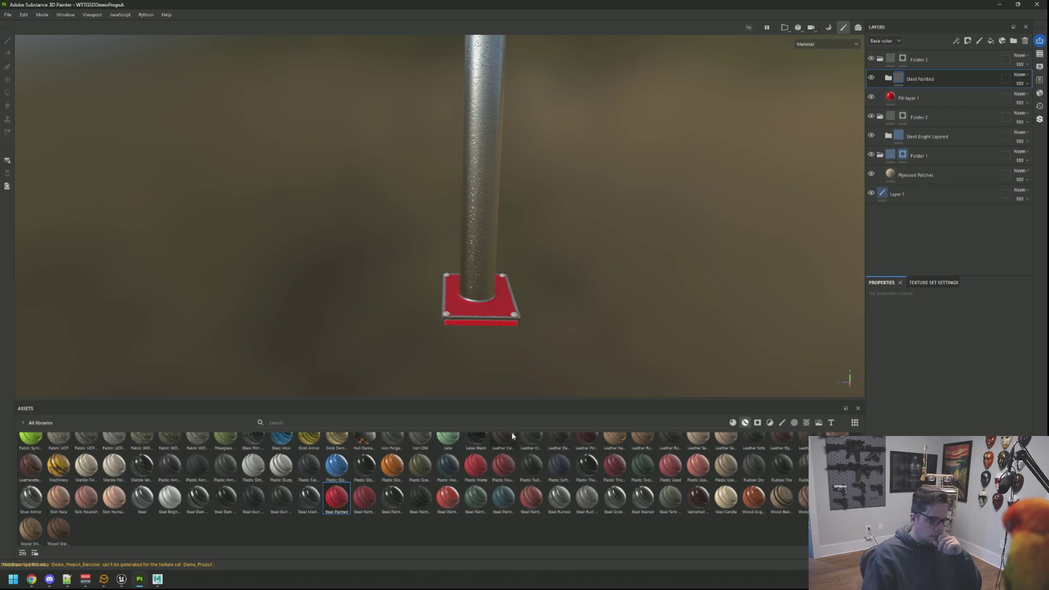
Toggle the Steel Painted layer on and off to compare, then delete the Steel Painted folder
mouse_move(506, 465)
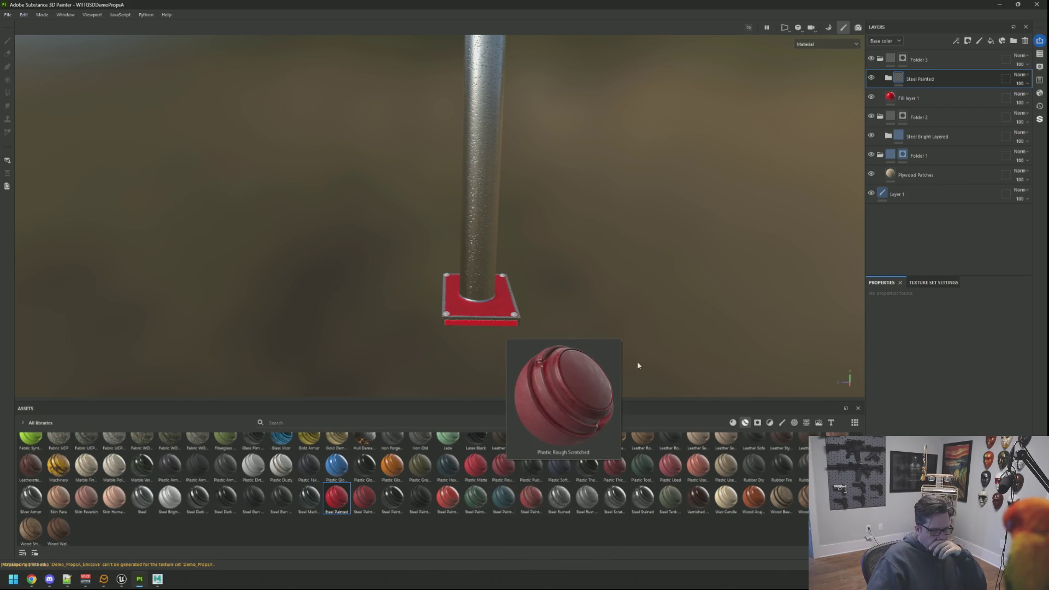
click(870, 79)
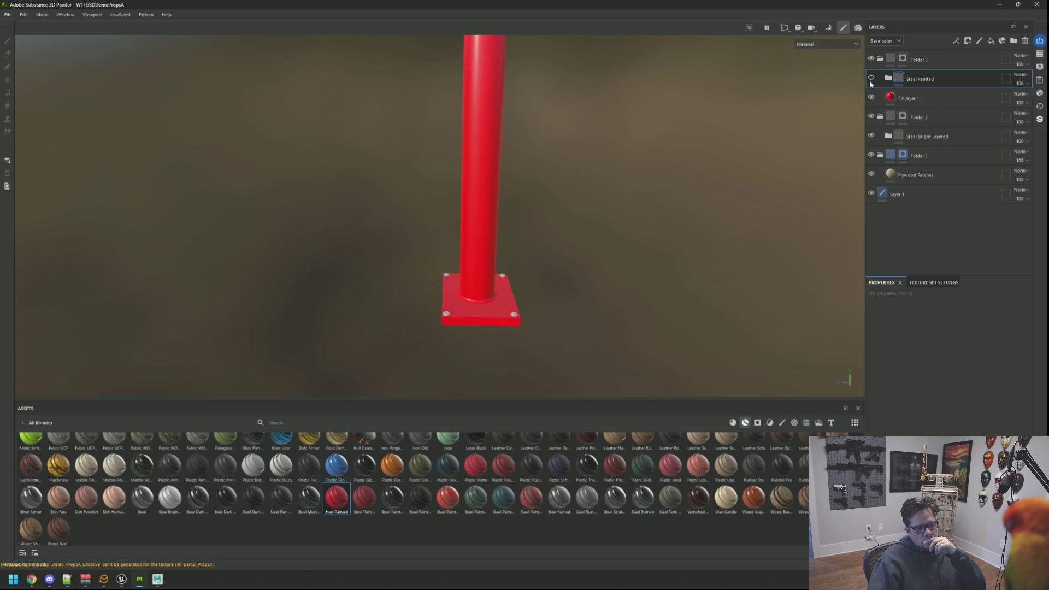
click(871, 80)
click(870, 78)
click(871, 80)
click(870, 80)
click(870, 81)
click(870, 81)
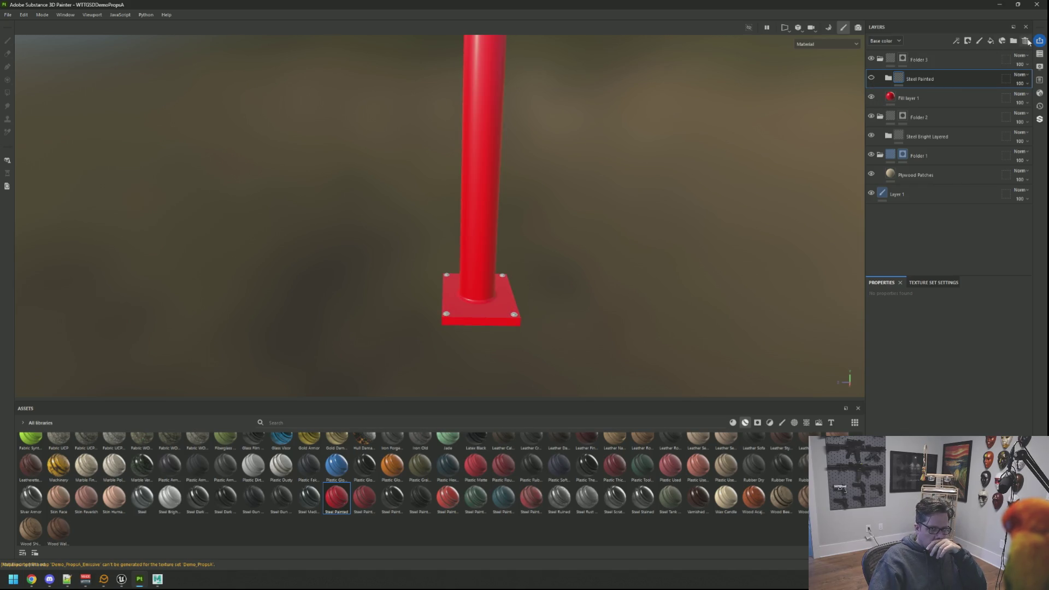
click(1024, 40)
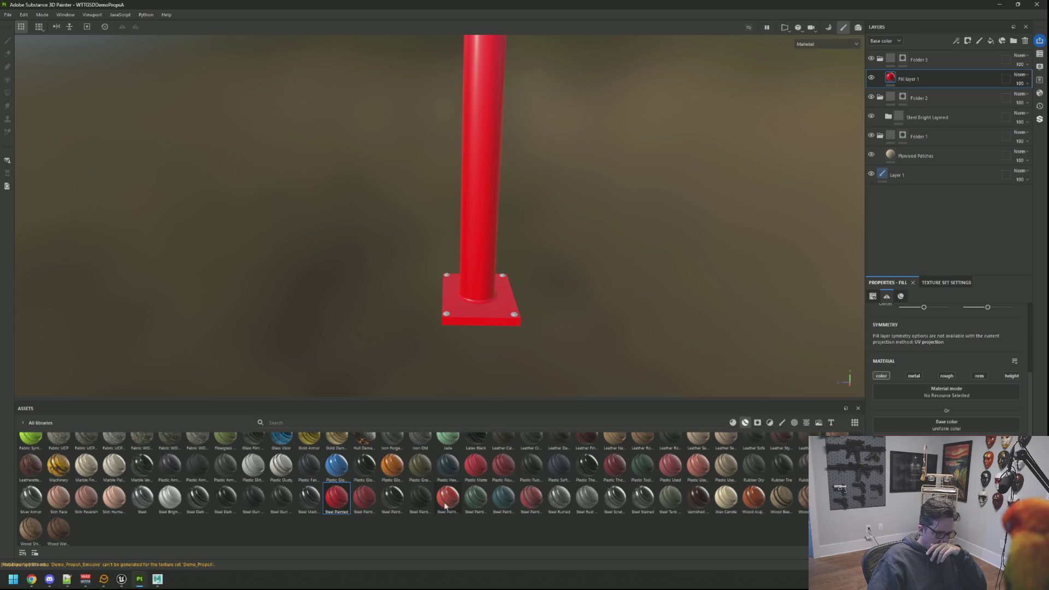
Apply the Steel Painted Stained smart material to the masked support pole
mouse_move(445, 506)
mouse_move(508, 500)
drag(504, 498, 929, 68)
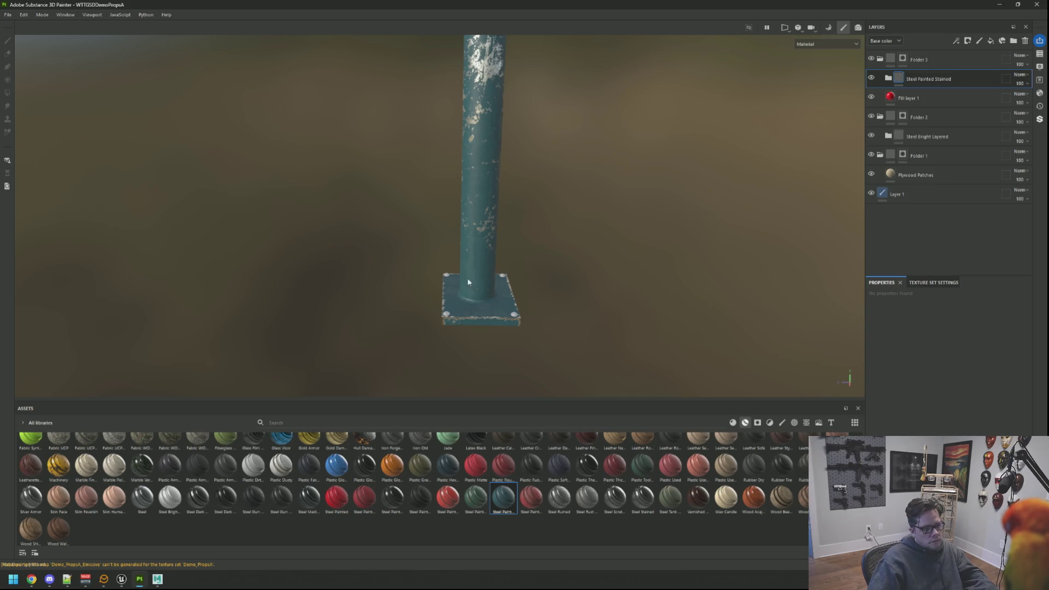
scroll(up, 3)
Inspect the worn teal paint under the base plate and flange, then expand the material folder
drag(486, 280, 485, 229)
scroll(down, 3)
scroll(up, 3)
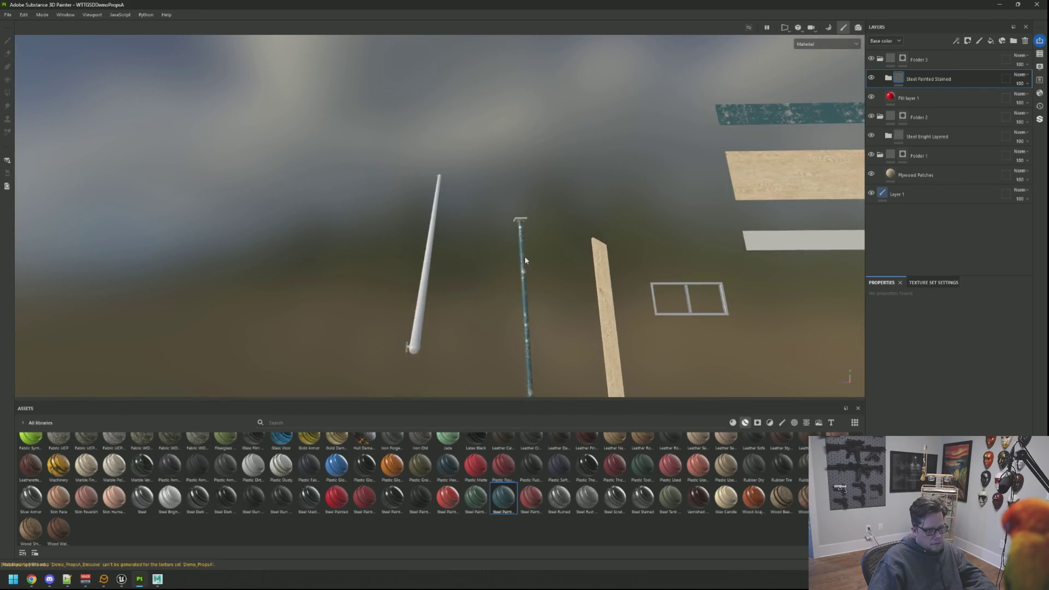
scroll(up, 3)
scroll(down, 3)
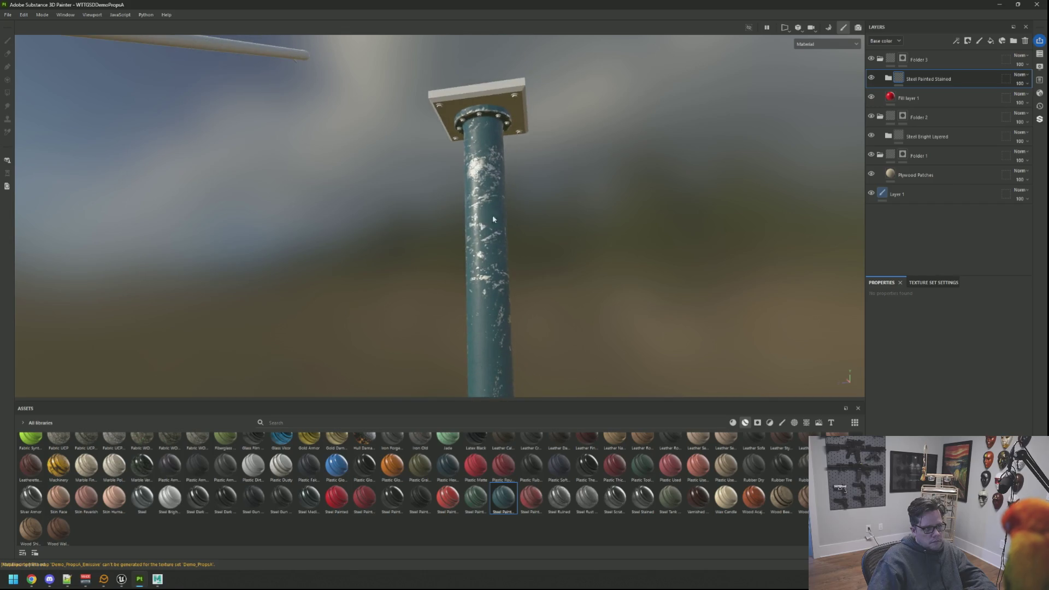
scroll(up, 3)
drag(489, 156, 580, 227)
scroll(up, 3)
key(f)
drag(526, 251, 494, 115)
scroll(up, 3)
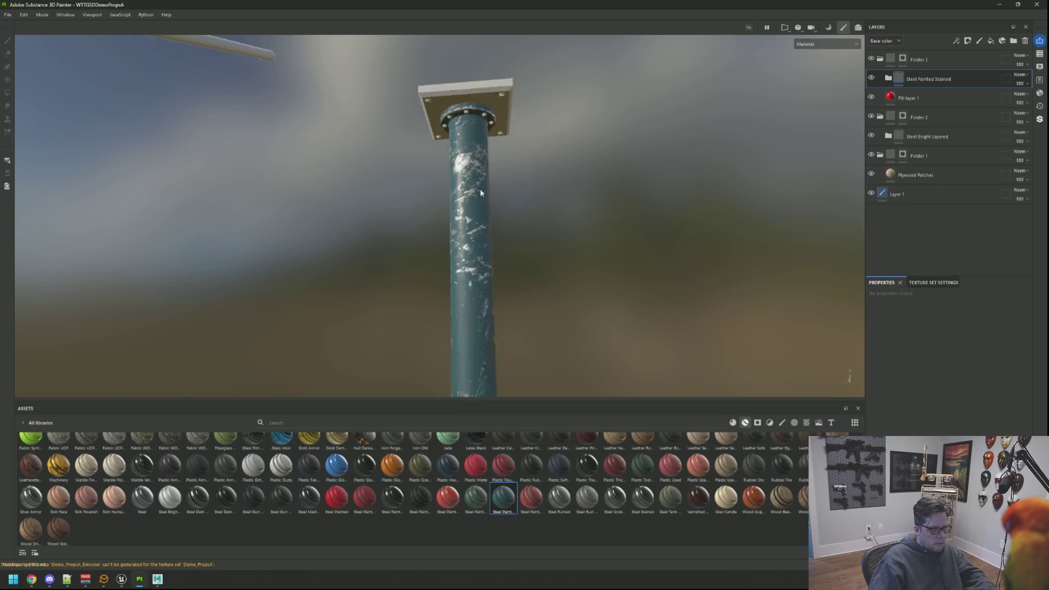
scroll(up, 3)
scroll(down, 3)
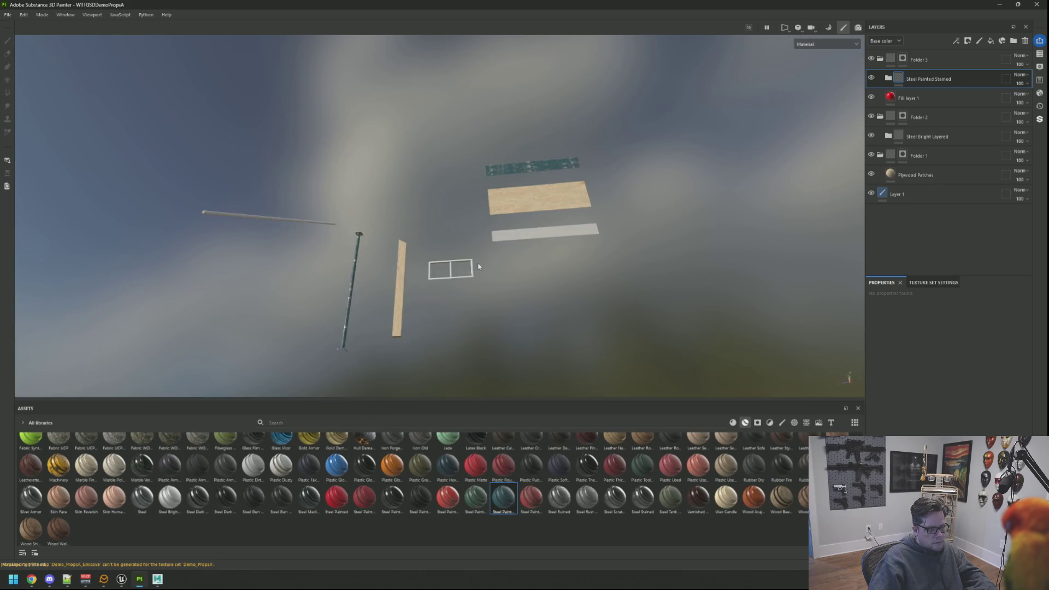
drag(411, 344, 534, 246)
scroll(up, 3)
scroll(up, 3)
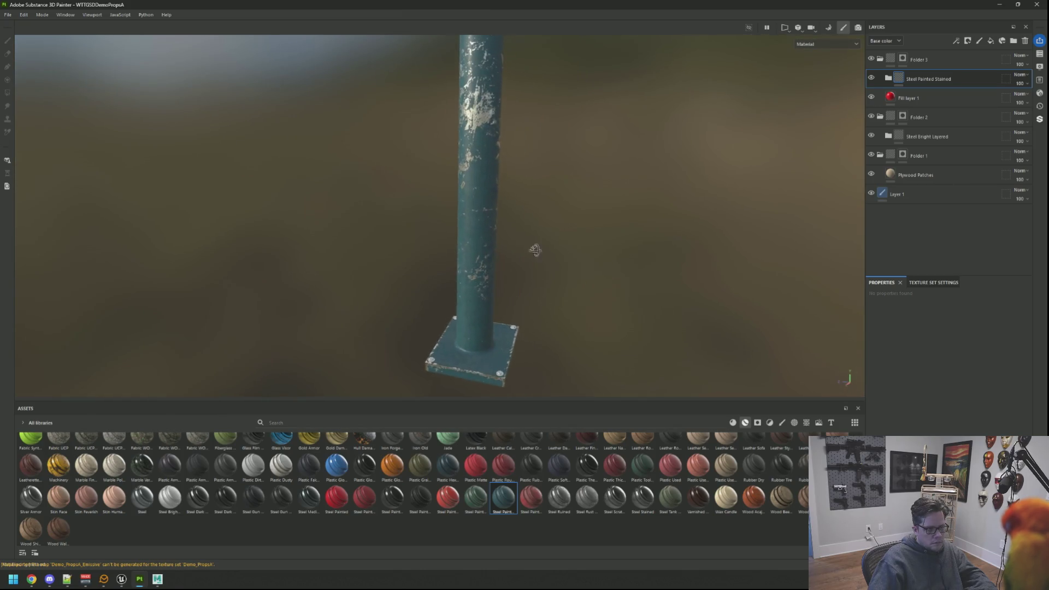
click(889, 80)
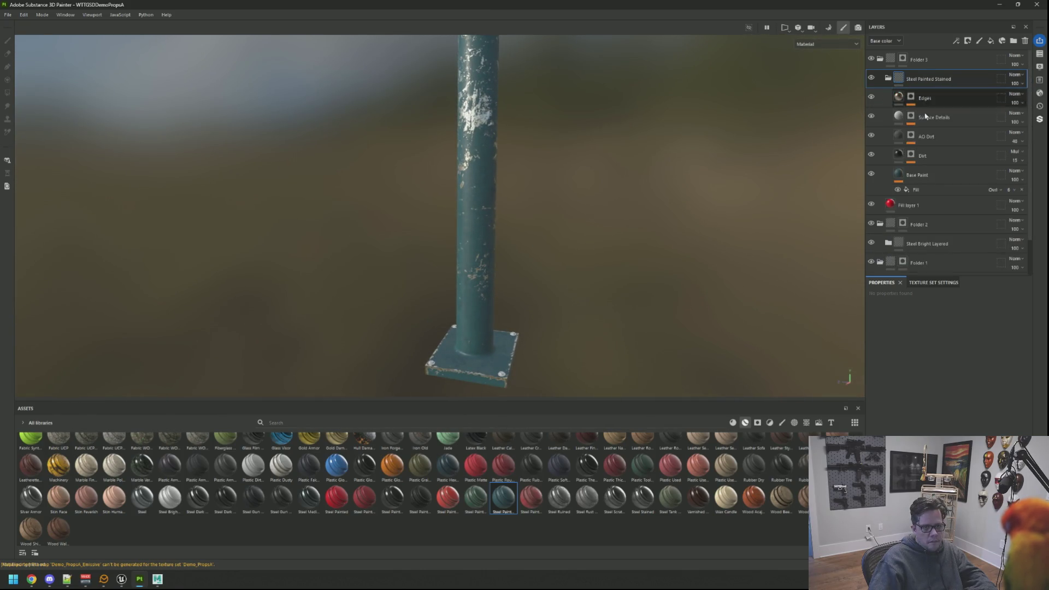
Change the Base Paint colour to a dark red-brown
click(923, 174)
click(915, 392)
click(885, 470)
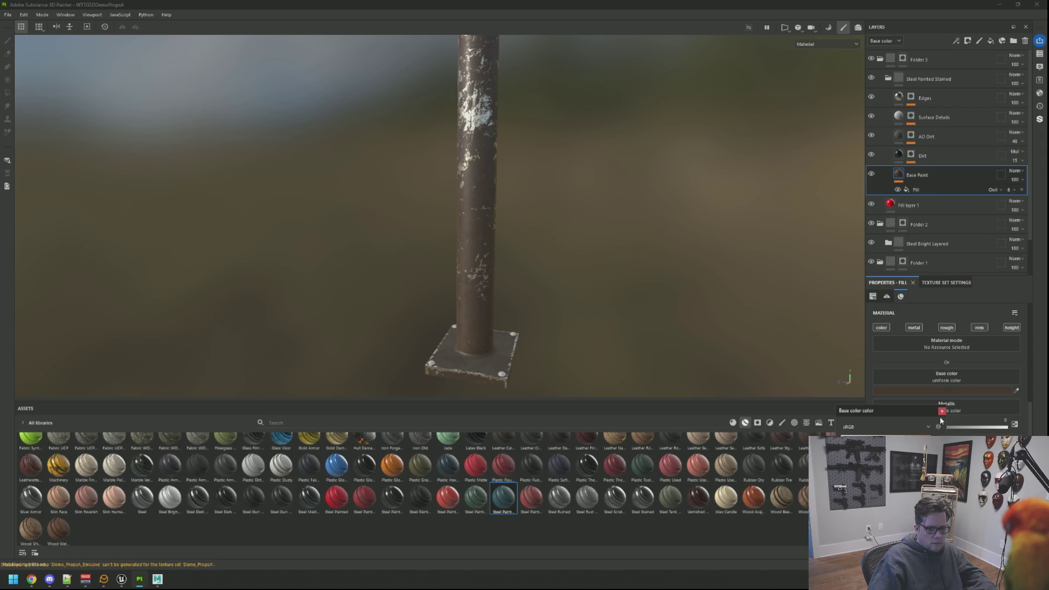
click(941, 413)
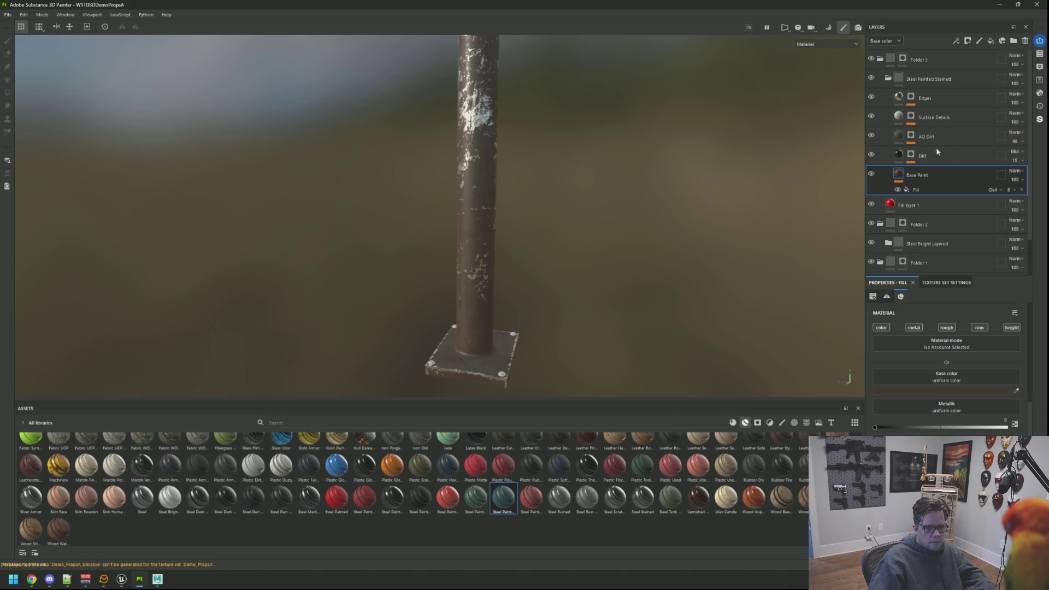
Set the Edges mask's Metal Edge Wear level to 0.28
click(932, 152)
click(931, 116)
click(930, 101)
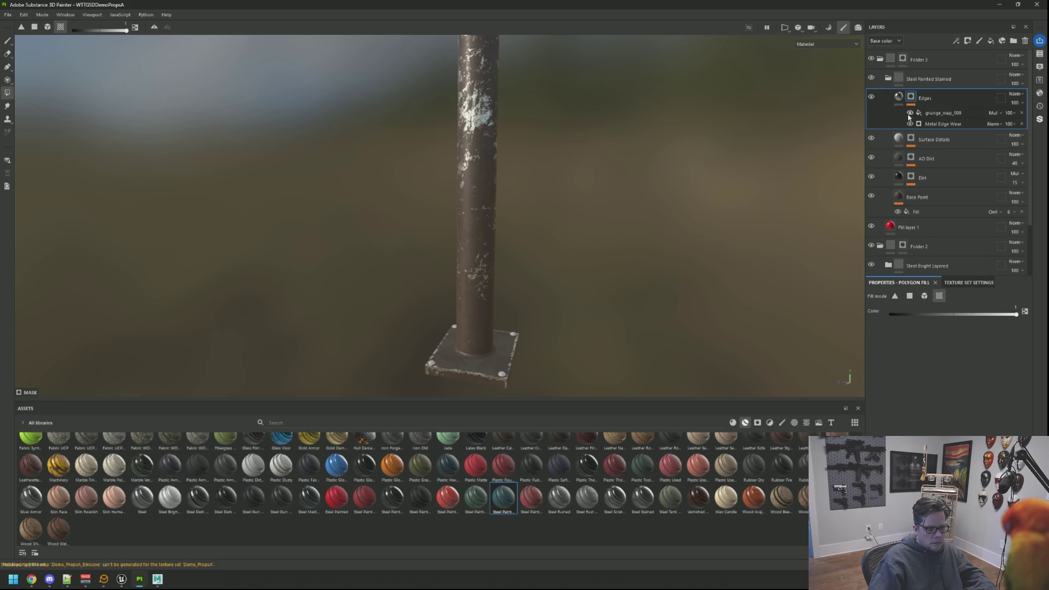
click(945, 125)
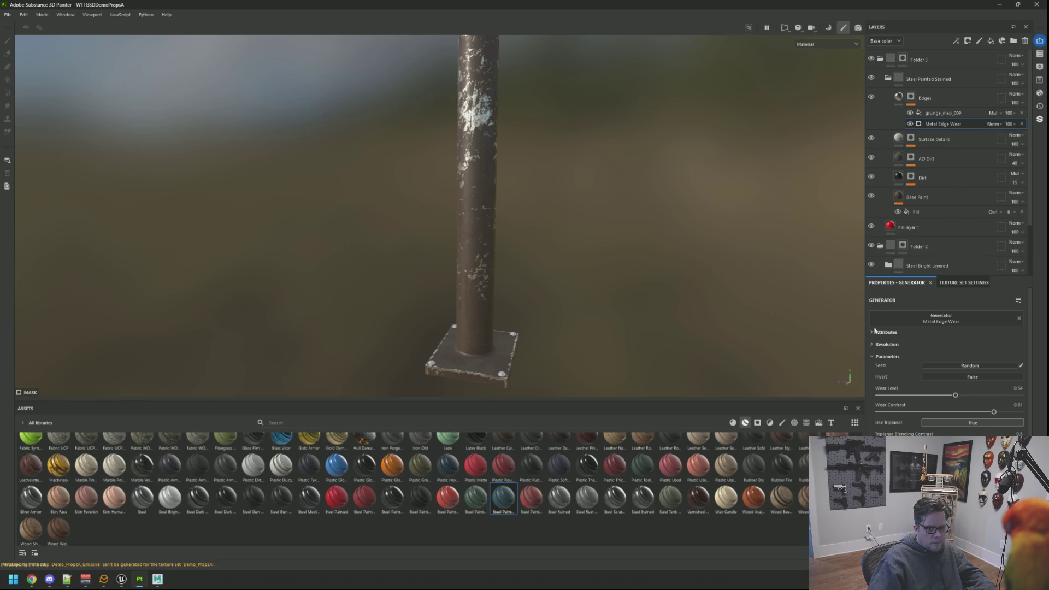
drag(955, 395, 907, 395)
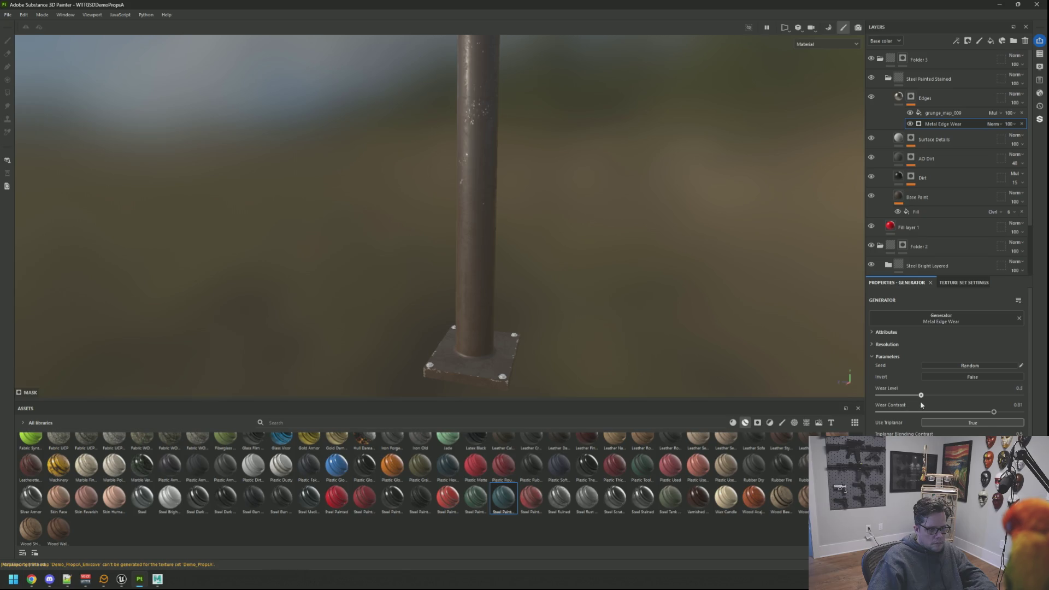
drag(749, 300, 527, 209)
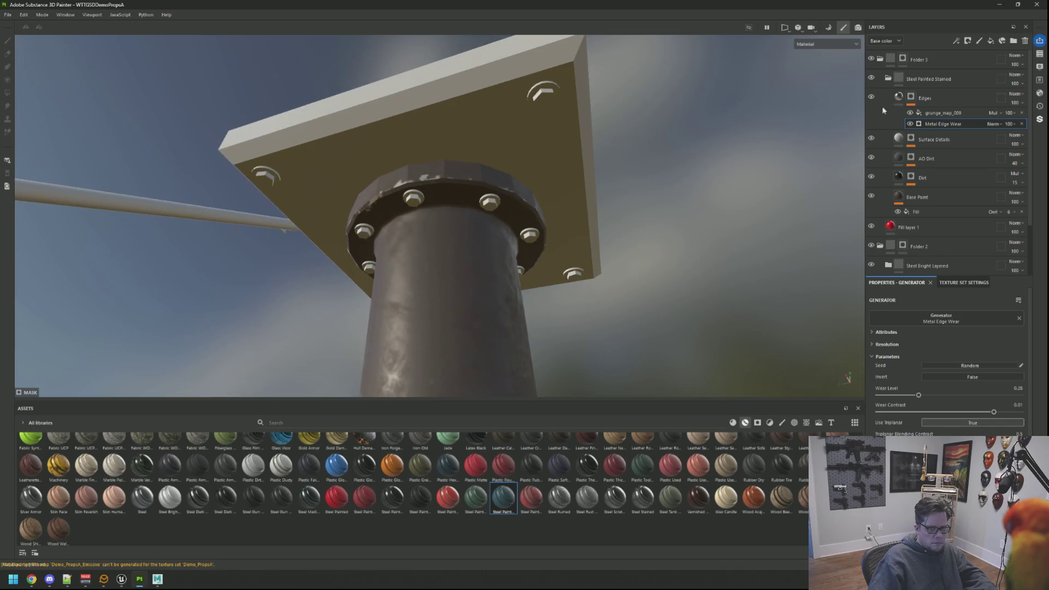
click(903, 58)
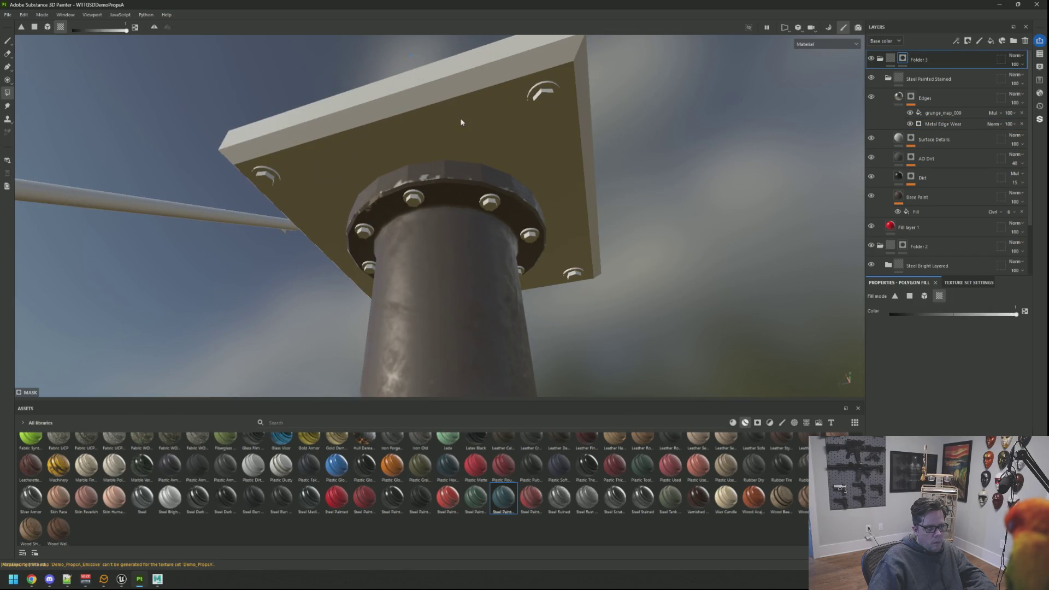
Fill the top plate into the Folder 3 mask, re-export the Demo_PropsA textures, and switch to Unreal
drag(409, 53, 461, 120)
drag(579, 134, 460, 232)
key(ctrl+shift+e)
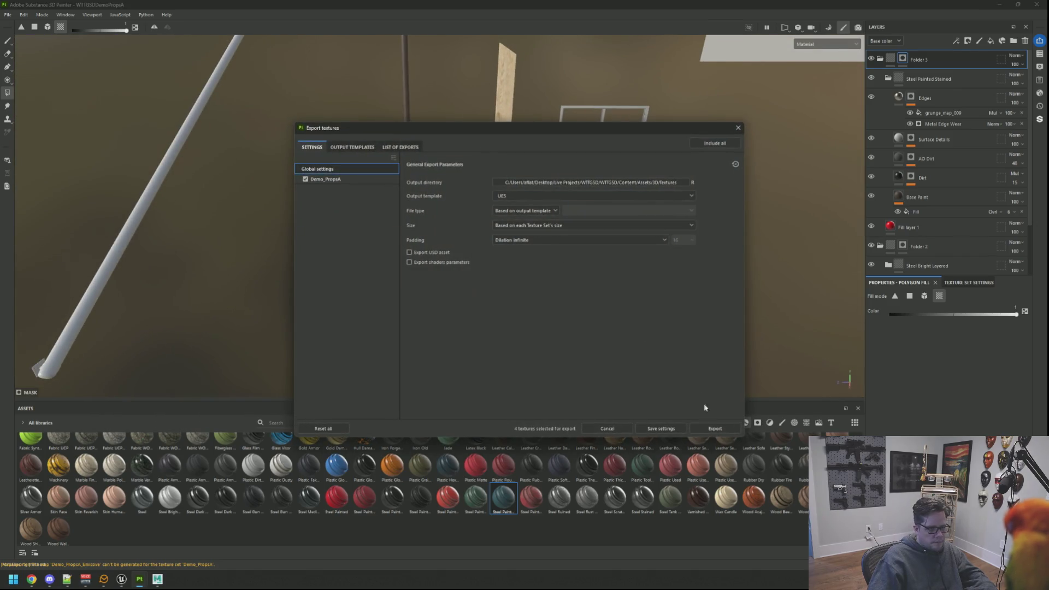
click(712, 428)
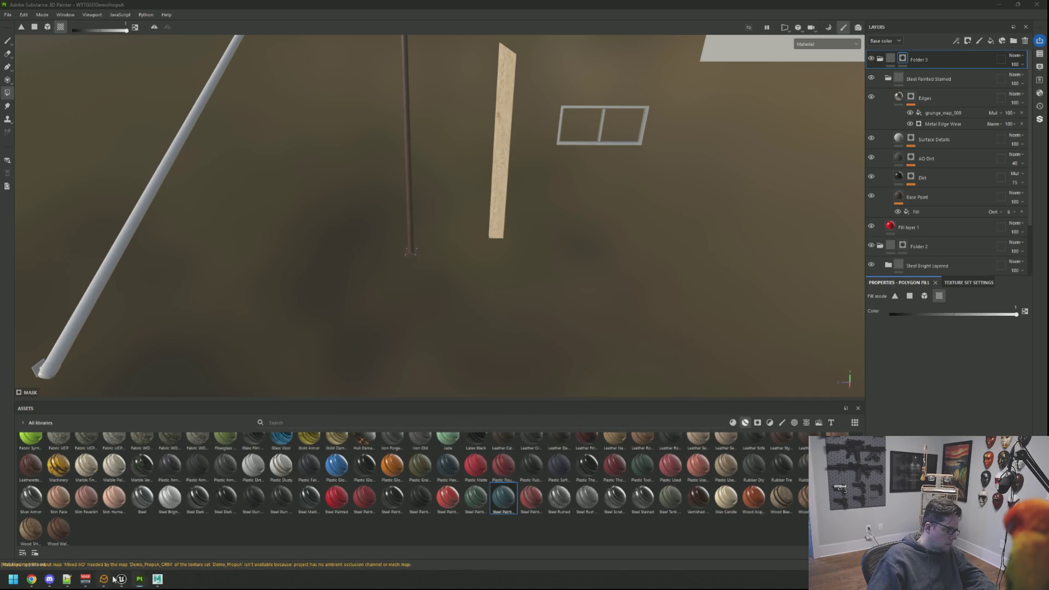
key(alt+Tab)
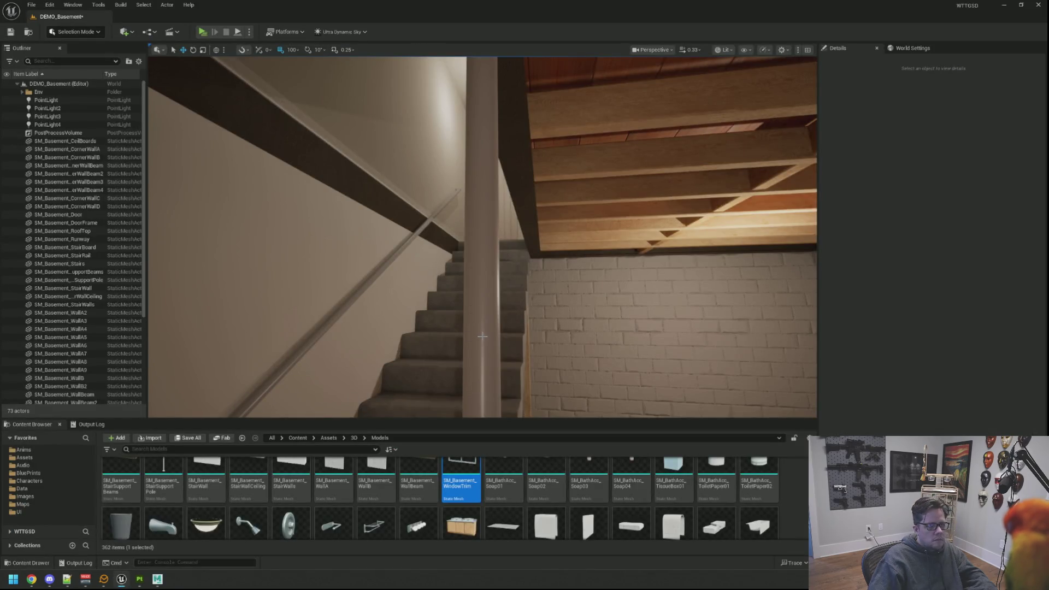
Fly around the pole, ceiling beams and brick wall in Unreal, then return to Substance Painter
drag(503, 313, 496, 367)
drag(564, 309, 512, 249)
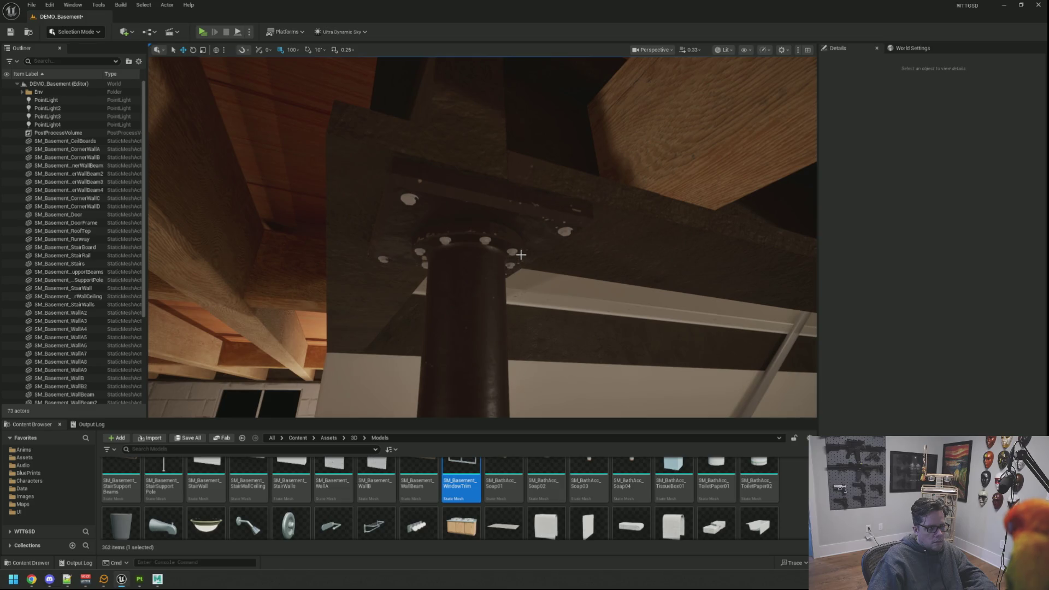
drag(518, 255, 515, 298)
right_click(516, 275)
key(Escape)
key(Escape)
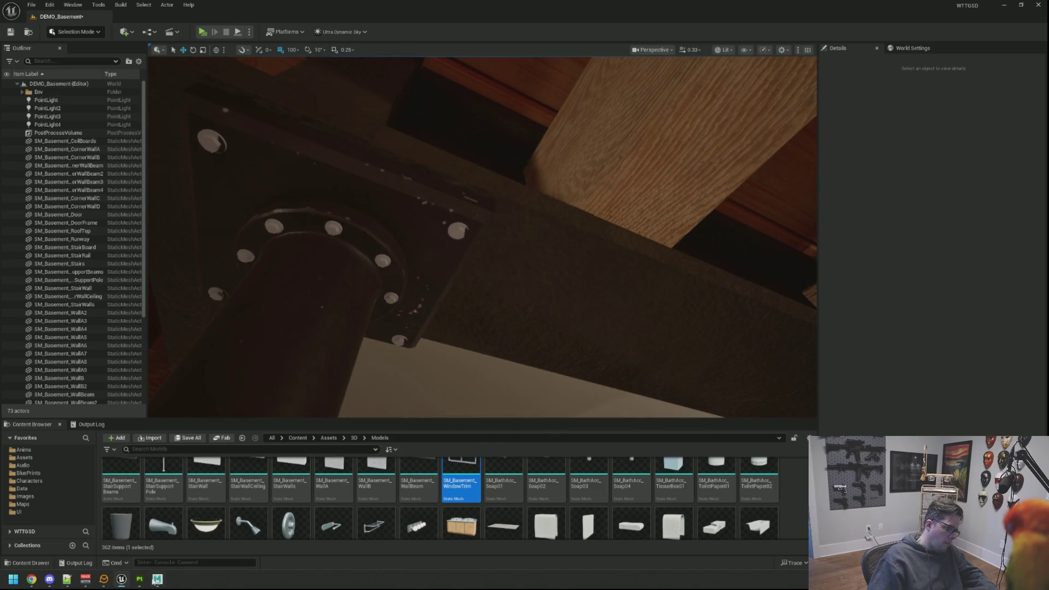
click(139, 579)
scroll(up, 3)
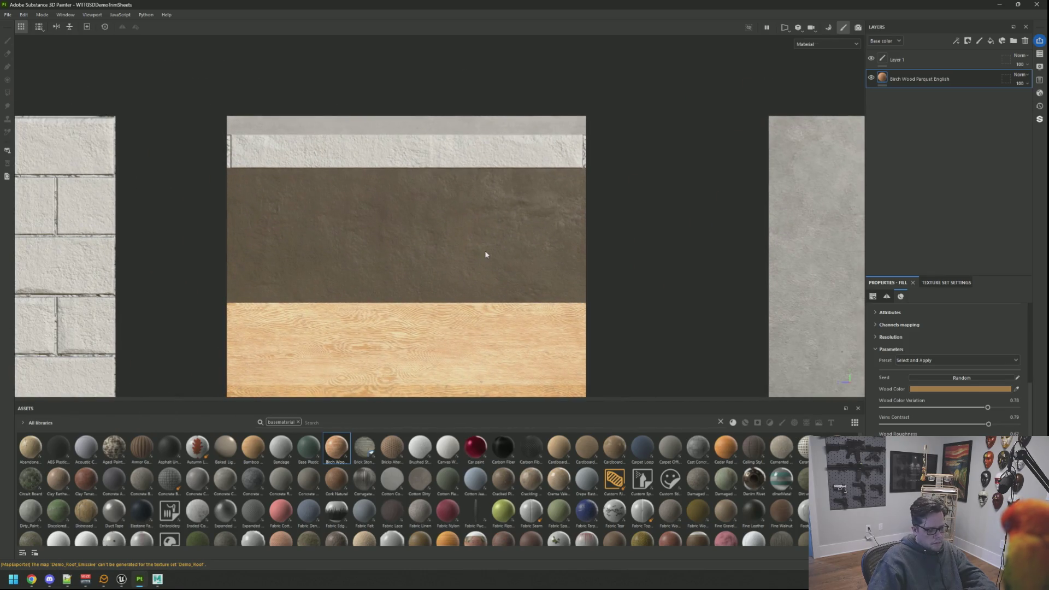
Review the birch wood trim in Base color view and check its Wood Color picker
key(c)
drag(440, 246, 512, 256)
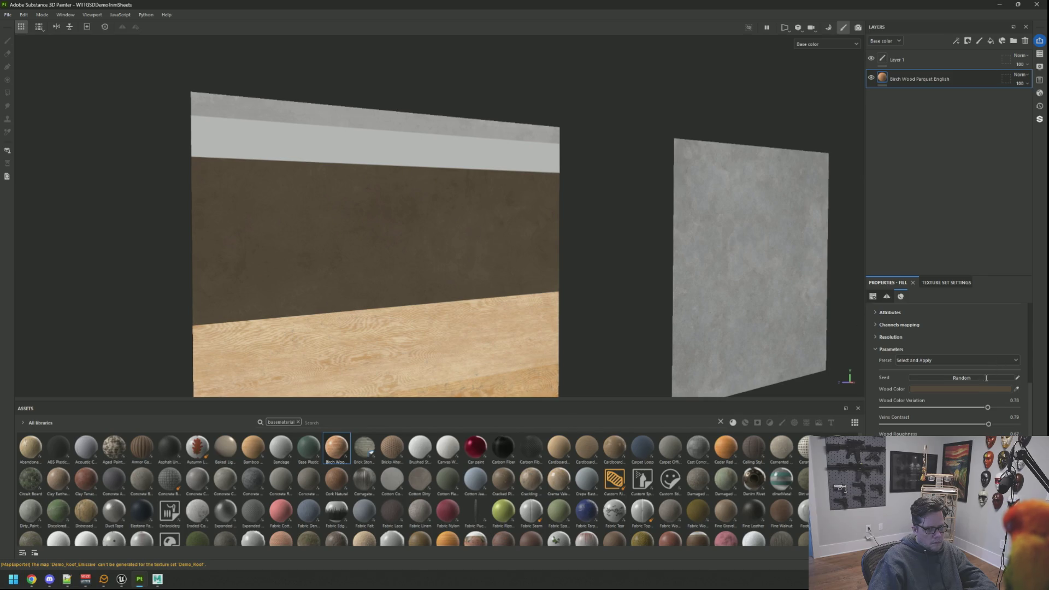
click(973, 389)
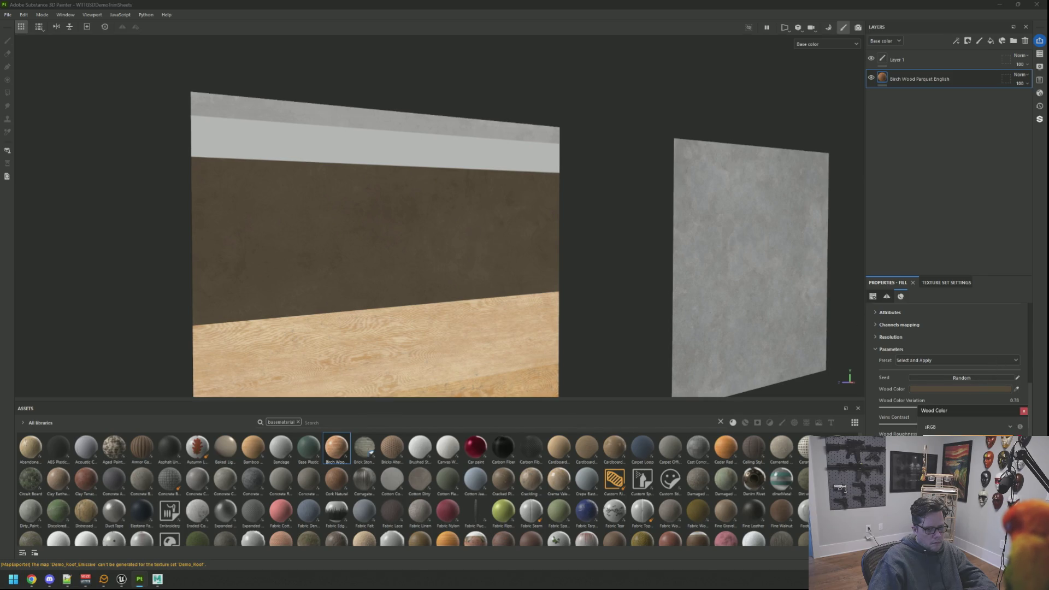
click(1024, 411)
scroll(down, 3)
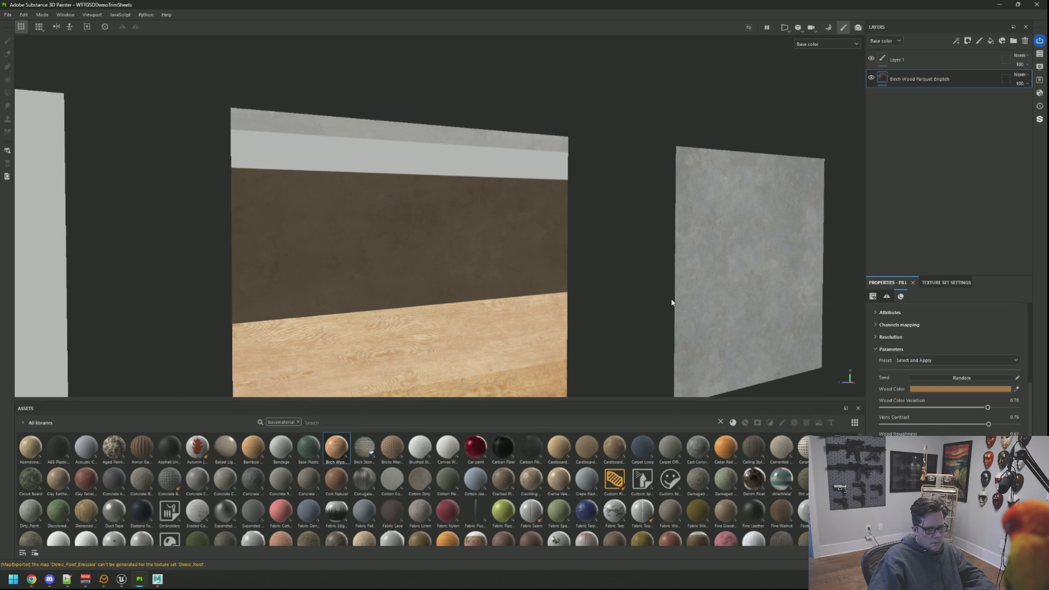
scroll(down, 3)
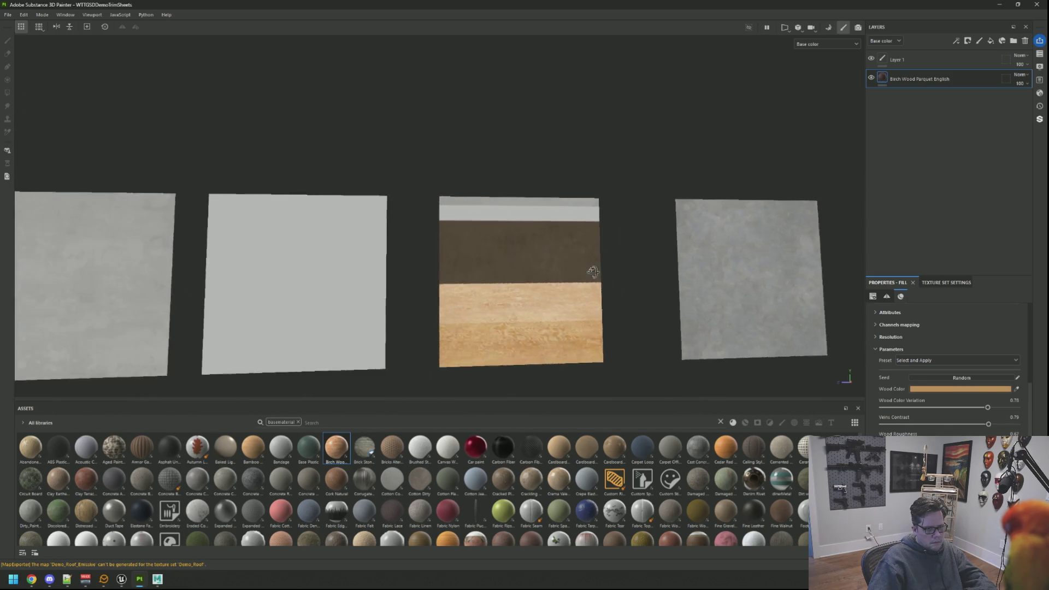
scroll(up, 3)
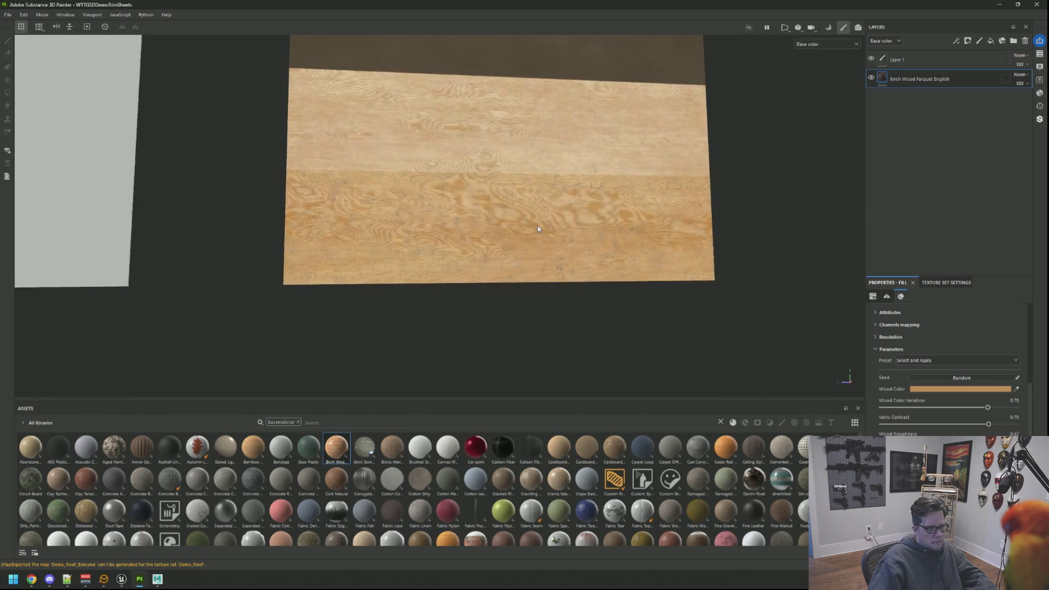
drag(489, 235, 506, 234)
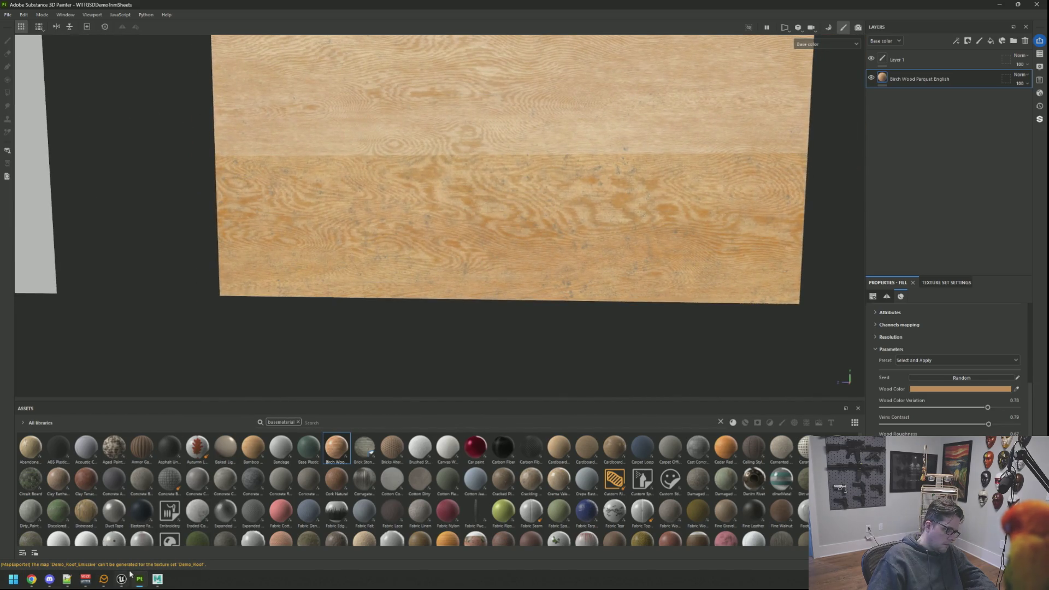
Return to Material view and switch to the DemoPropsA support pole project
key(m)
drag(494, 301, 325, 298)
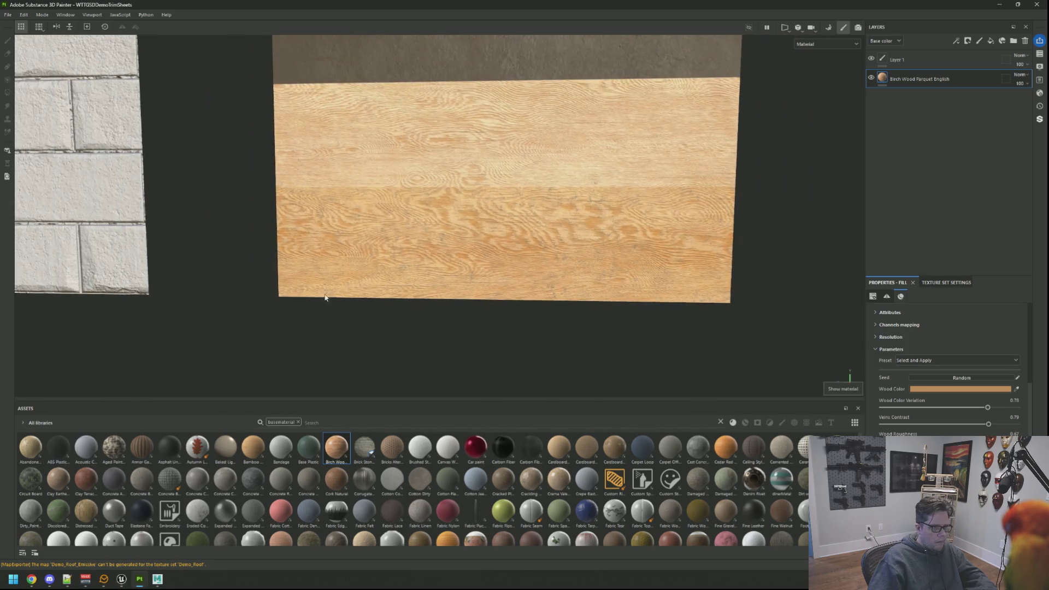
mouse_move(137, 568)
click(175, 538)
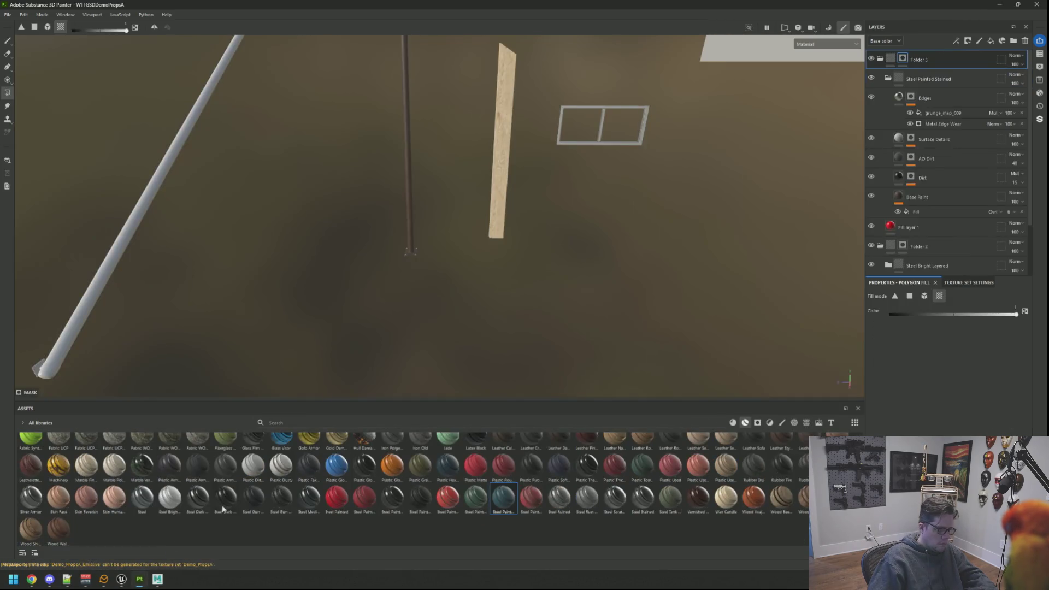
Orbit around the bolted top plate and flange to inspect the pole paint
scroll(up, 3)
drag(445, 218, 518, 235)
scroll(up, 3)
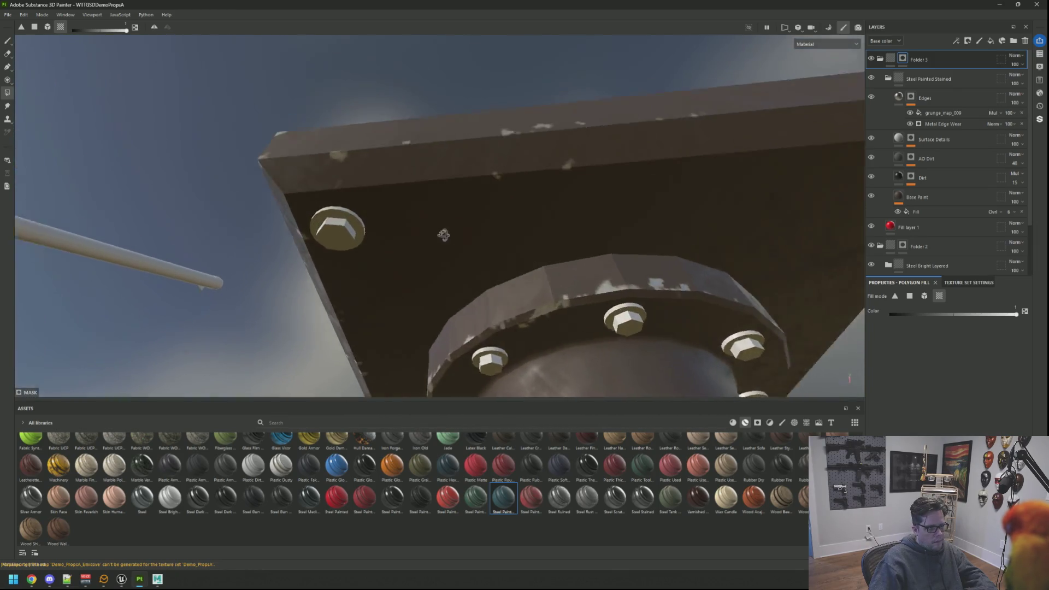
drag(383, 228, 597, 234)
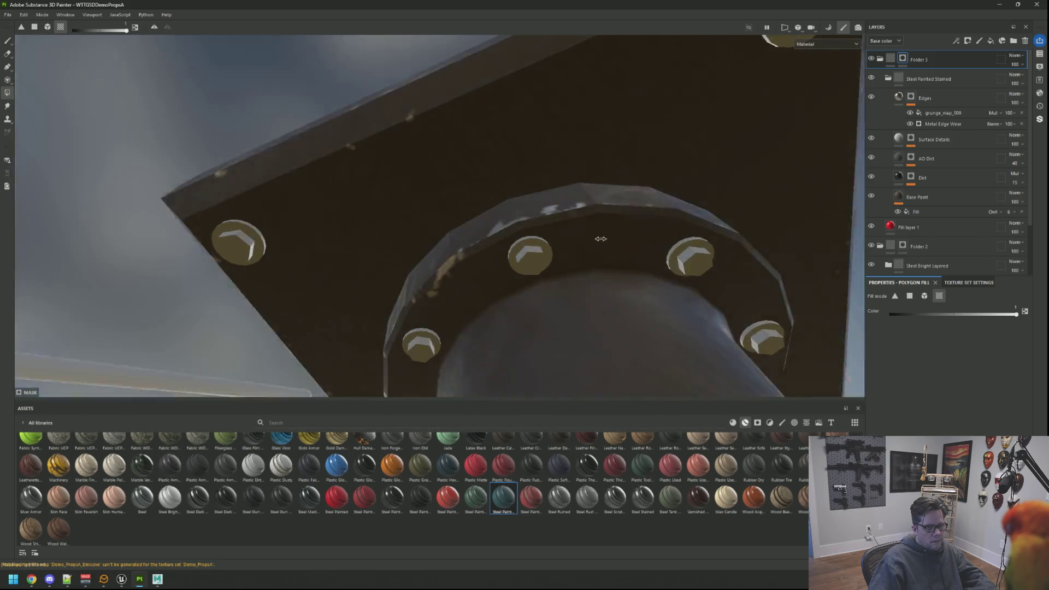
scroll(down, 3)
drag(536, 247, 412, 266)
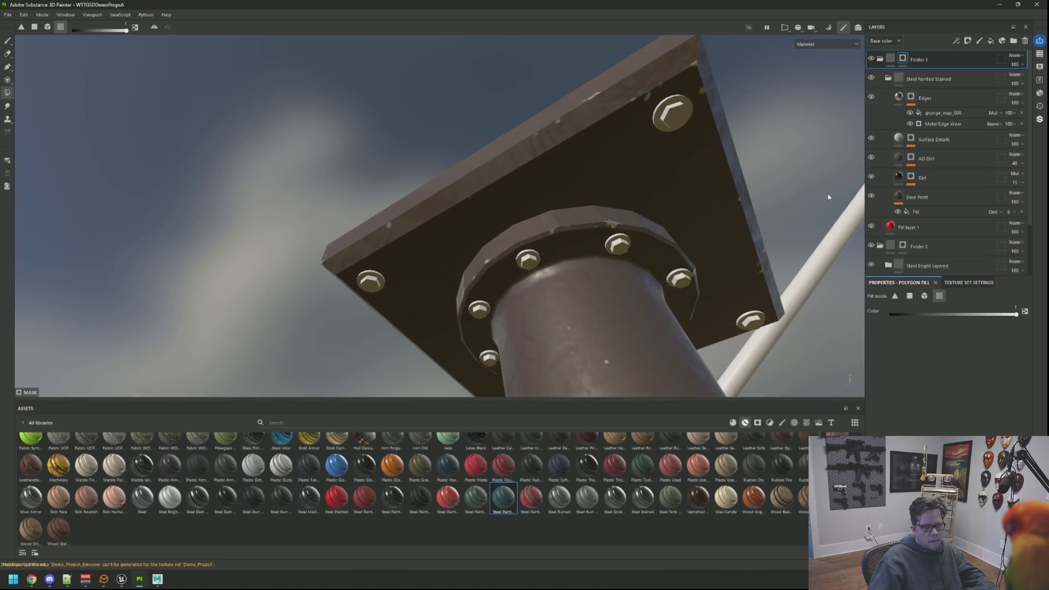
Lighten the Steel Painted Stained Base Paint colour to a lighter brown
click(942, 84)
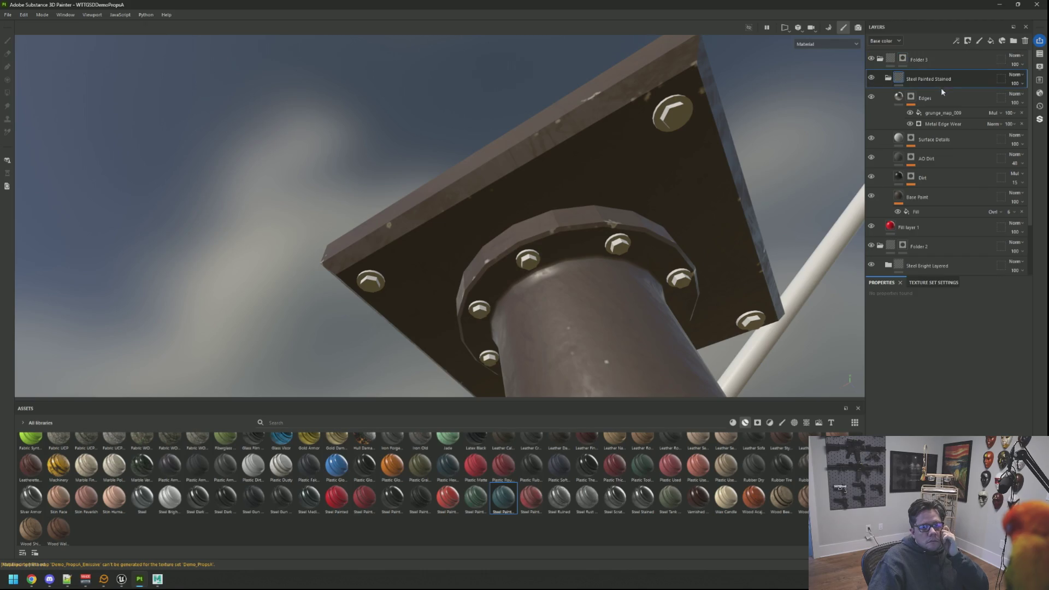
click(935, 184)
click(938, 201)
click(951, 392)
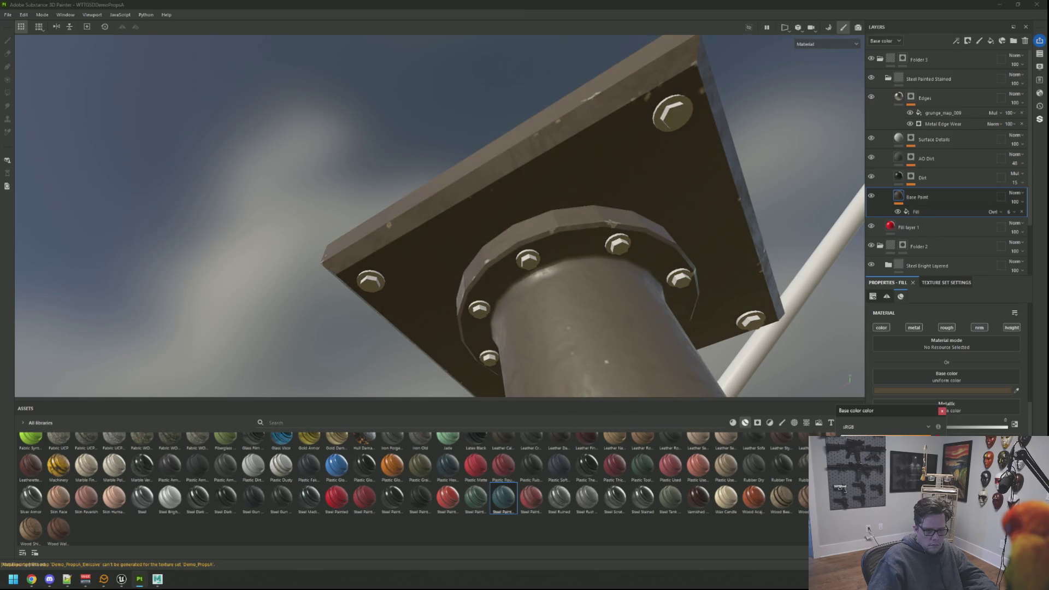
drag(682, 213, 879, 248)
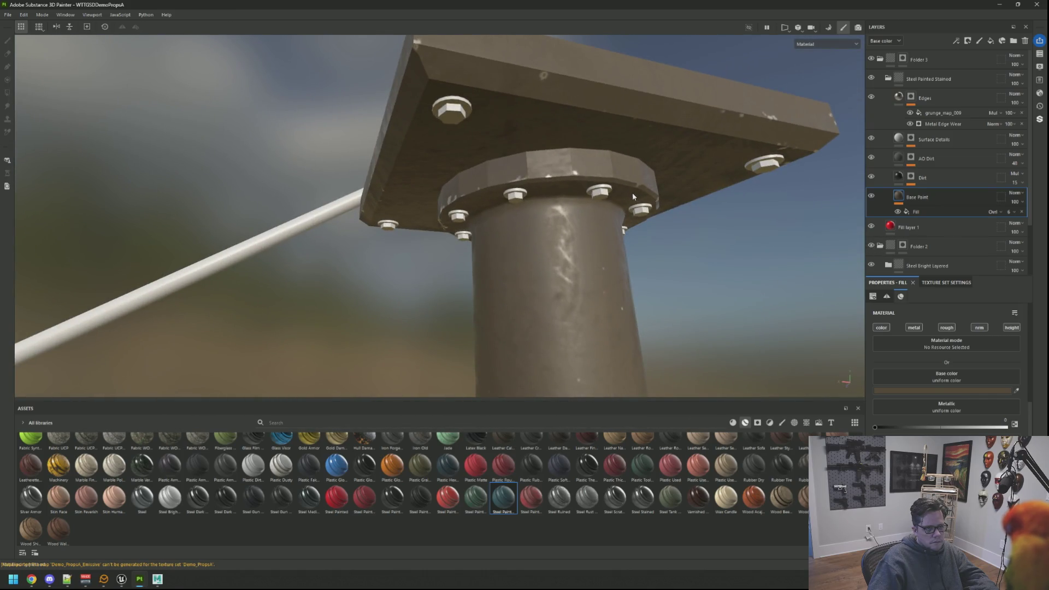
Re-export the pole textures and switch to the Unreal basement scene
key(ctrl+shift+e)
click(716, 429)
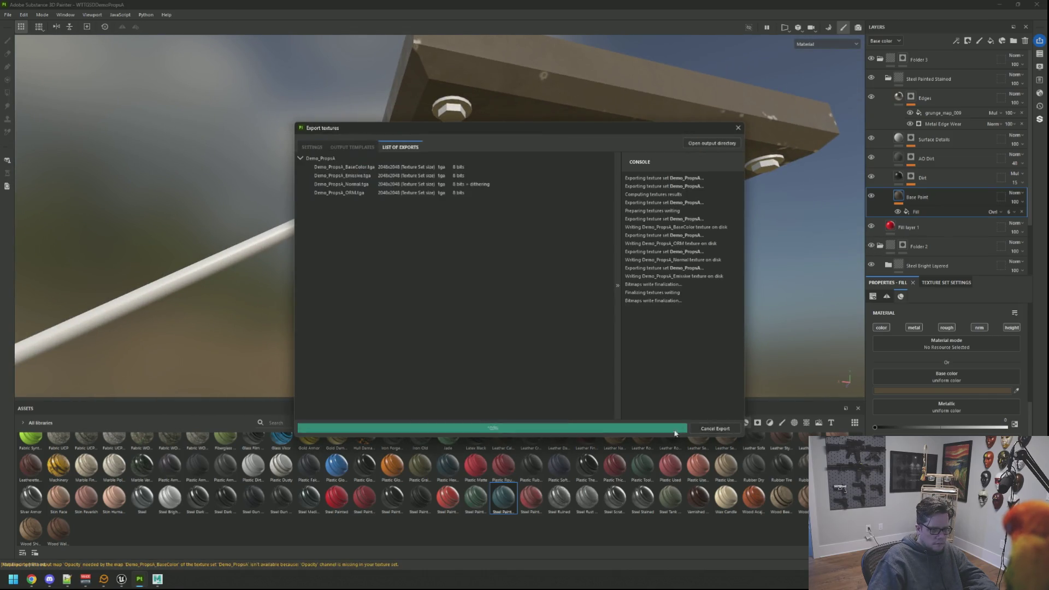
click(122, 579)
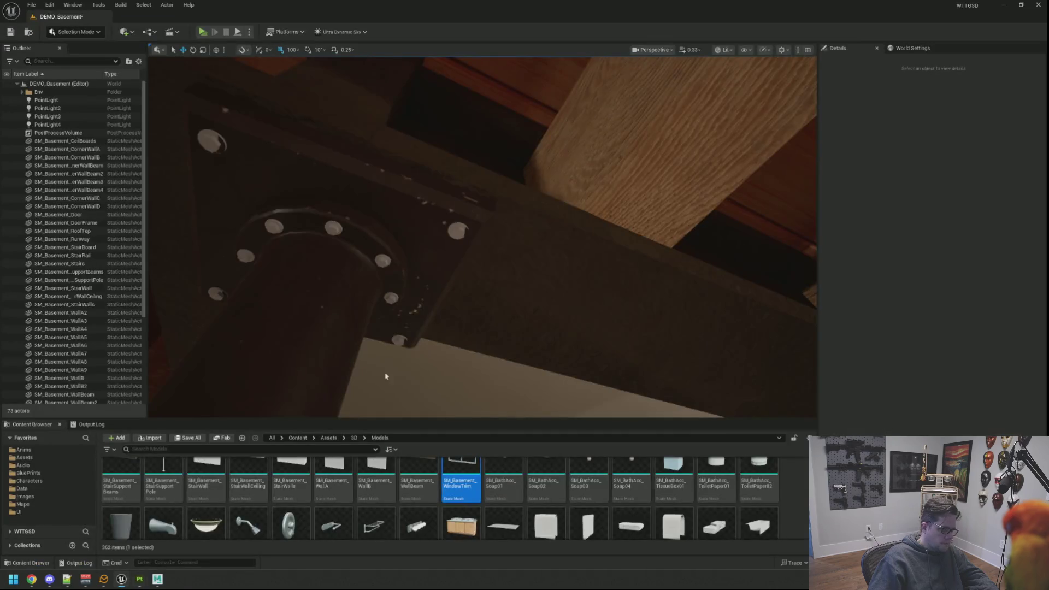
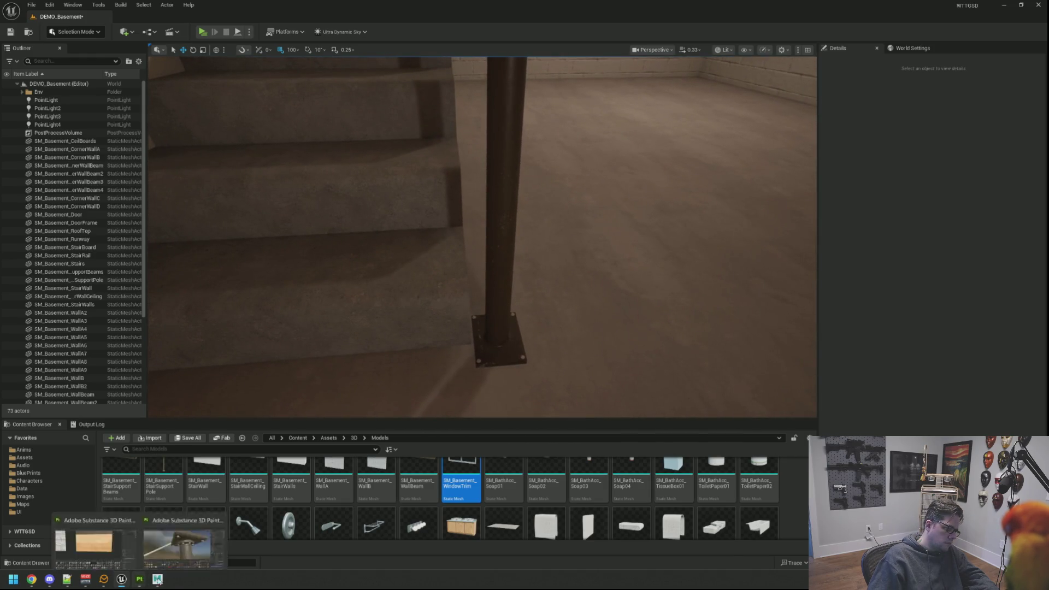
Switch from the Unreal DEMO_Basement level to the BasementAssets.ma scene in Maya
click(158, 579)
scroll(down, 3)
scroll(up, 3)
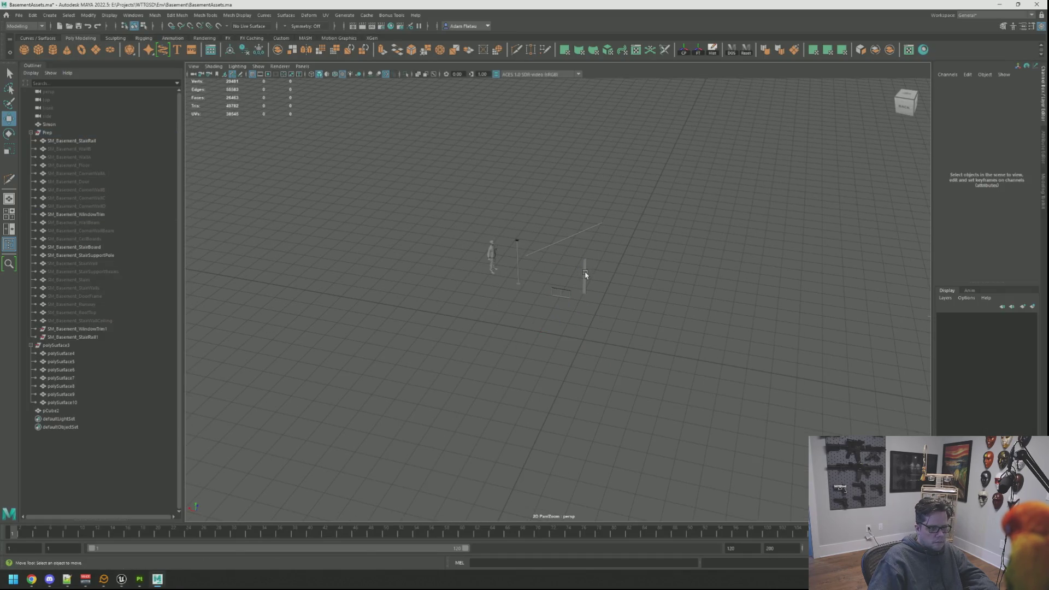
Select the stair board, support pole and pCube2 bracket pieces, then zoom in on the pole
click(585, 275)
scroll(up, 3)
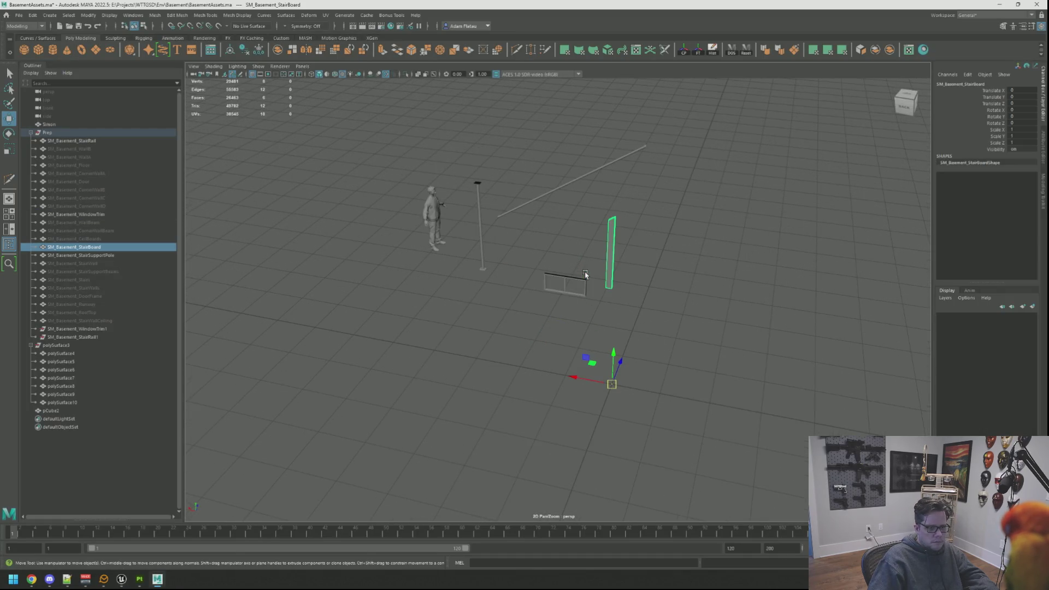
drag(543, 264, 377, 269)
click(313, 316)
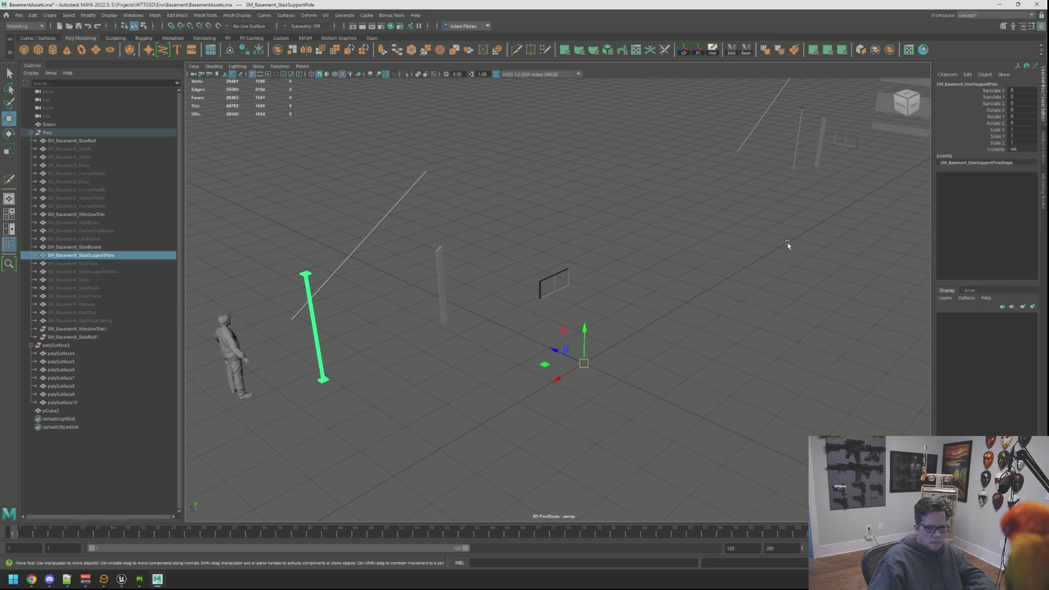
scroll(up, 3)
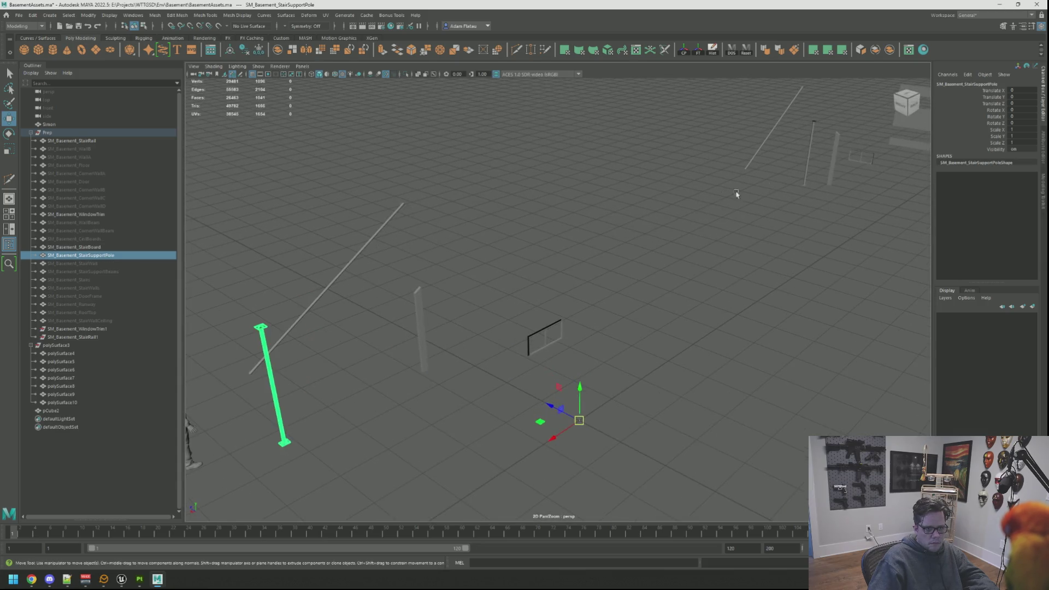
click(749, 166)
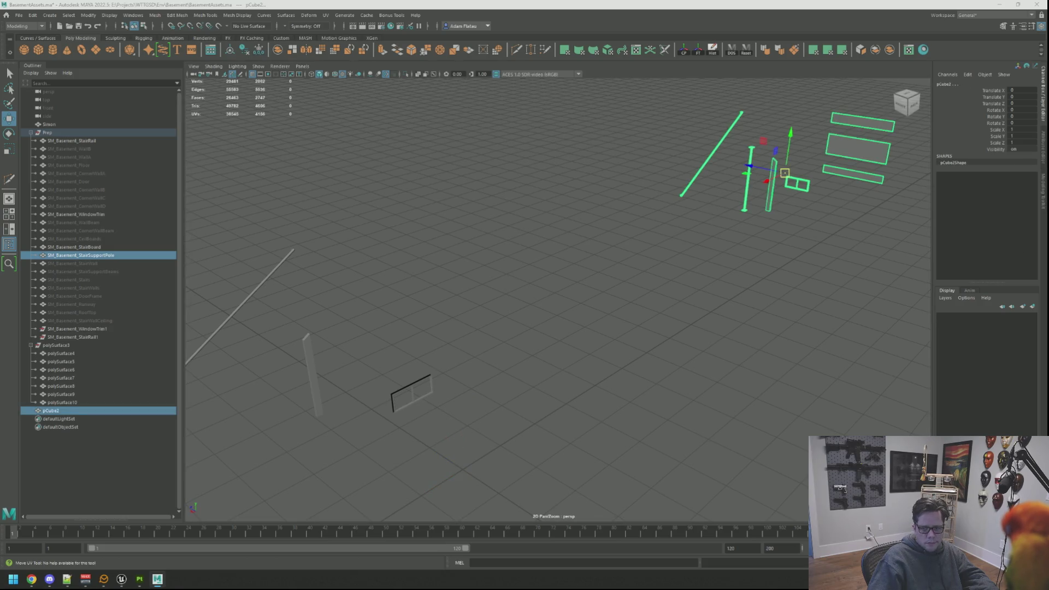
scroll(up, 3)
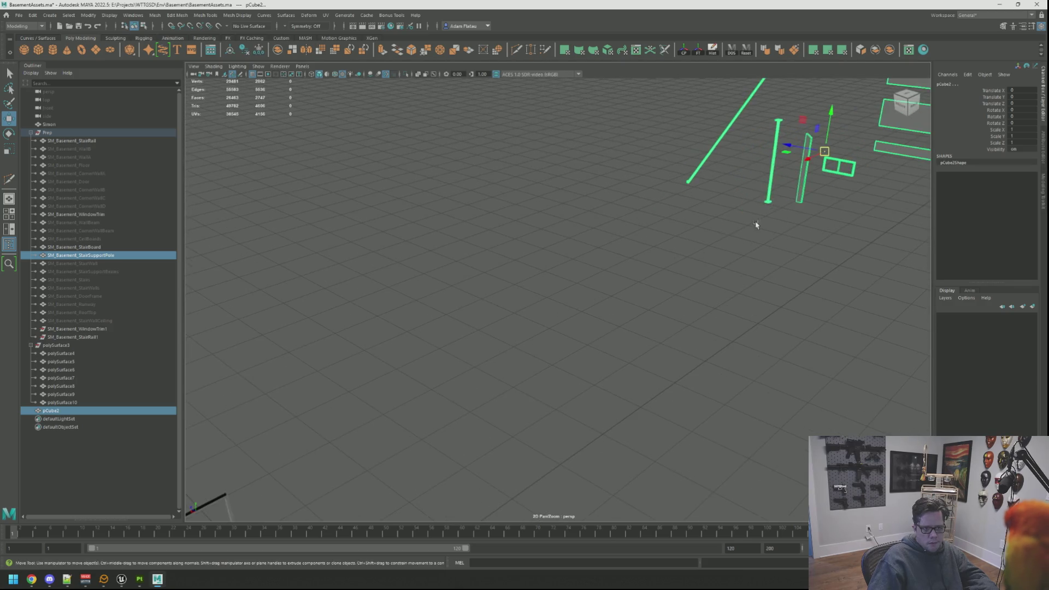
scroll(up, 3)
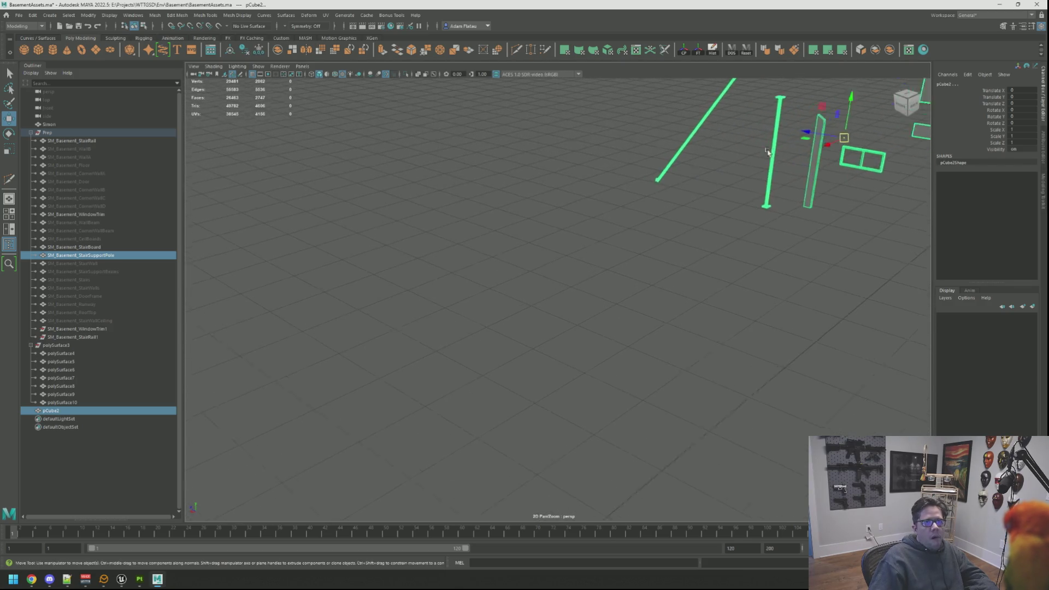
scroll(down, 3)
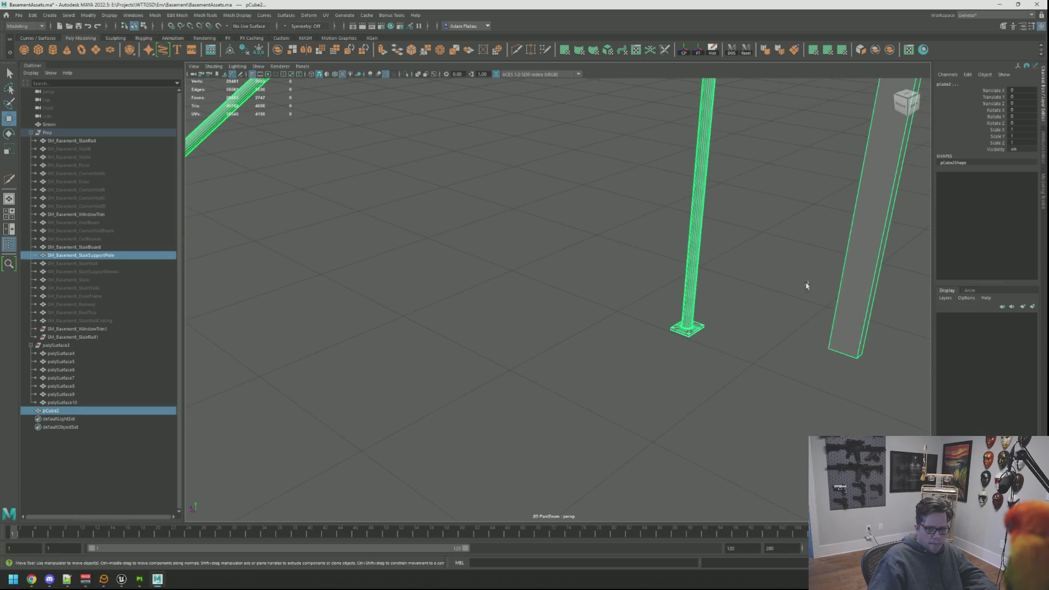
key(Escape)
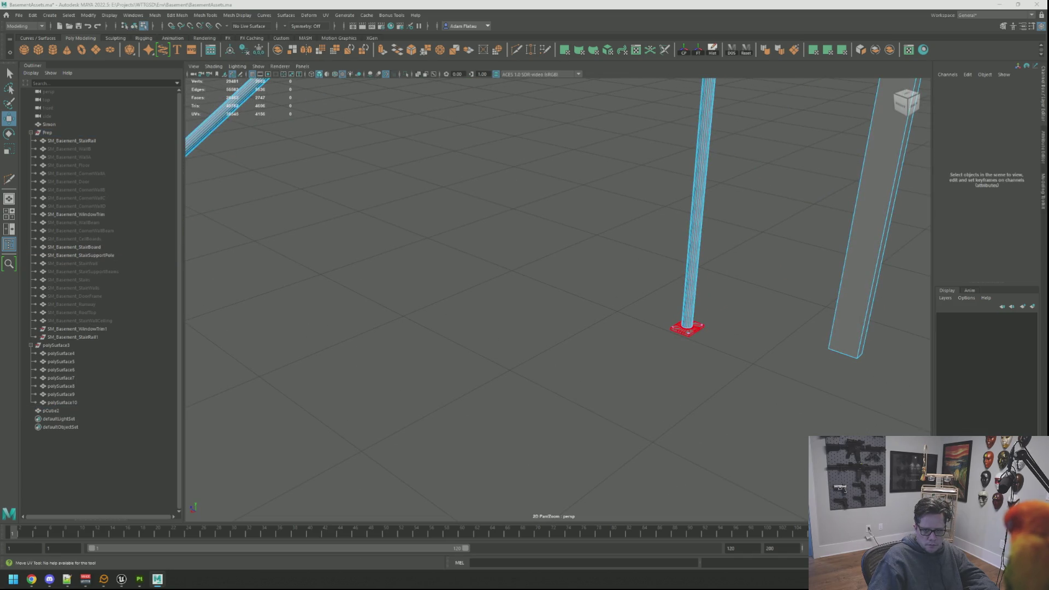
click(688, 328)
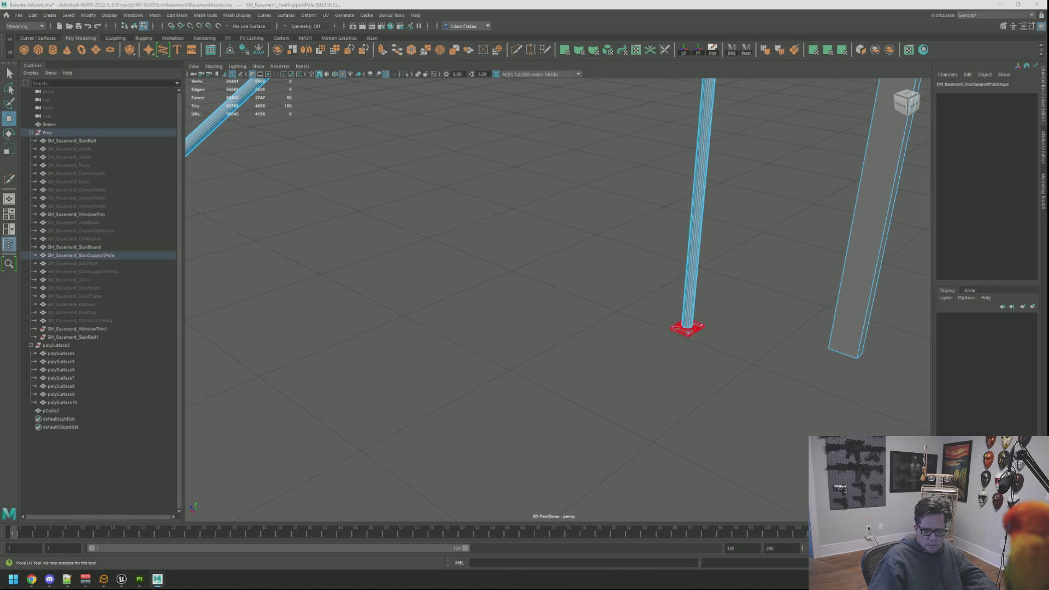
click(687, 328)
double_click(687, 328)
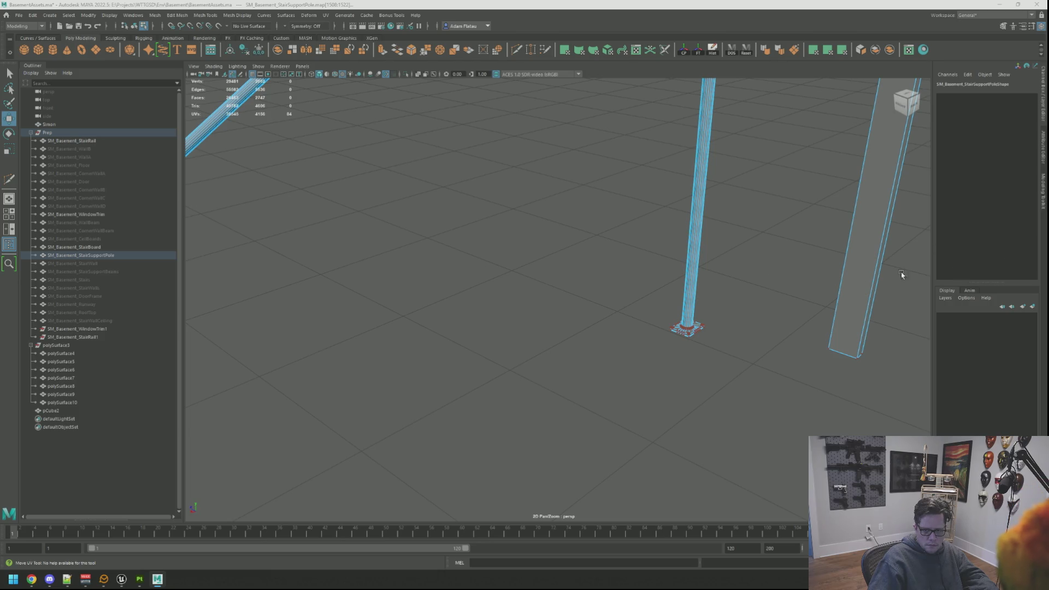
key(Escape)
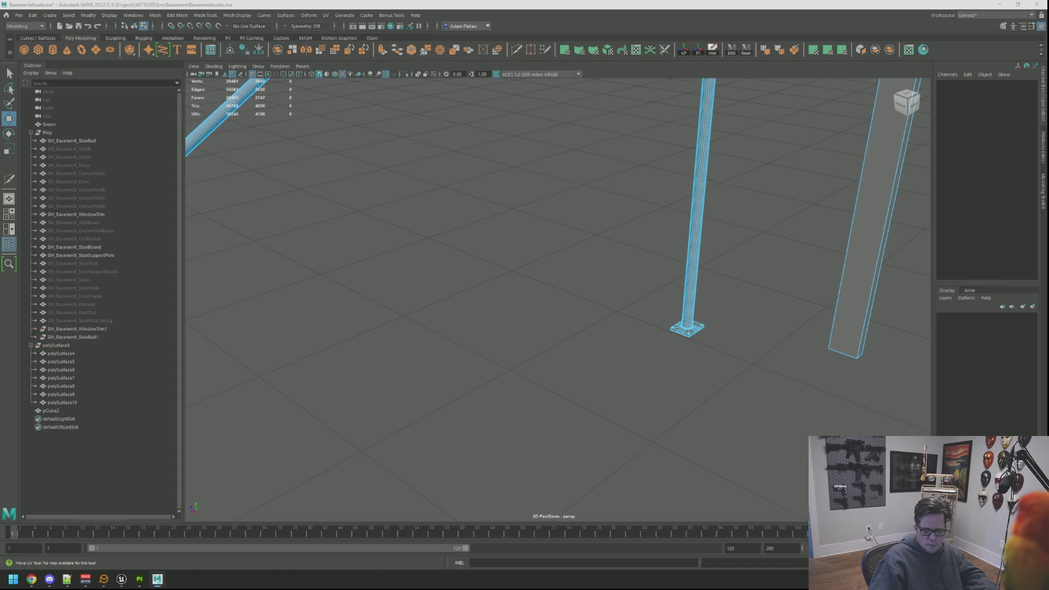
key(ctrl+z)
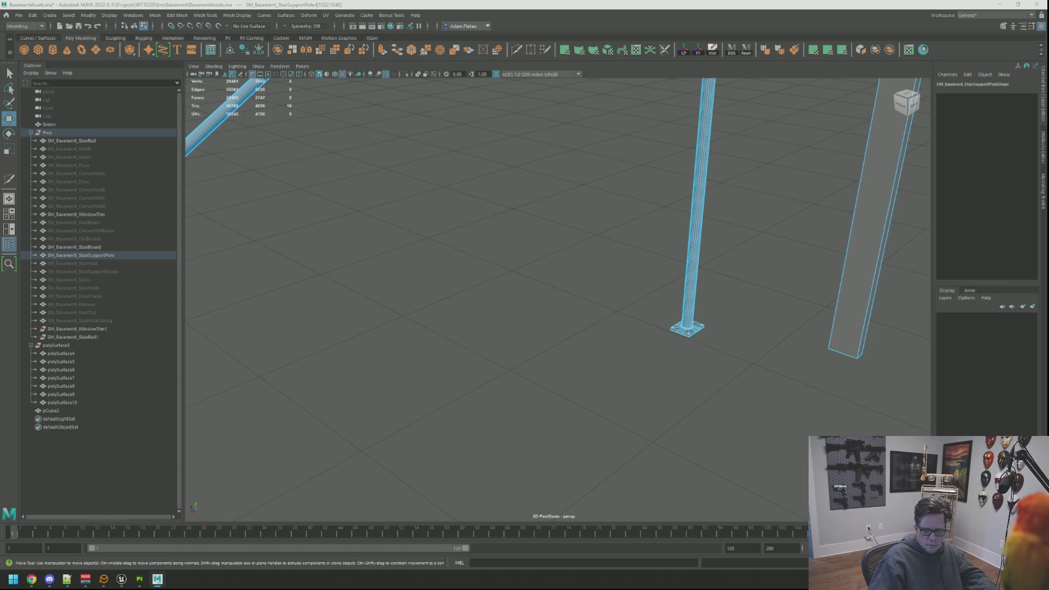
key(ctrl+F12)
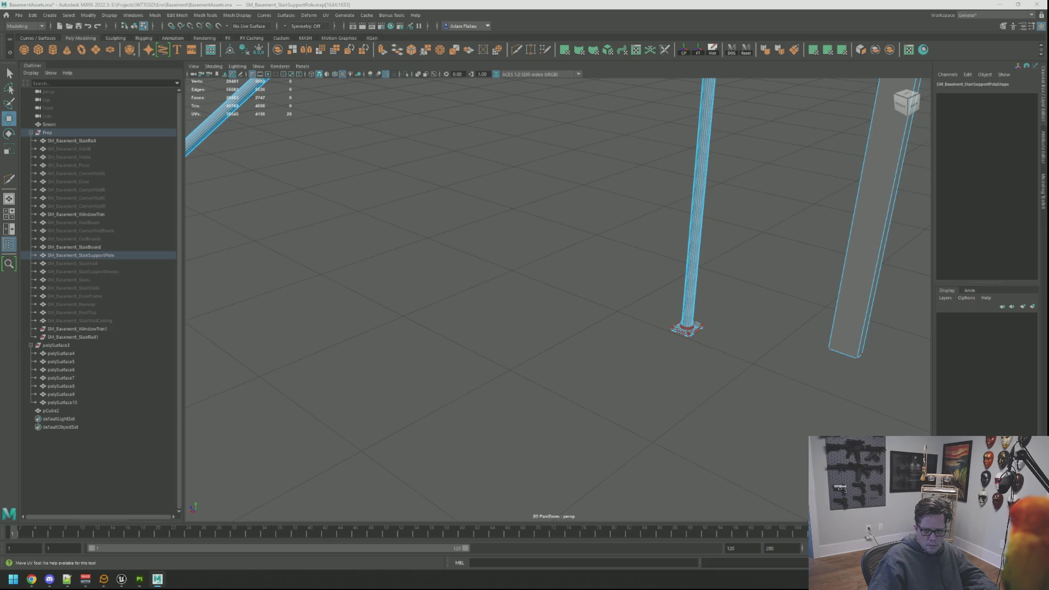
click(51, 411)
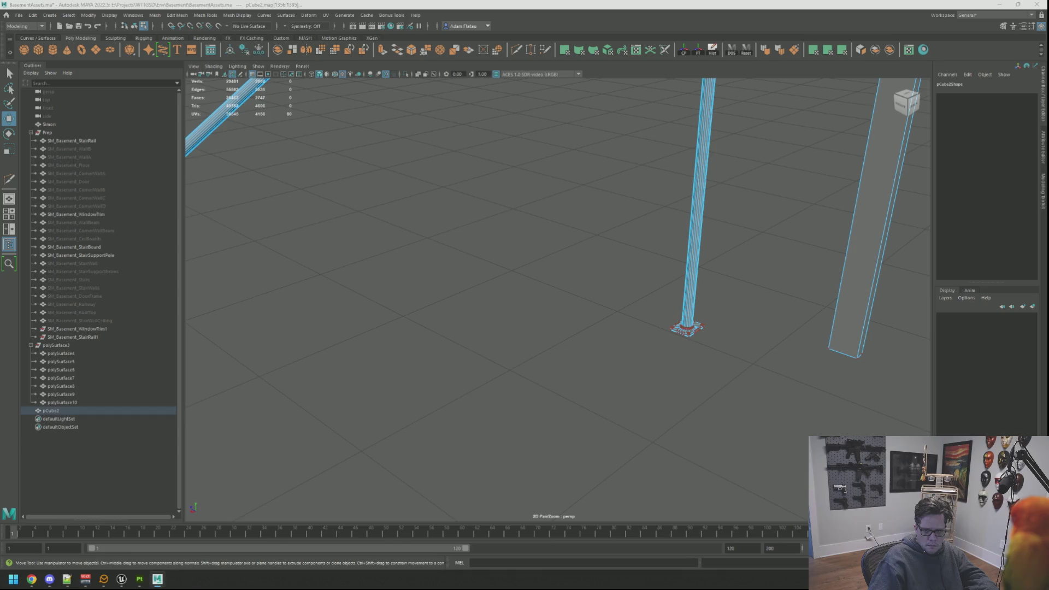
key(f)
Orbit below the pole base and convert the pole selection to faces, then to UVs
drag(663, 211, 665, 181)
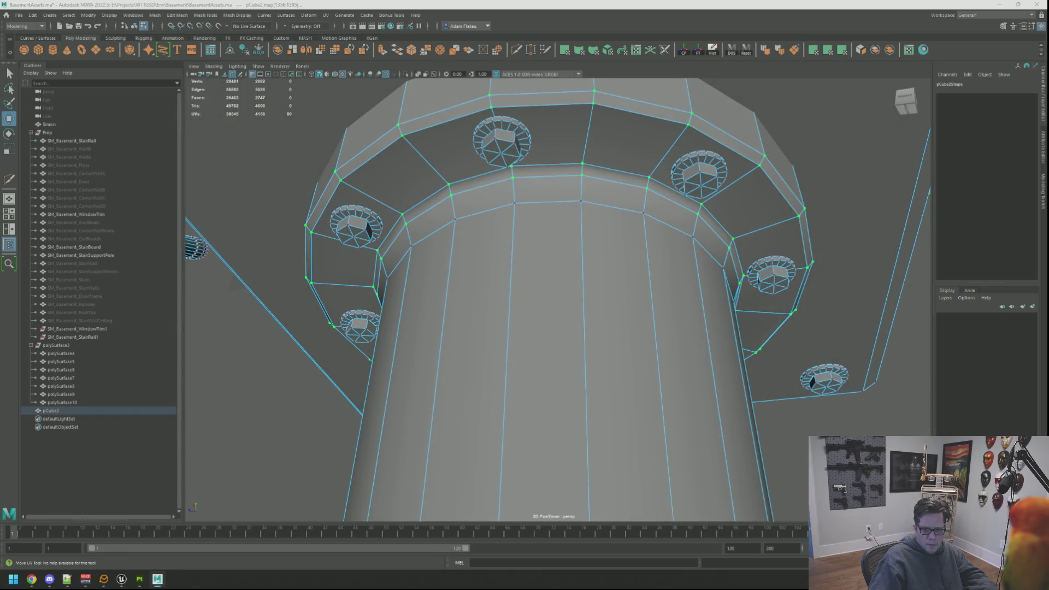
key(ctrl+z)
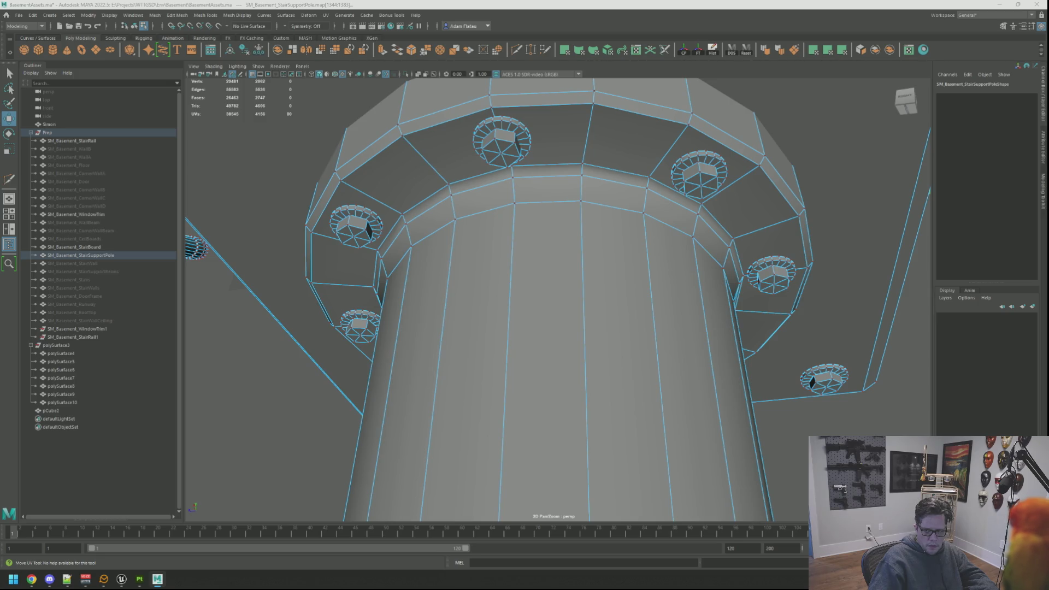
key(ctrl+F11)
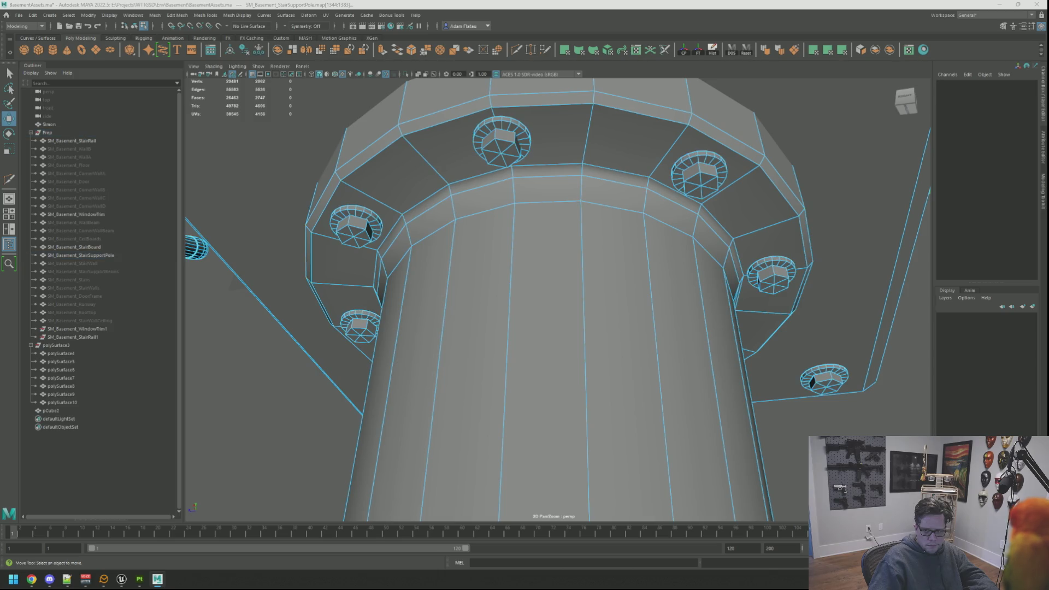
key(F12)
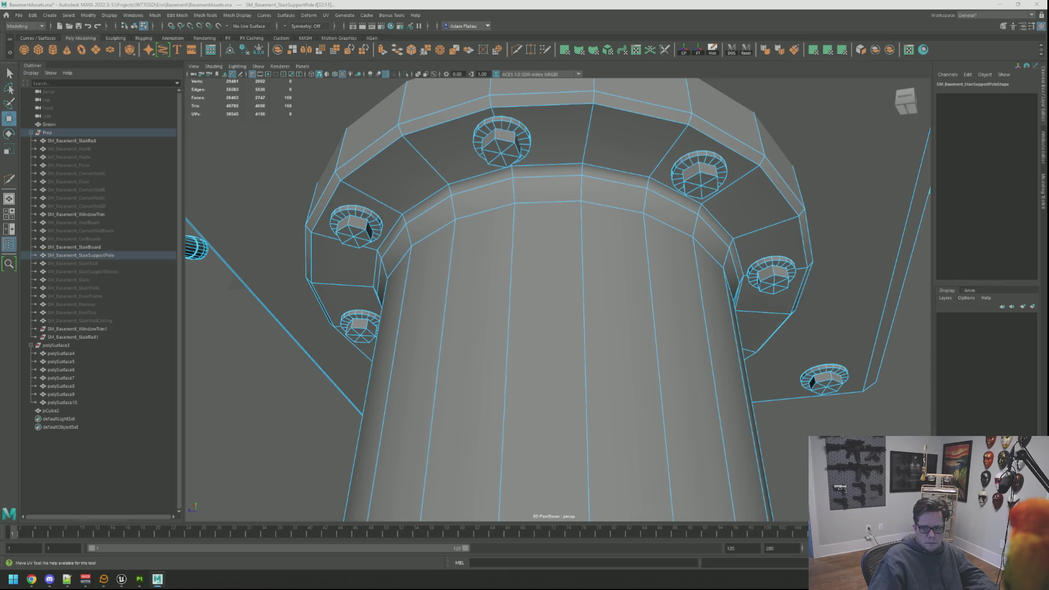
Undo back through earlier flange face selections on the support pole
key(ctrl+z)
key(ctrl+z)
key(ctrl+z)
key(ctrl+z)
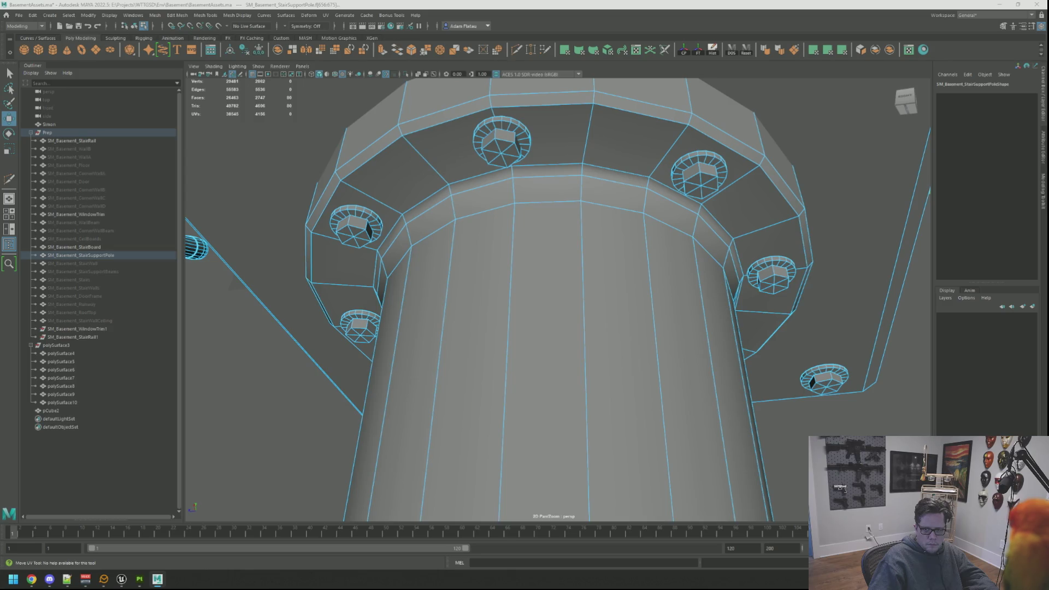
key(ctrl+z)
key(ctrl+z)
key(ctrl+z)
key(ctrl+z)
key(ctrl+z)
key(ctrl+z)
double_click(634, 131)
key(ctrl+z)
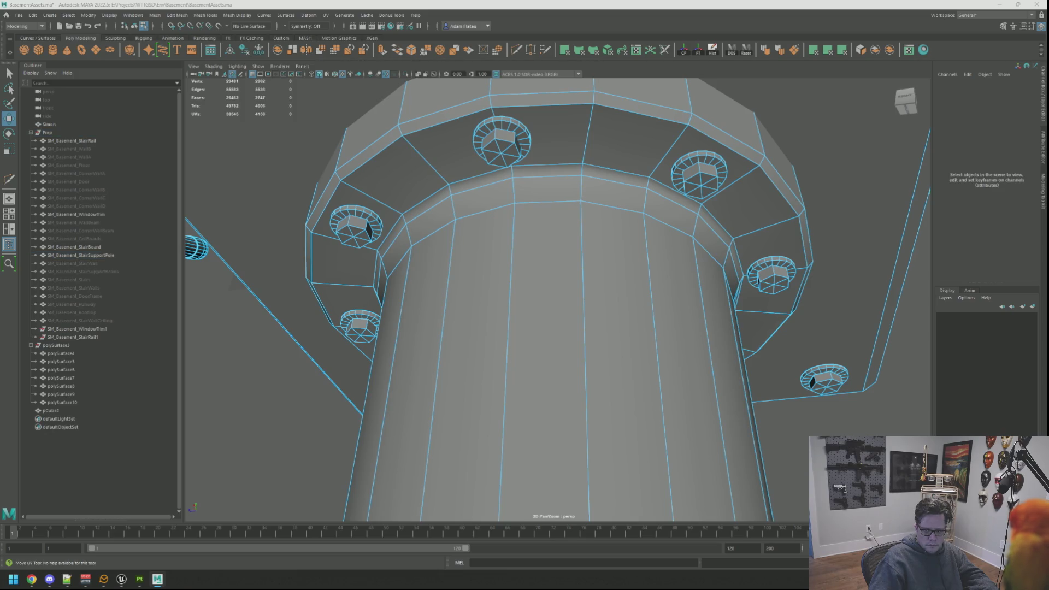
key(ctrl+z)
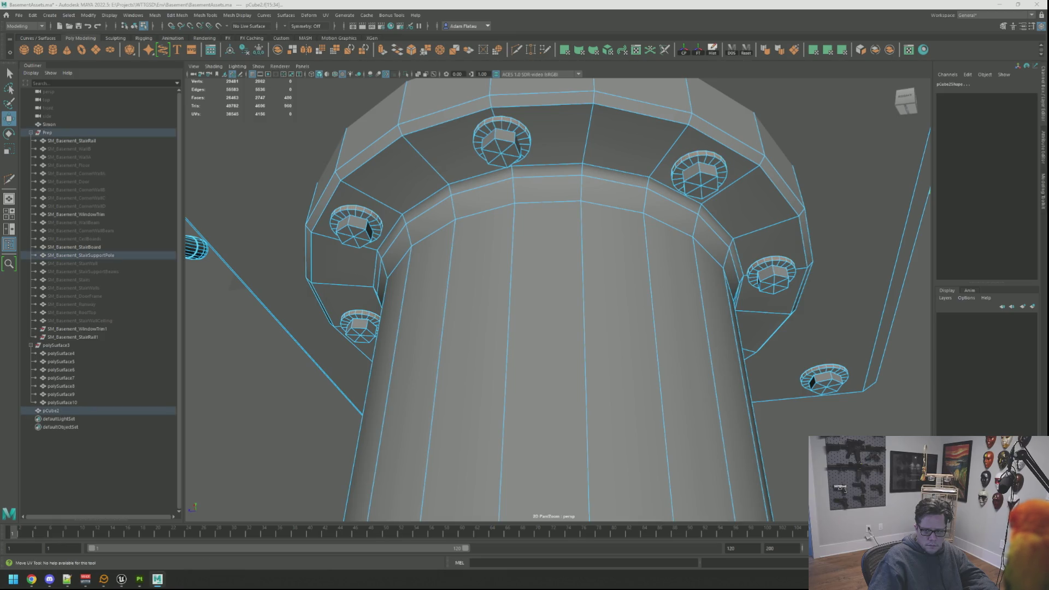
key(ctrl+z)
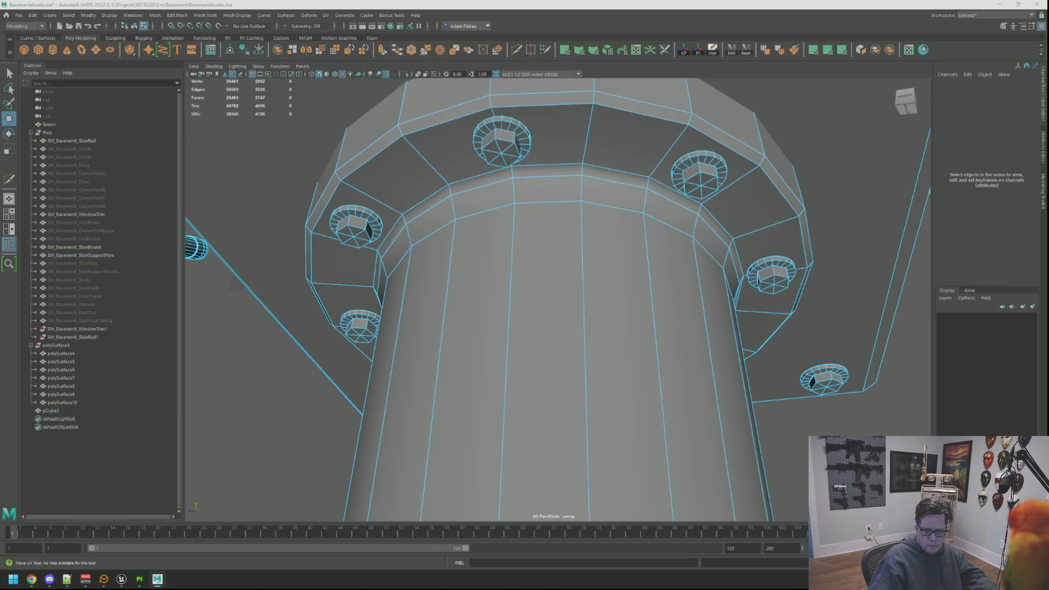
key(ctrl+z)
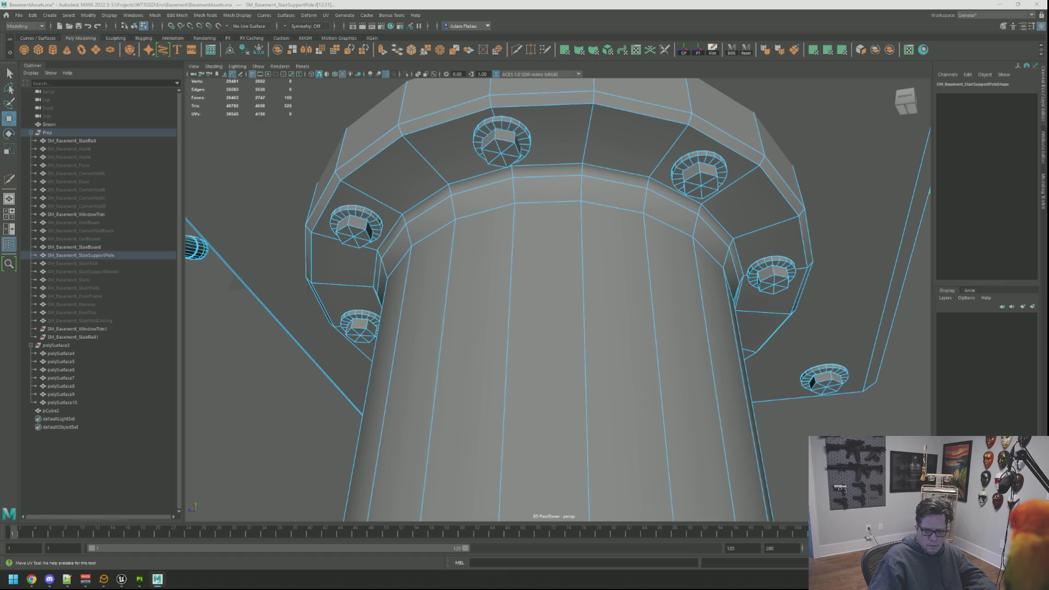
Undo back through the bolt and flange face selections on the support pole
key(ctrl+z)
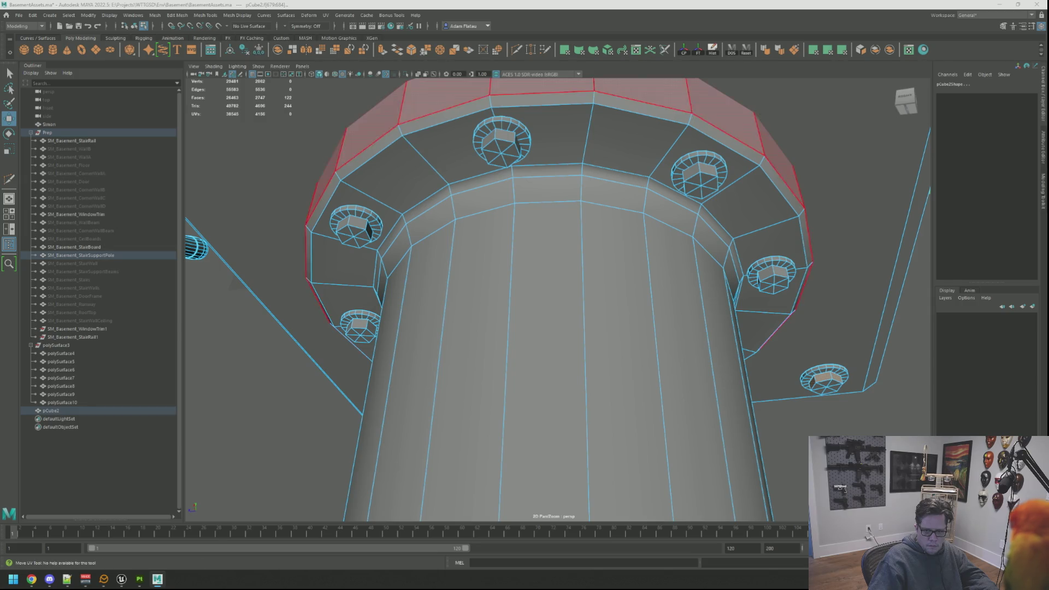
key(ctrl+z)
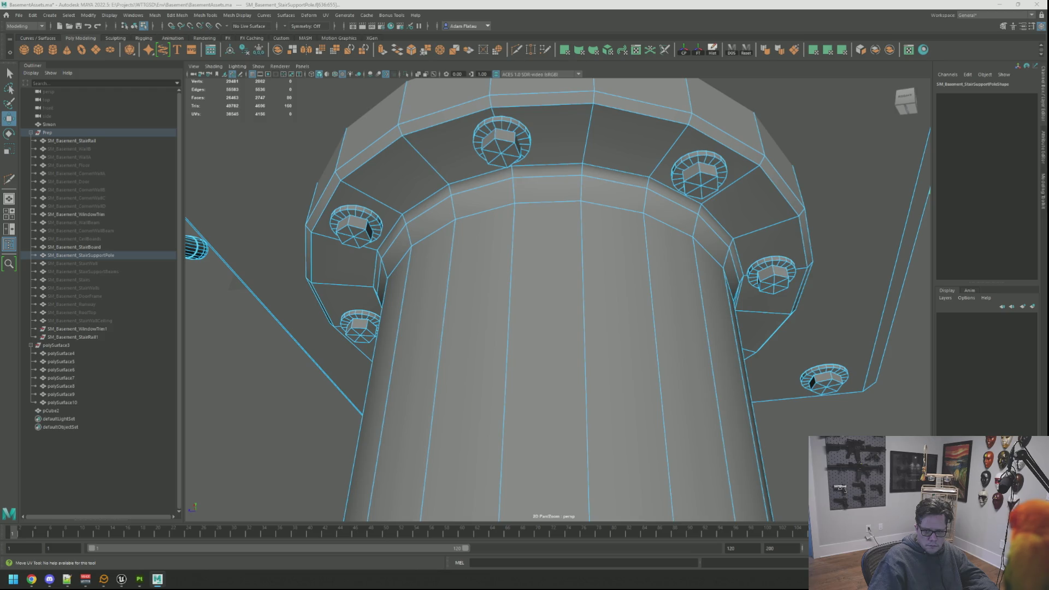
key(ctrl+z)
Clear the pole and pCube2 face selections and return the pole to Object Mode
click(82, 448)
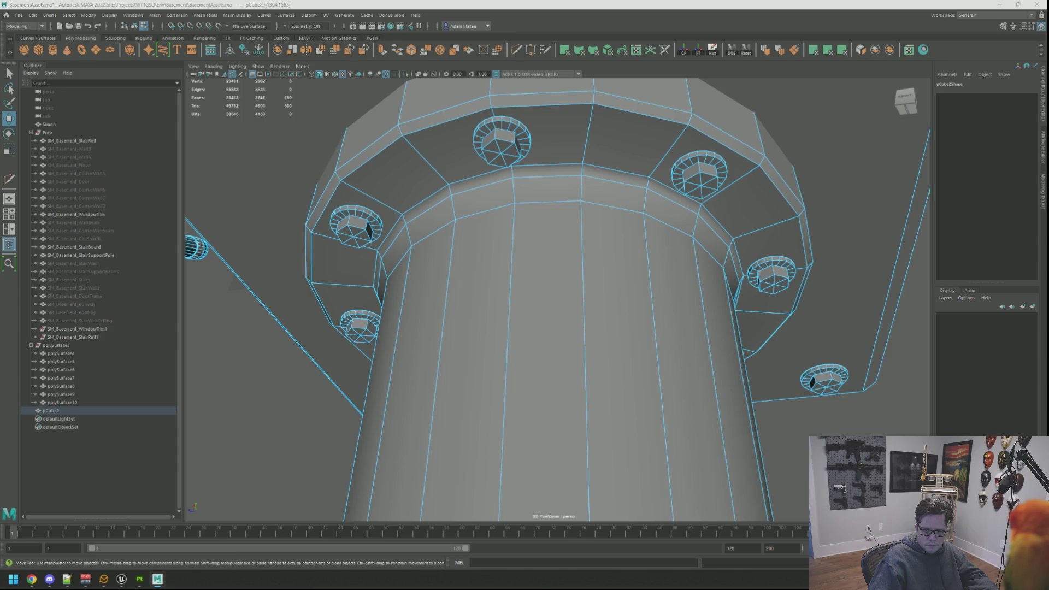
click(51, 410)
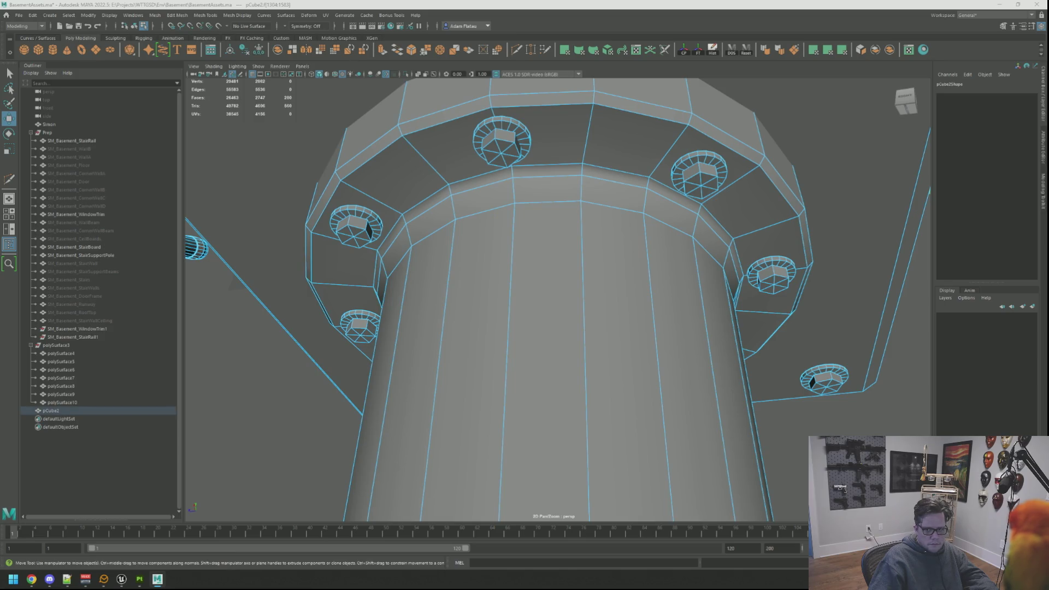
click(82, 448)
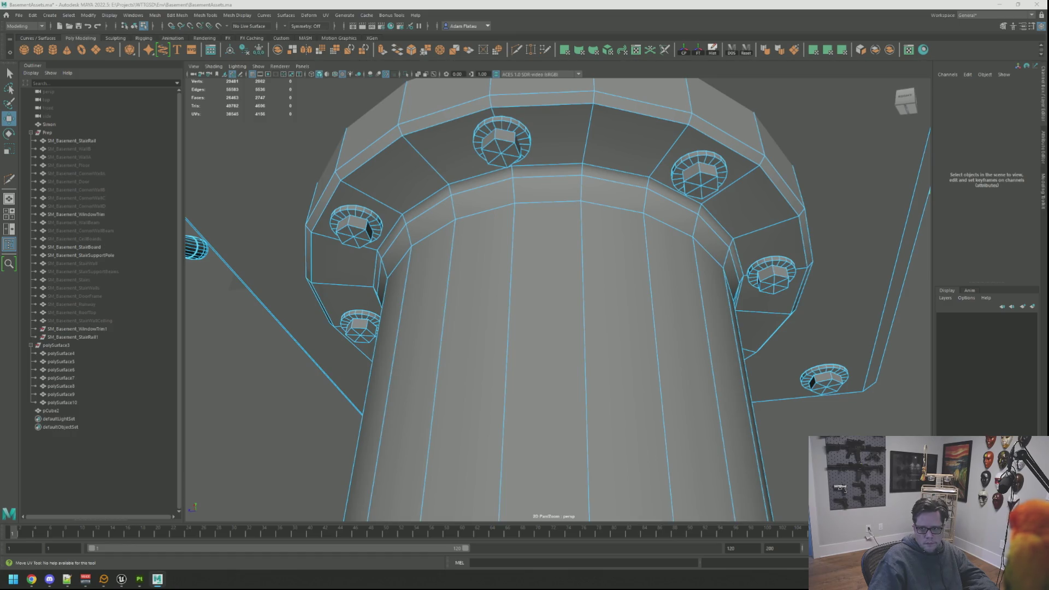
scroll(down, 3)
right_click(663, 277)
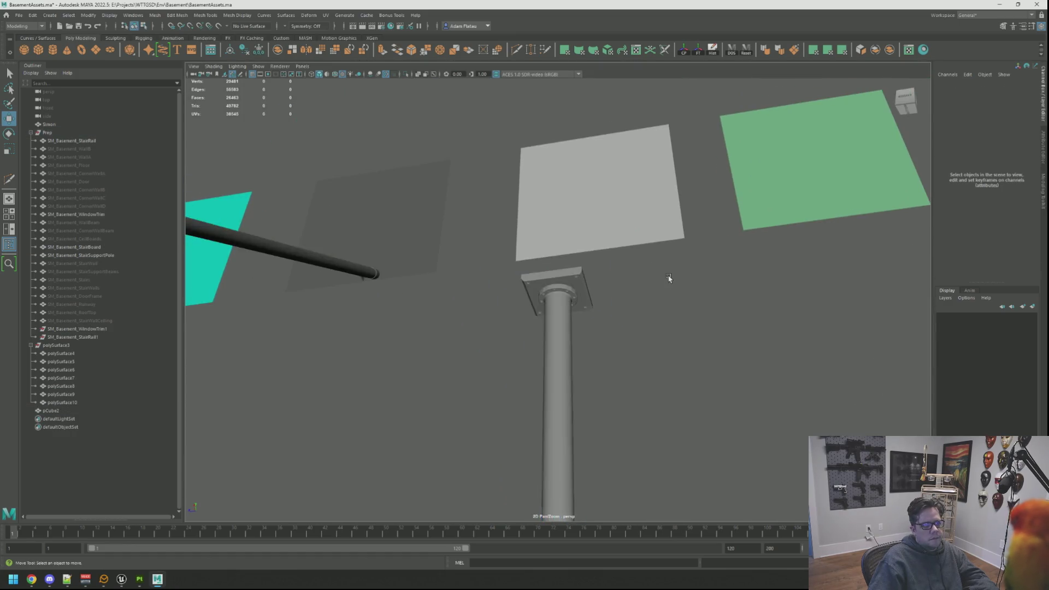
Select the stair support pole, frame it, and orbit out to view the whole scene
drag(669, 280, 595, 291)
scroll(down, 3)
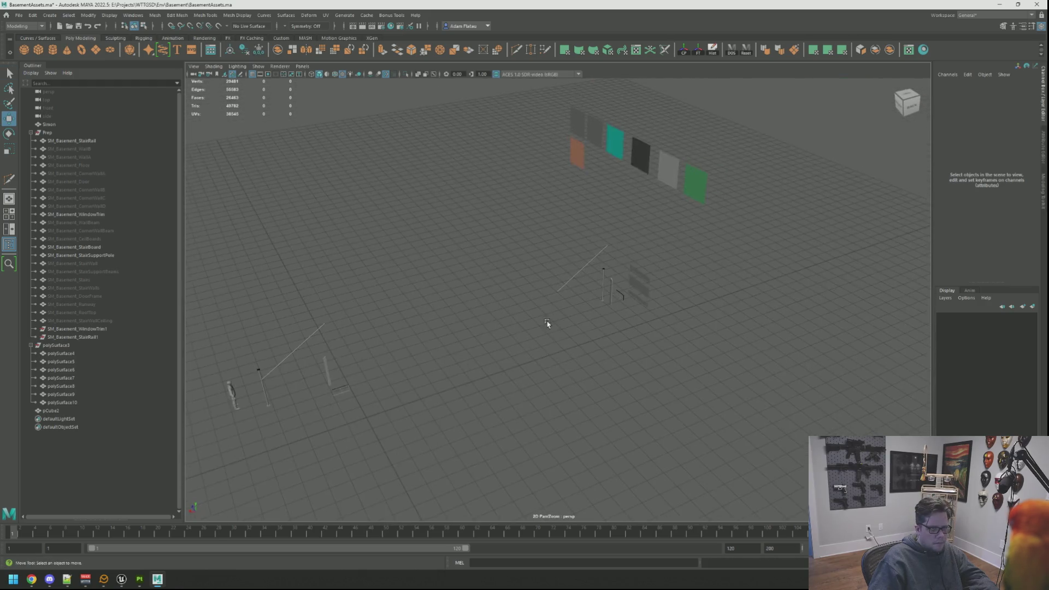
scroll(up, 3)
scroll(down, 3)
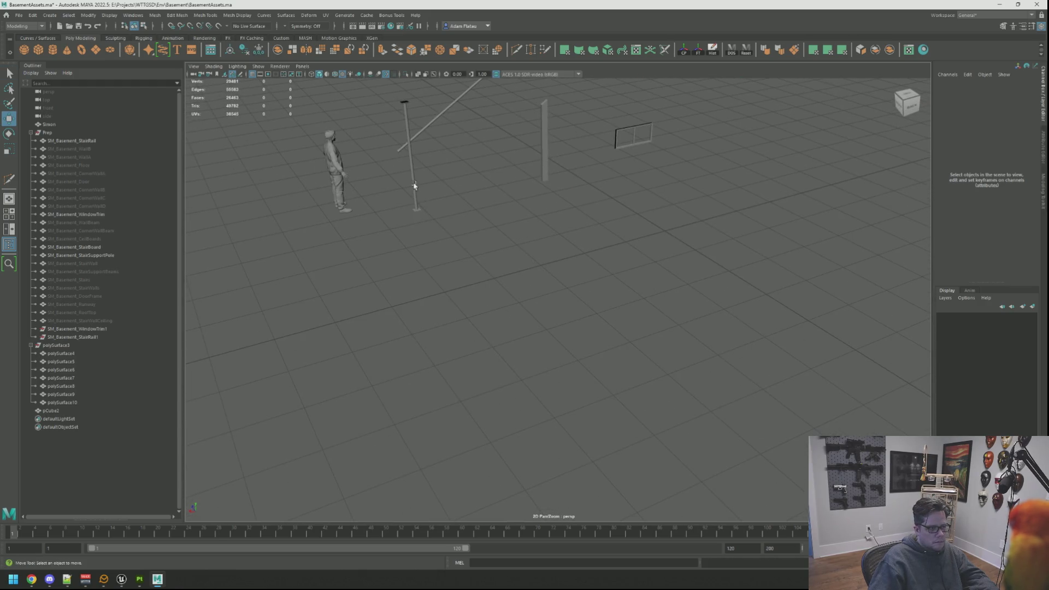
click(411, 187)
key(f)
drag(421, 187, 599, 268)
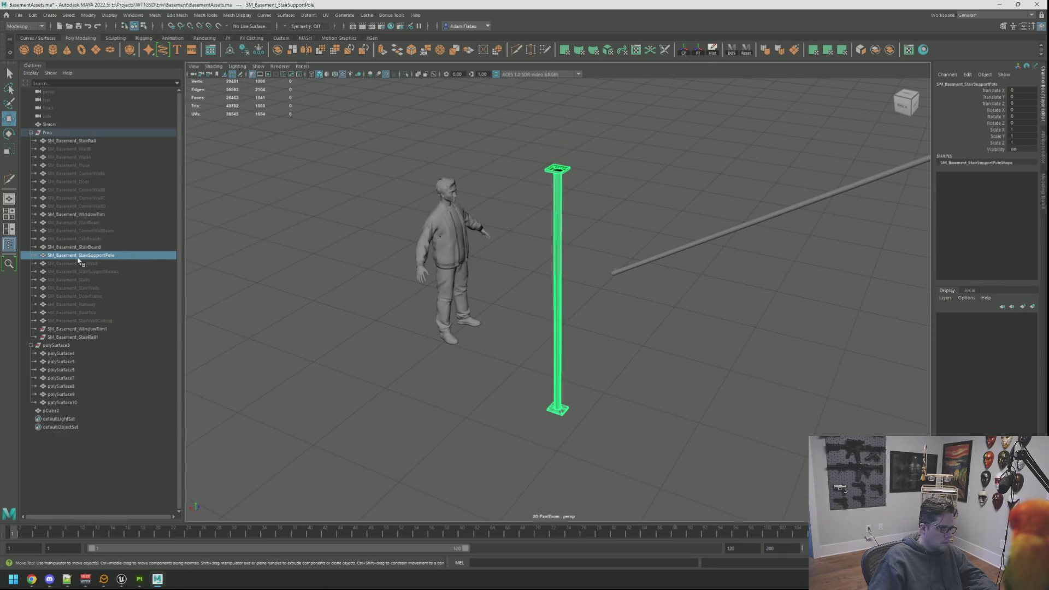
drag(363, 264, 588, 293)
scroll(down, 3)
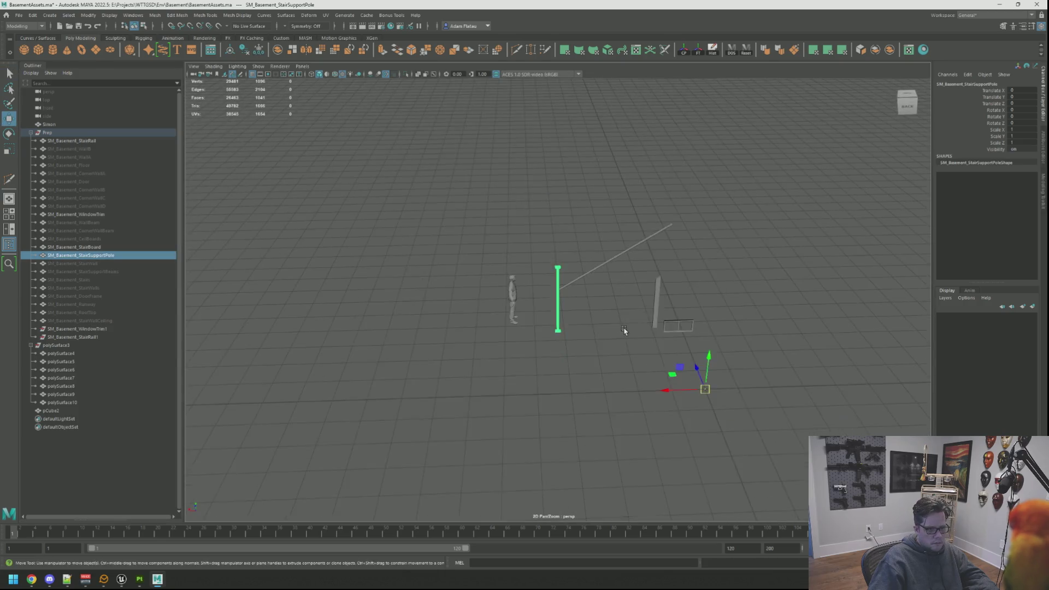
Export the selected pole over the existing SM_Basement_StairSupportPole.fbx file
key(ctrl+alt+e)
text(SM_Basement_StairSupportPole)
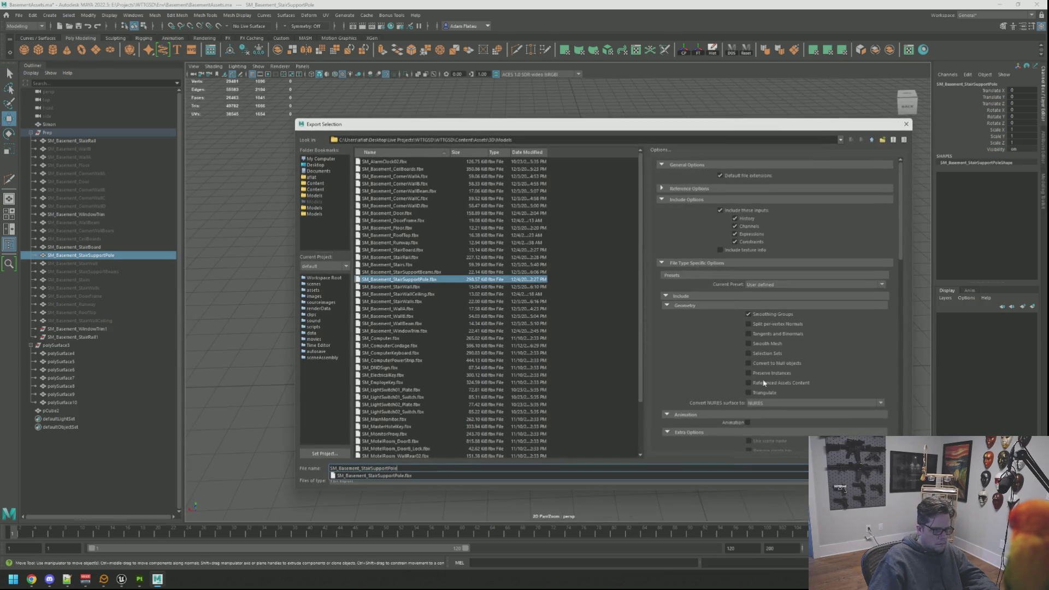
key(Return)
click(580, 319)
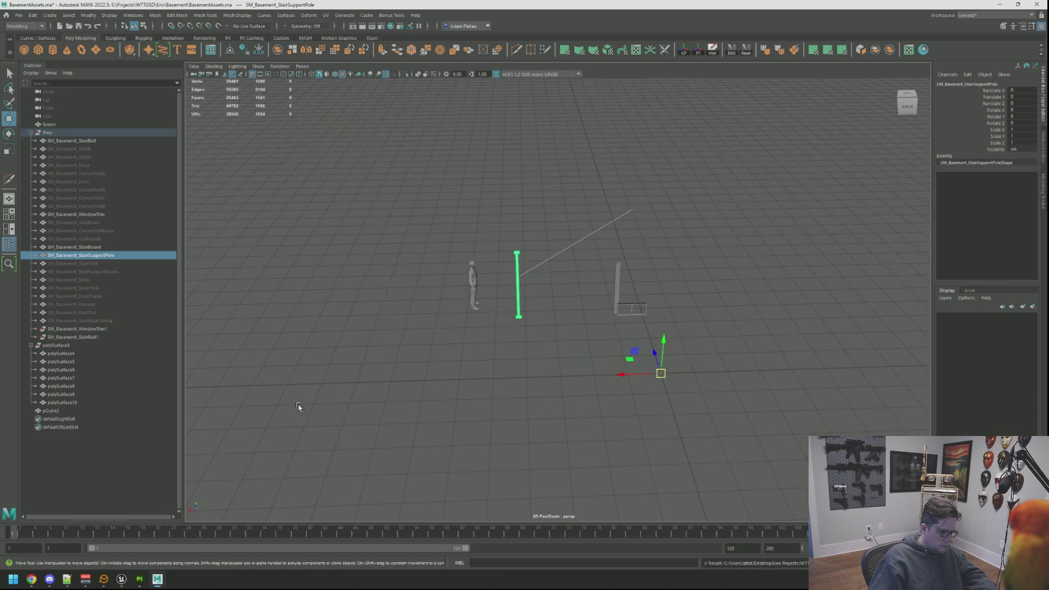
Inspect the updated pole in the Unreal basement level, then return to Maya
key(alt+Tab)
drag(482, 238, 474, 322)
click(157, 579)
In Substance Painter, review the Metal Edge Wear generator and orbit around the pole base
mouse_move(139, 579)
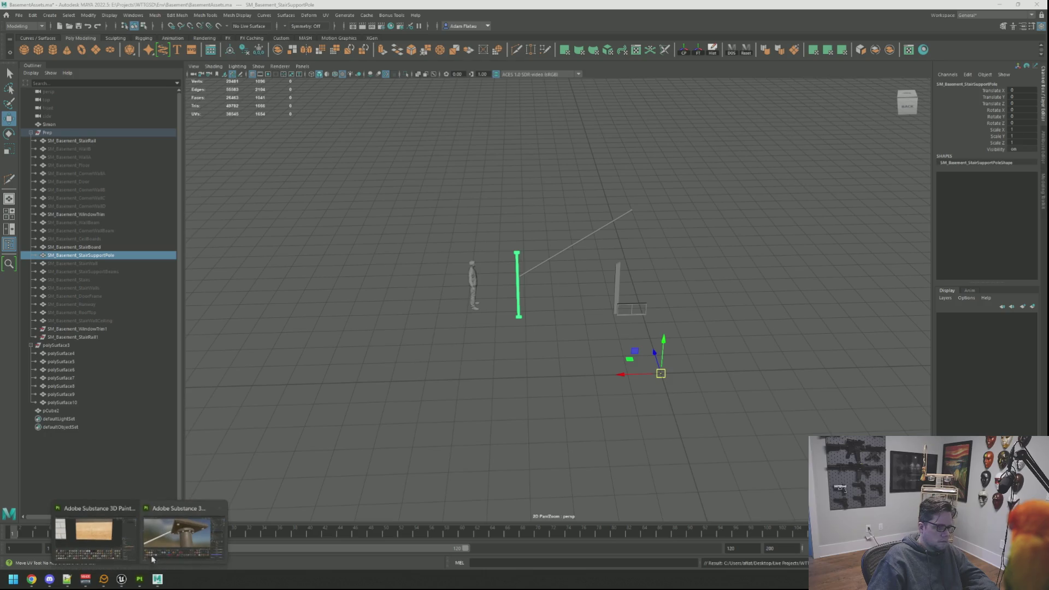
click(100, 531)
drag(469, 274, 524, 164)
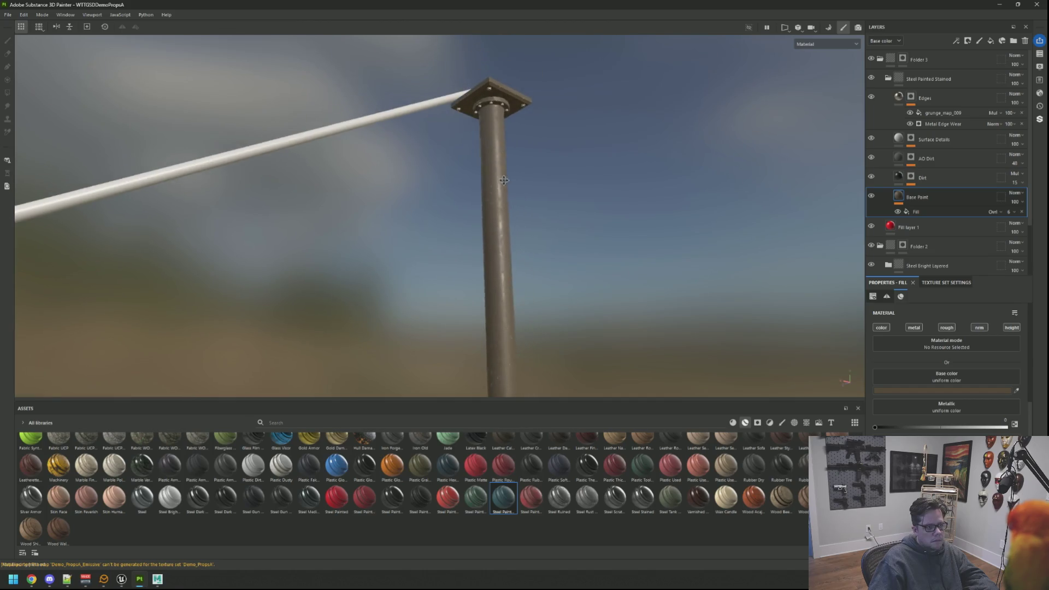
click(953, 123)
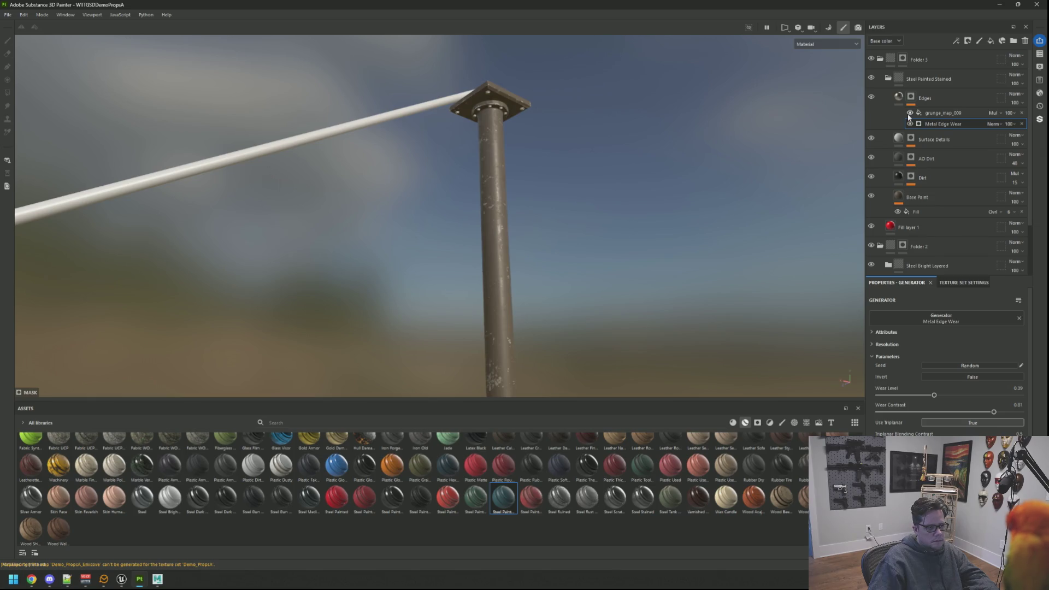
drag(504, 136, 604, 199)
scroll(down, 3)
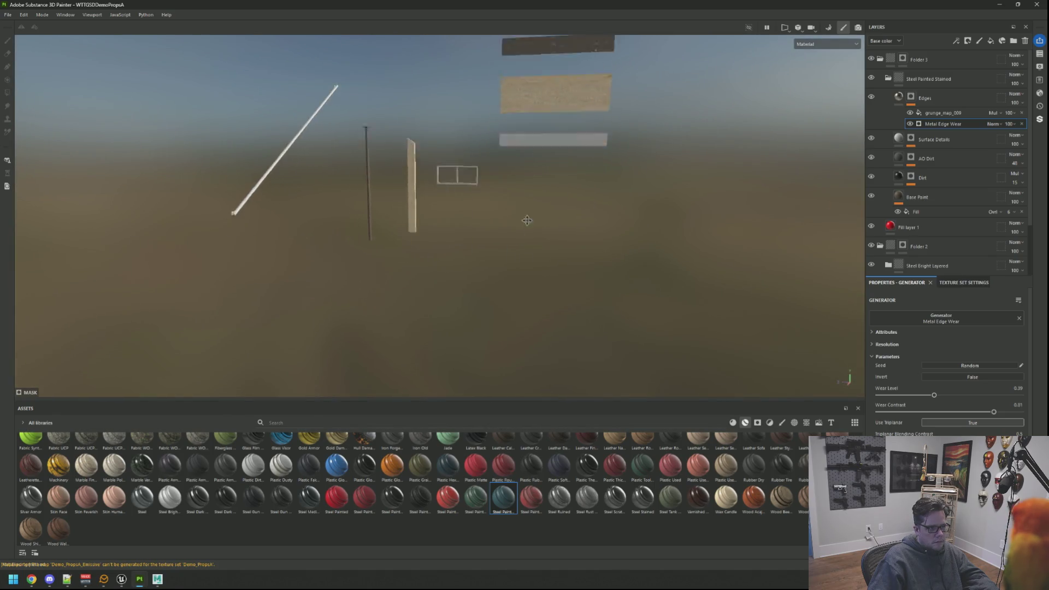
scroll(up, 3)
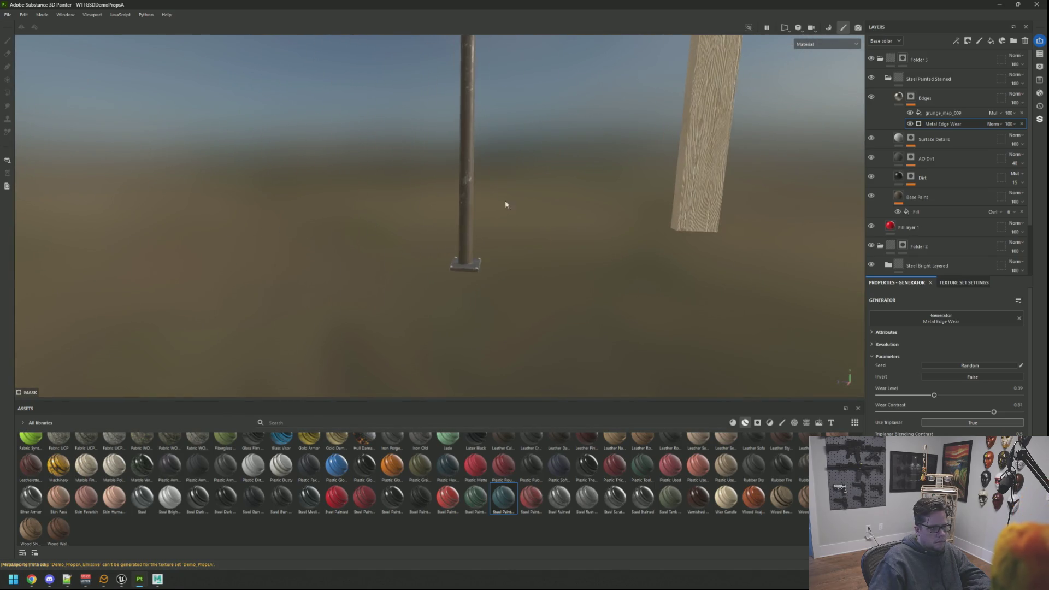
drag(415, 259, 503, 220)
scroll(up, 3)
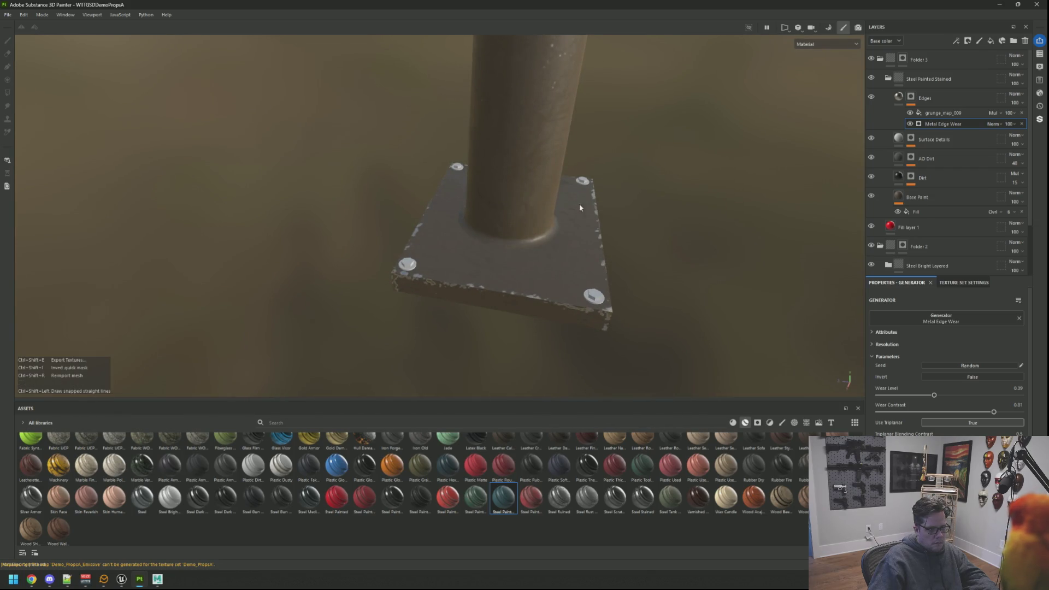
Export the textures with Ctrl+Shift+E, then switch to the Unreal editor
key(ctrl+shift+e)
click(715, 429)
click(715, 428)
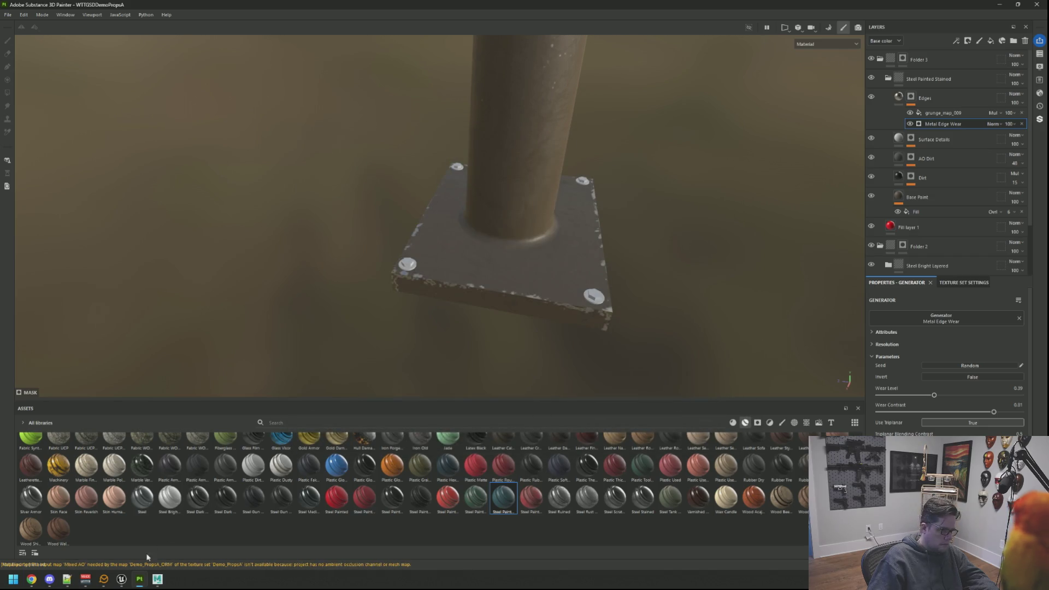
click(122, 581)
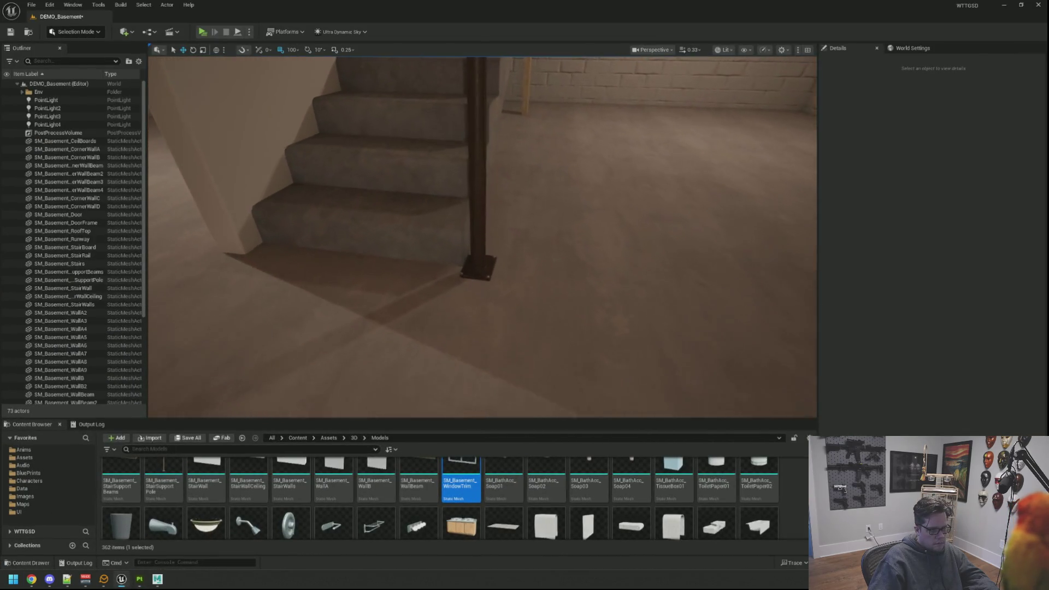
Fly around the staircase to check the pole's base and top, then save DEMO_Basement
drag(545, 246, 538, 273)
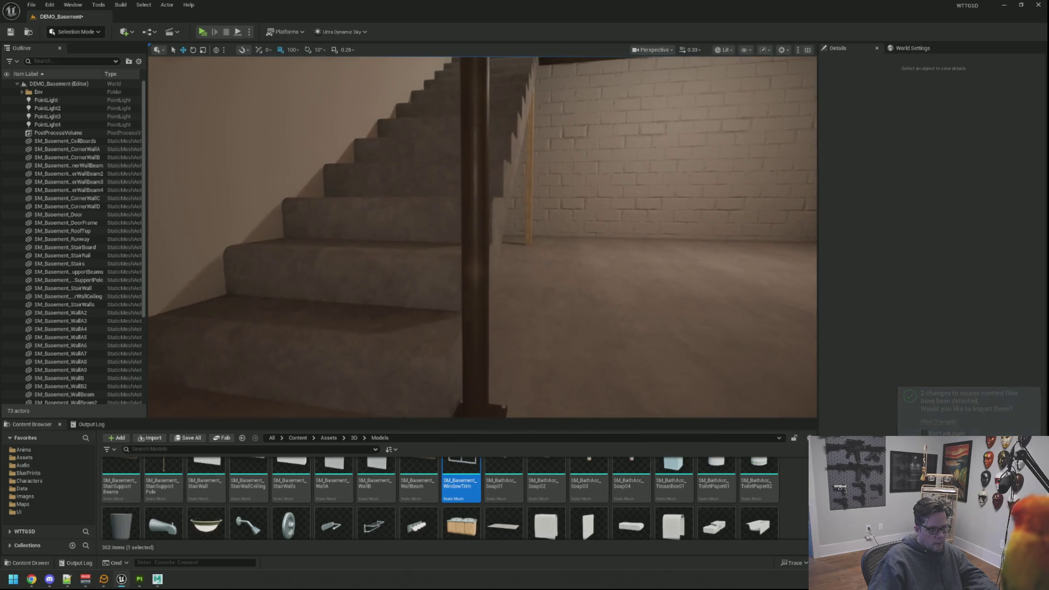
drag(513, 219, 434, 183)
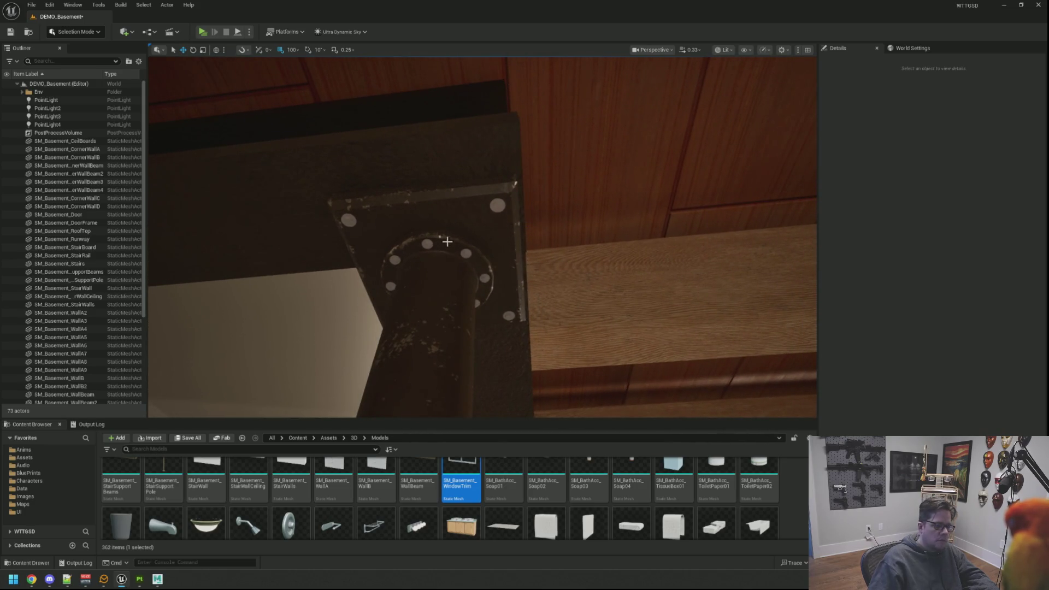
key(w)
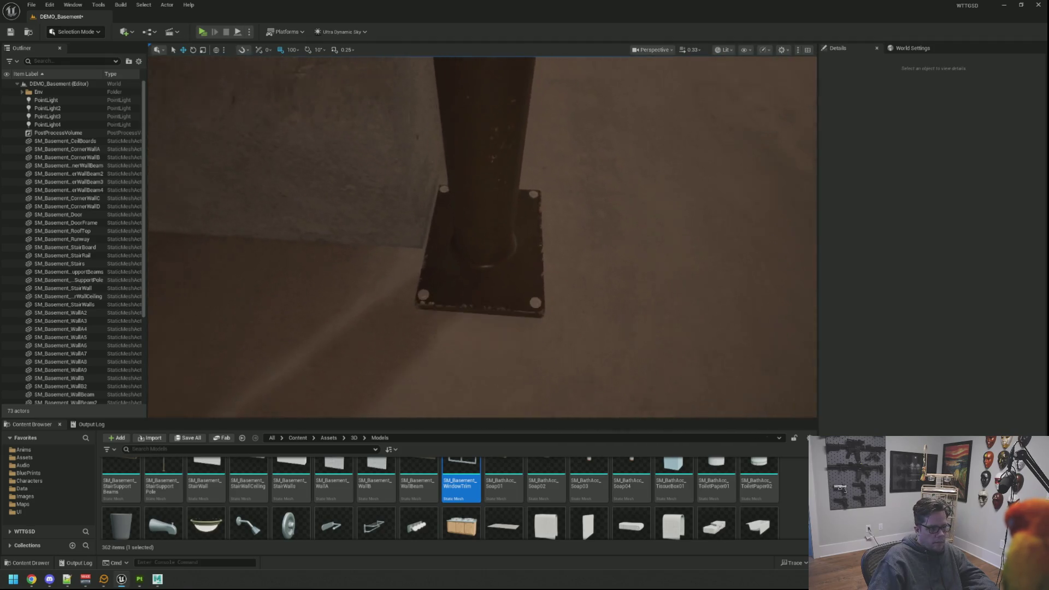
key(s)
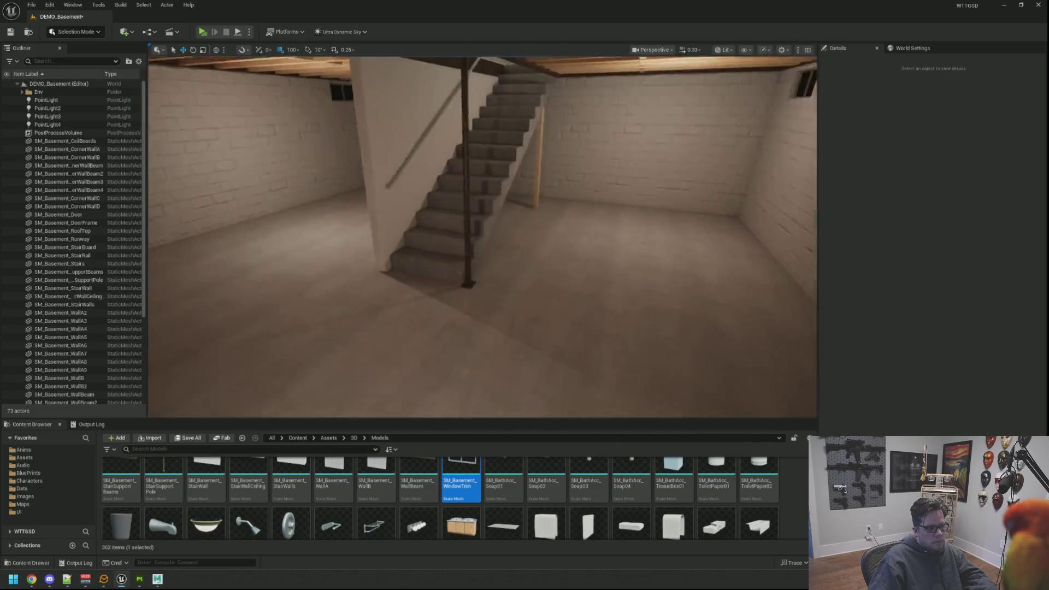
key(ctrl+s)
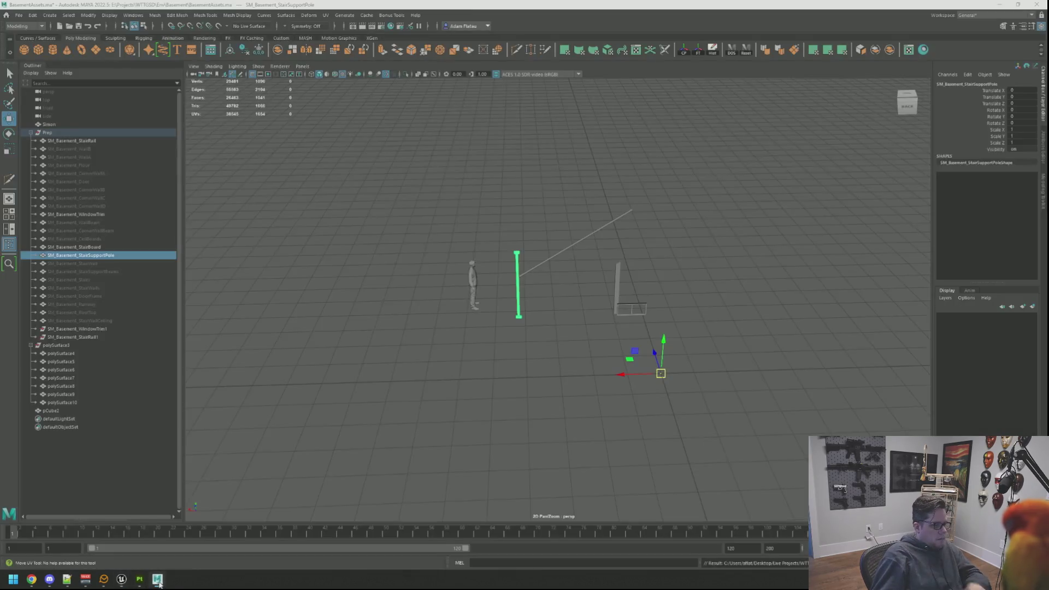
Return to Substance Painter and collapse the Steel Painted Stained folder
mouse_move(140, 581)
click(186, 553)
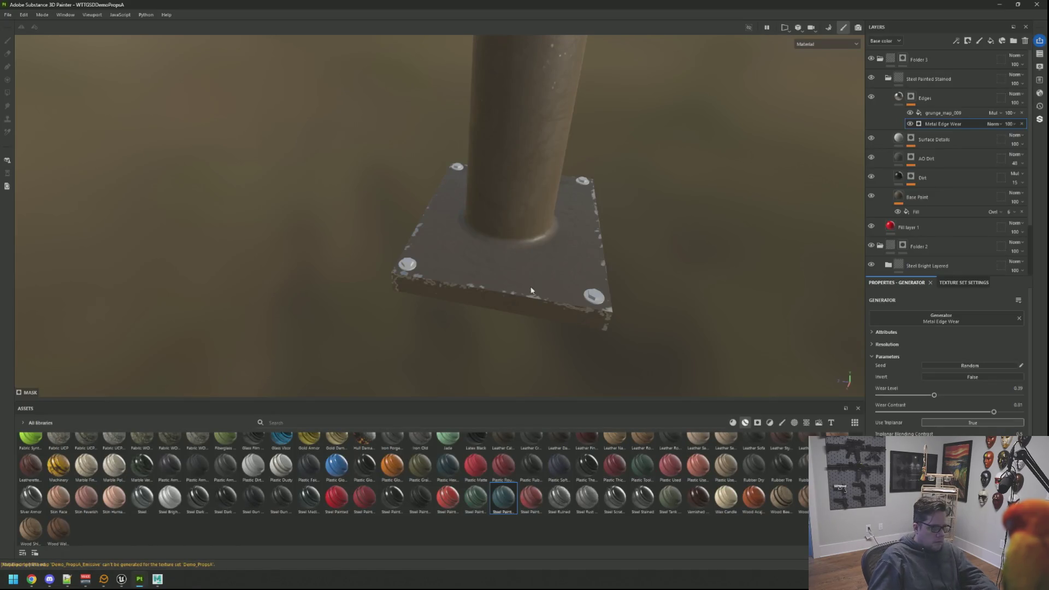
drag(496, 300, 491, 240)
click(888, 78)
click(925, 79)
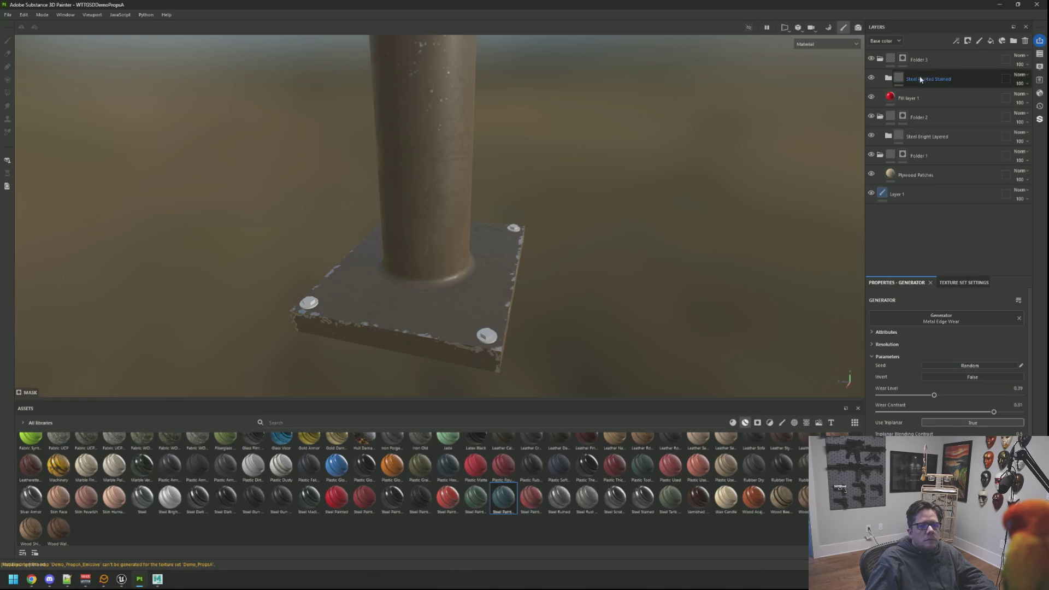
Add a masked Folder 4 and move Fill layer 1 into it
click(902, 58)
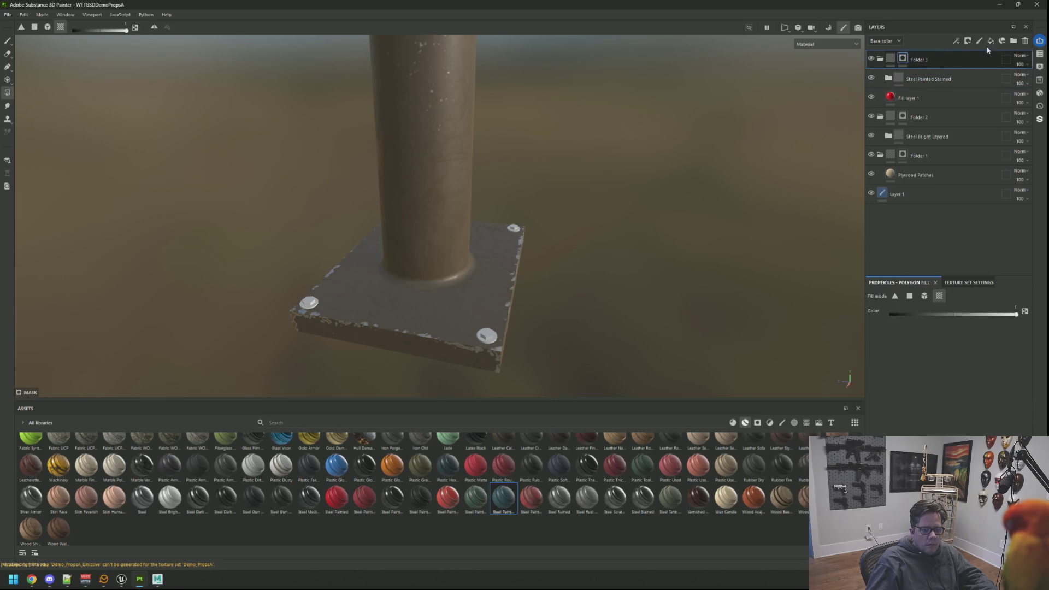
right_click(929, 60)
click(945, 77)
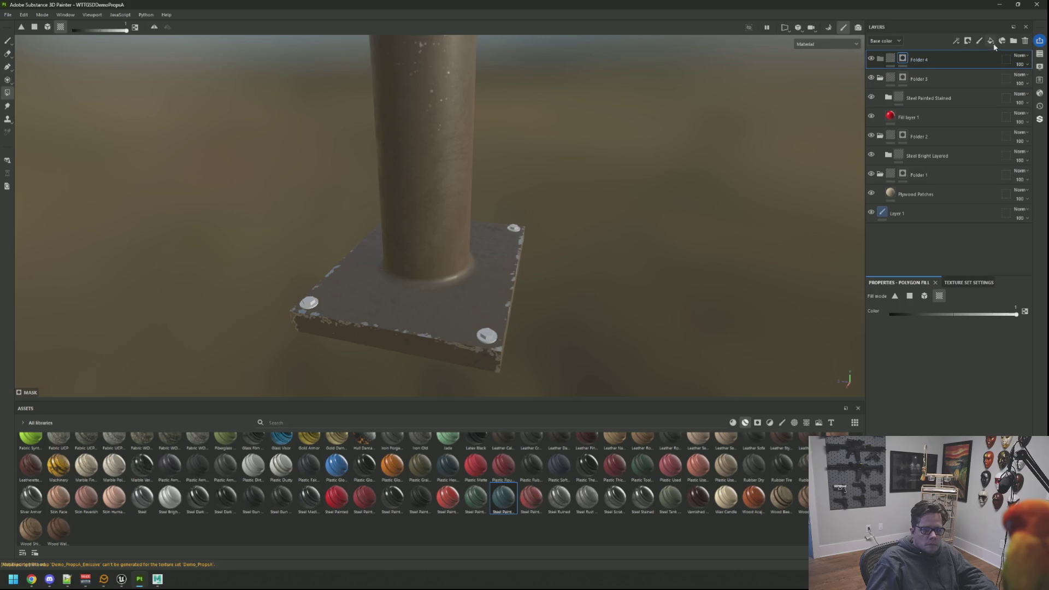
click(937, 116)
drag(938, 117, 932, 59)
click(903, 58)
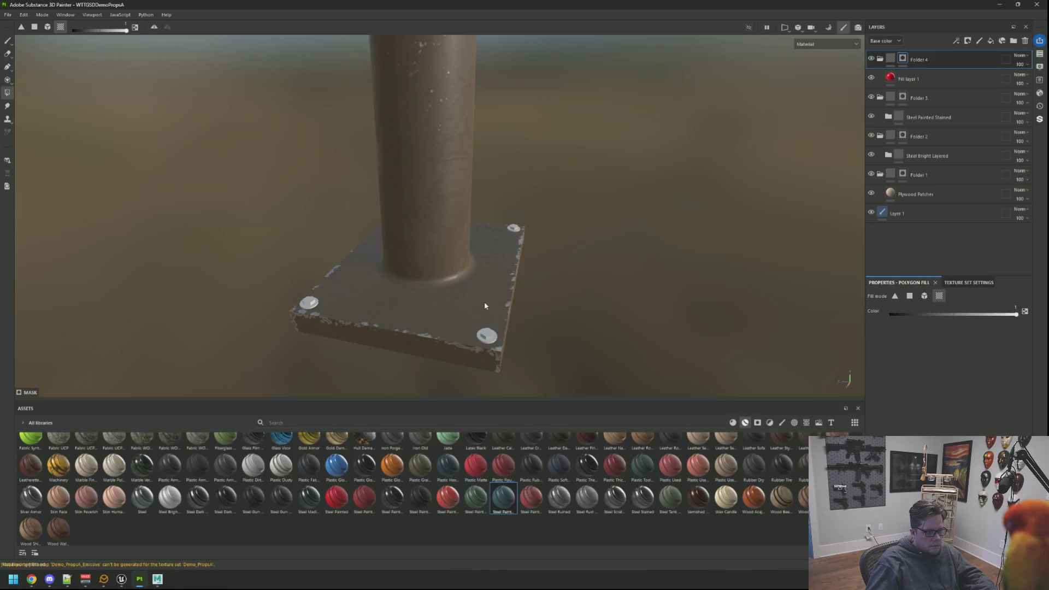
In the UV view, fill Folder 4's mask over the bolt head circles and grey strips
key(F3)
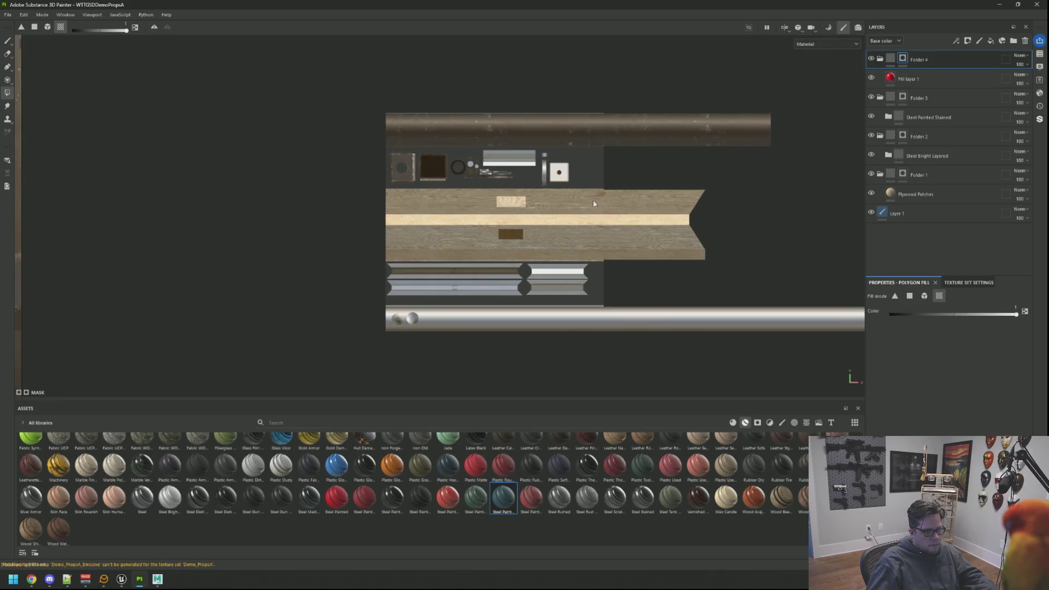
scroll(up, 3)
drag(431, 125, 461, 264)
scroll(down, 3)
drag(613, 277, 483, 318)
key(F2)
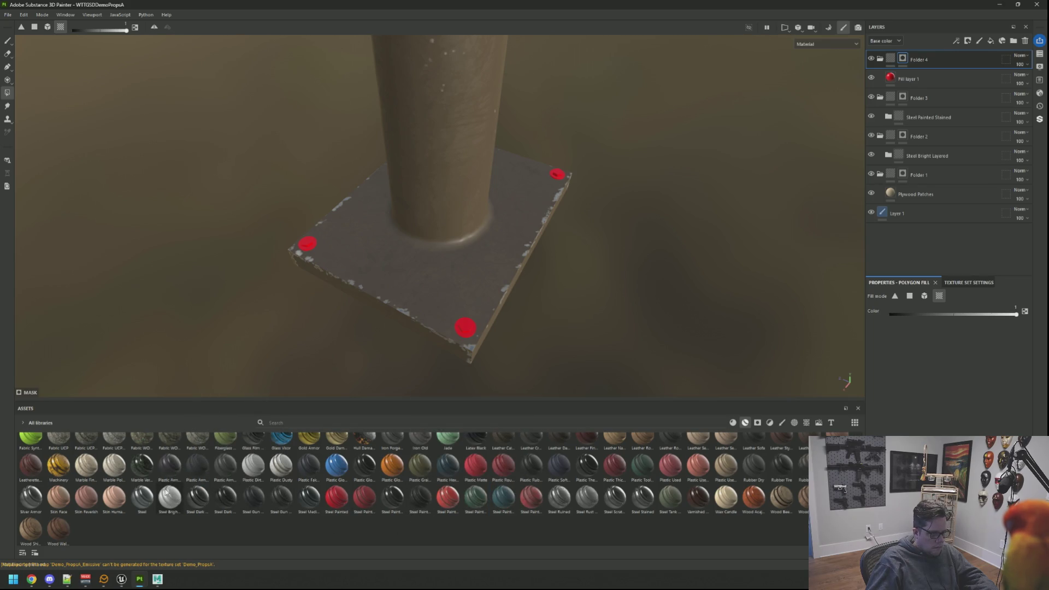
click(167, 493)
Add the Steel Bright material below Folder 4 and hide the red Fill layer 1
click(929, 155)
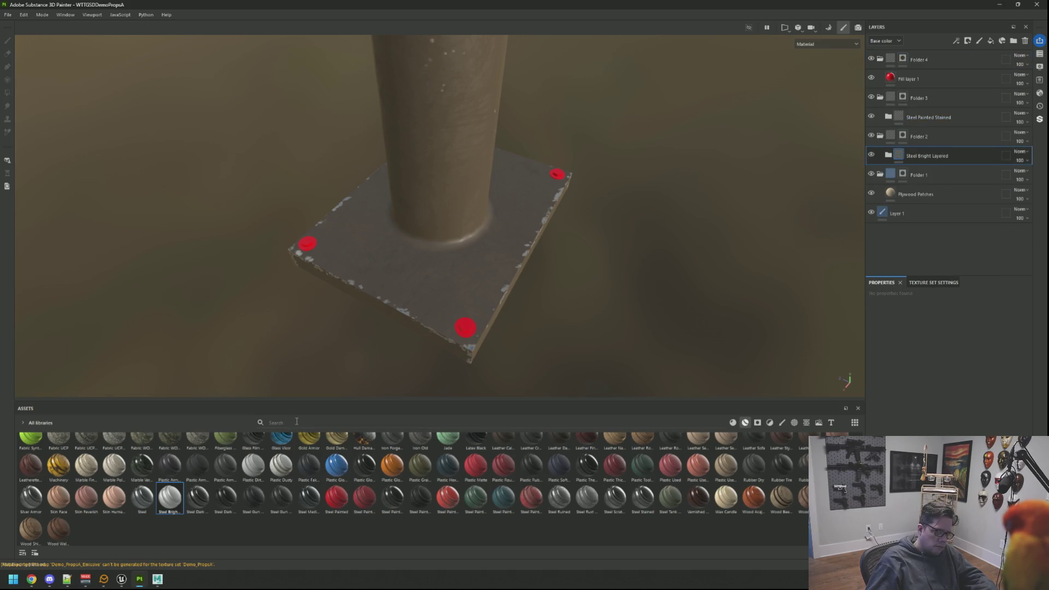
drag(171, 497, 934, 74)
click(924, 90)
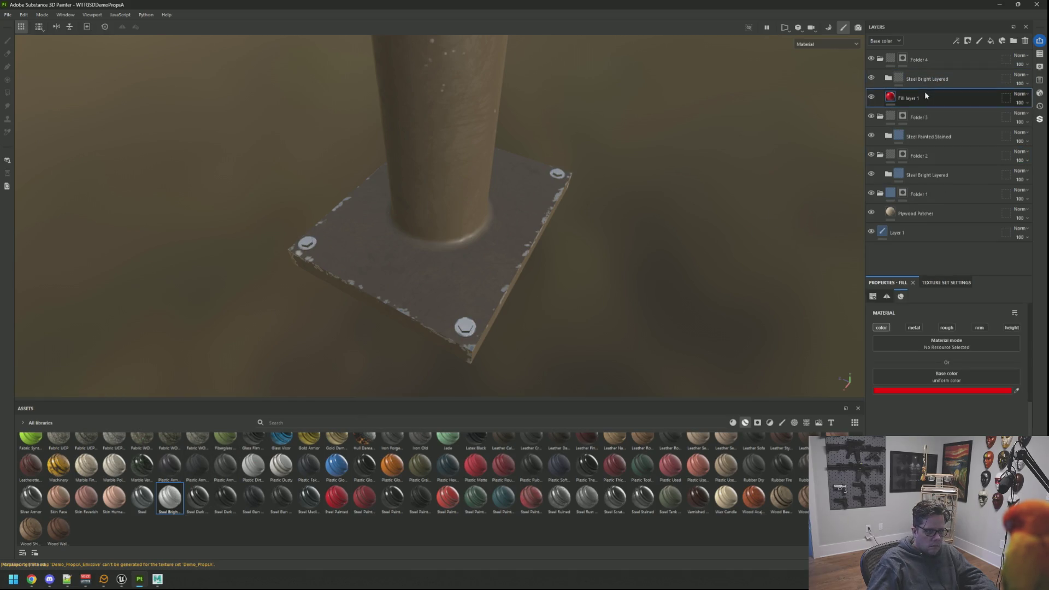
click(871, 97)
Orbit around the post's base plate and out to view all the props
drag(447, 339, 597, 241)
scroll(up, 3)
scroll(down, 3)
drag(469, 184, 459, 322)
Export the textures and move the Unreal camera to the pole's base plate
click(726, 431)
click(123, 580)
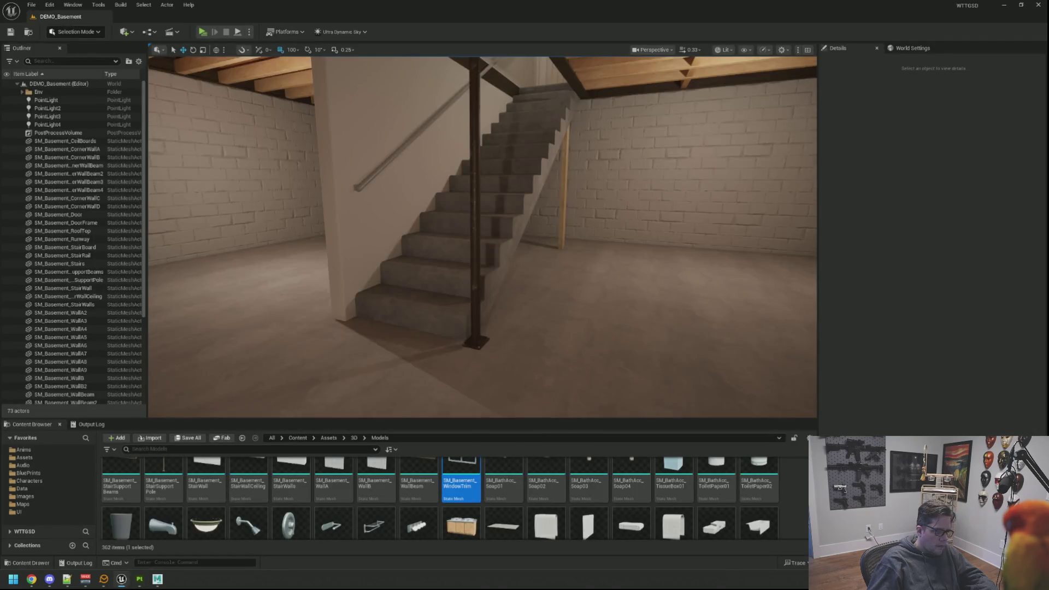
key(w)
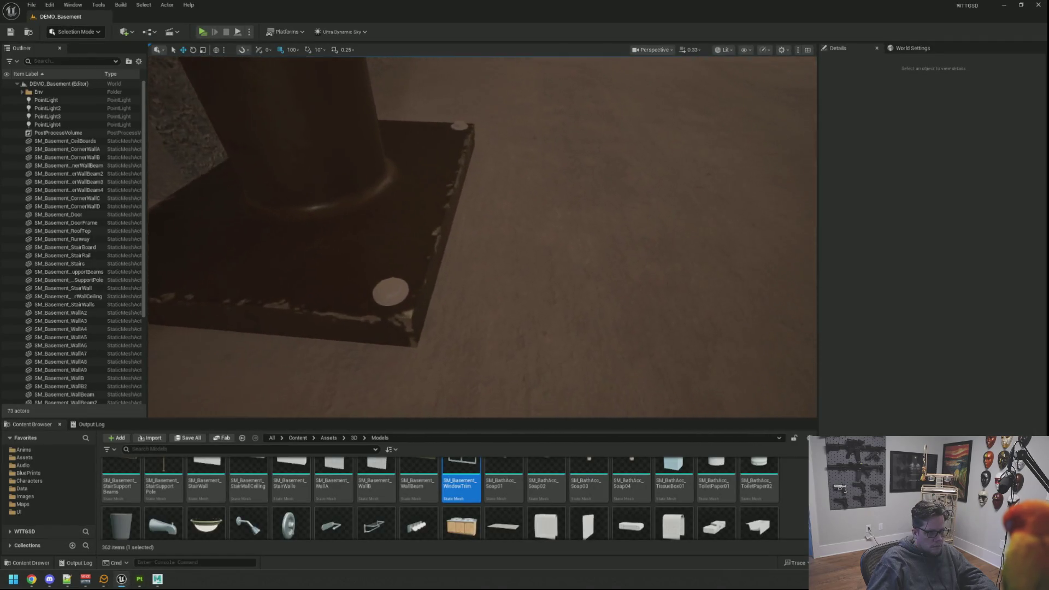
key(s)
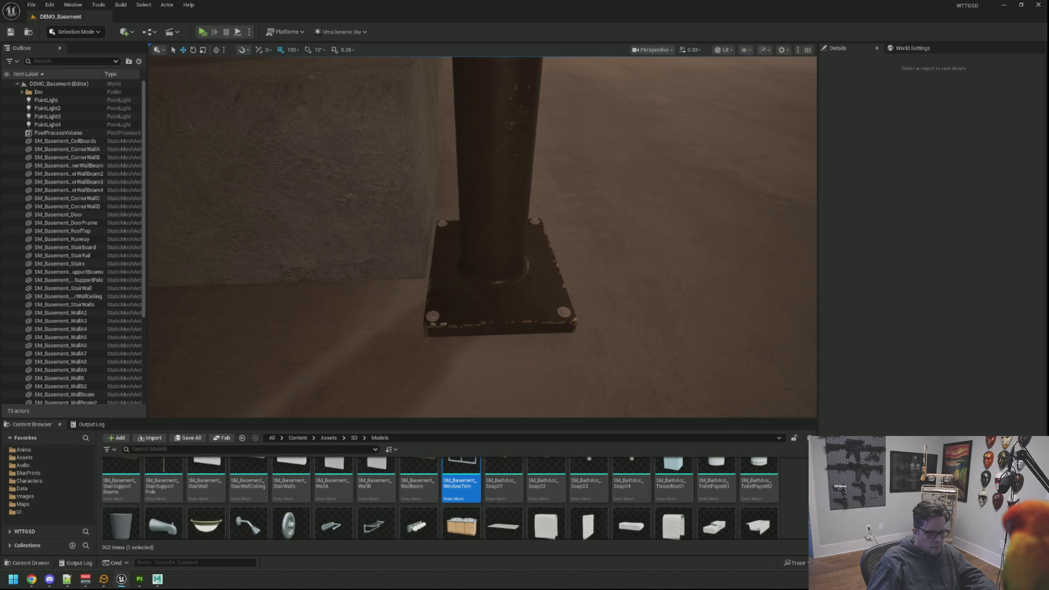
Inspect the reimported plate texture and bolts closely, then return to Substance Painter
drag(543, 281, 543, 287)
drag(511, 322, 520, 325)
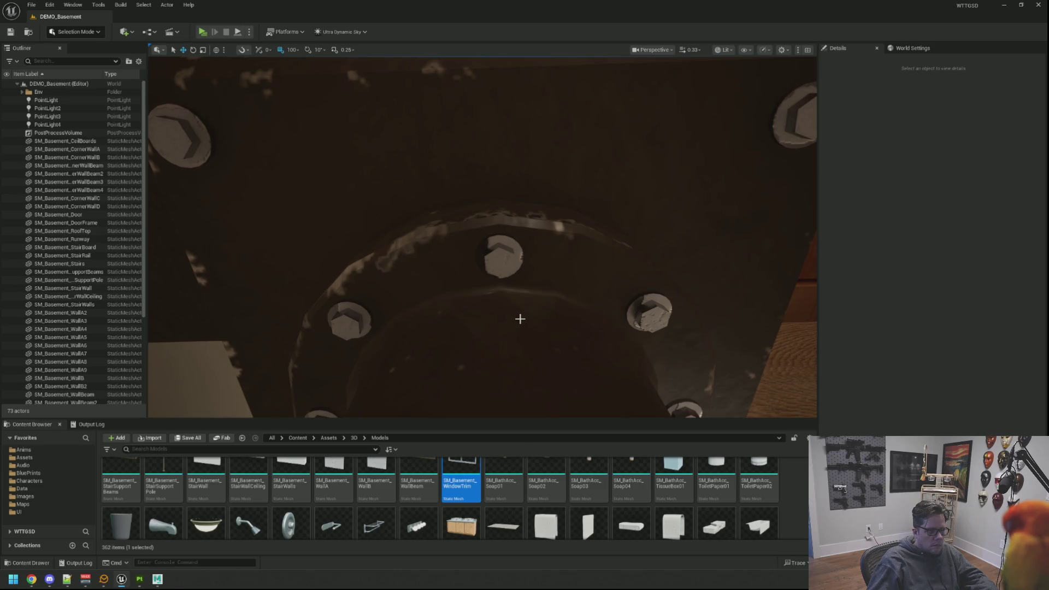
drag(520, 317, 529, 317)
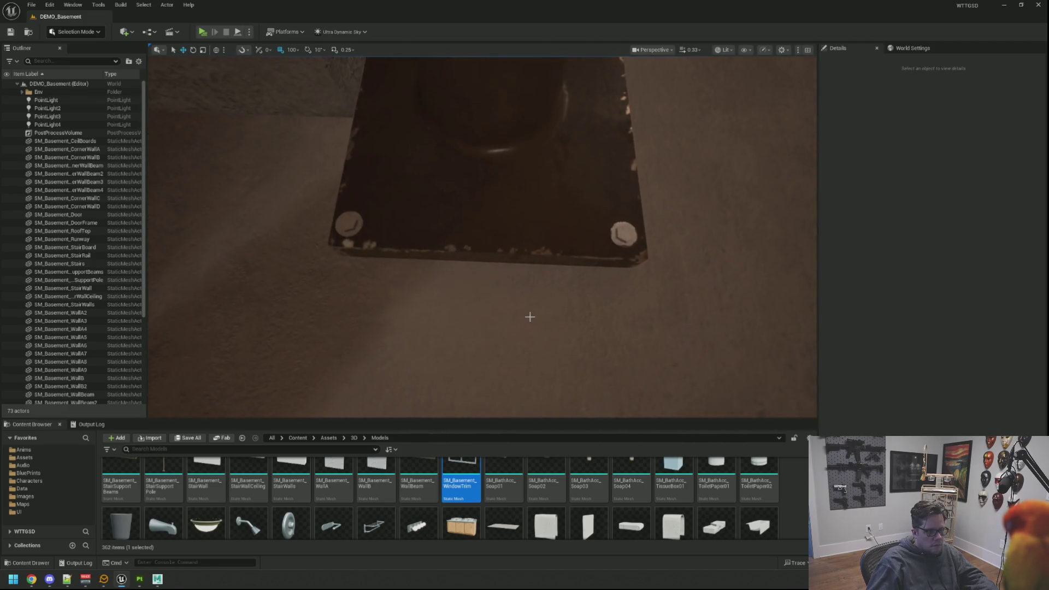
mouse_move(145, 584)
click(188, 527)
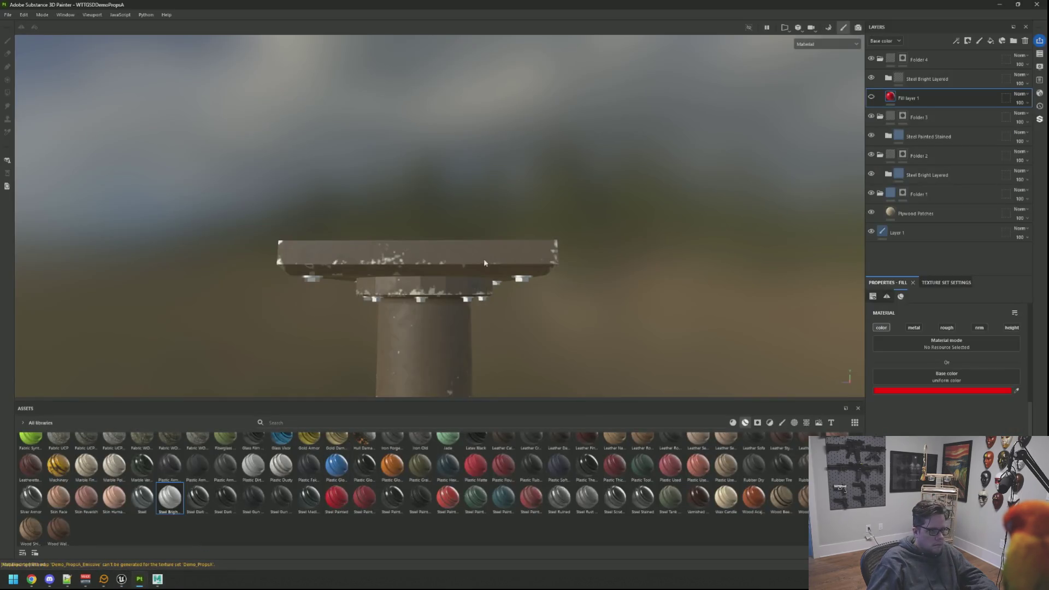
Delete the Steel Bright Layered layer and add the Steel smart material in its place
drag(485, 299, 525, 273)
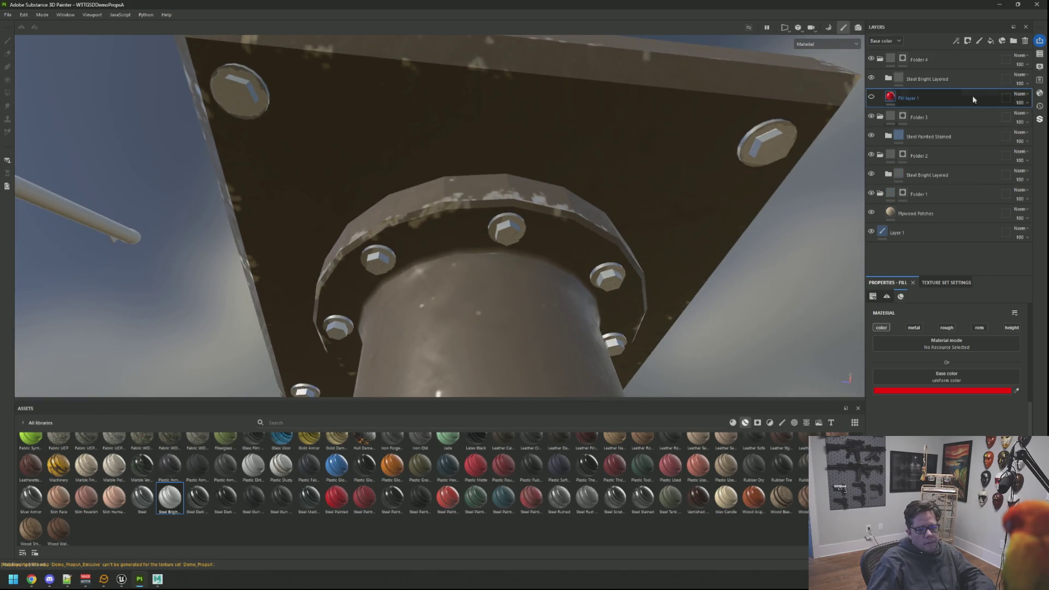
click(936, 82)
click(1025, 42)
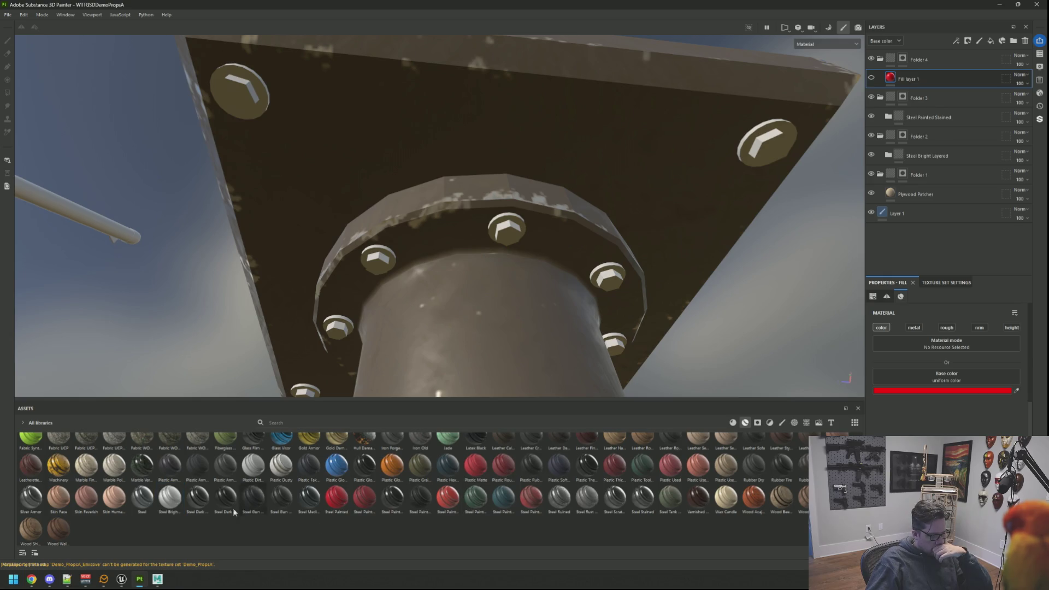
drag(134, 499, 902, 100)
drag(947, 72, 947, 72)
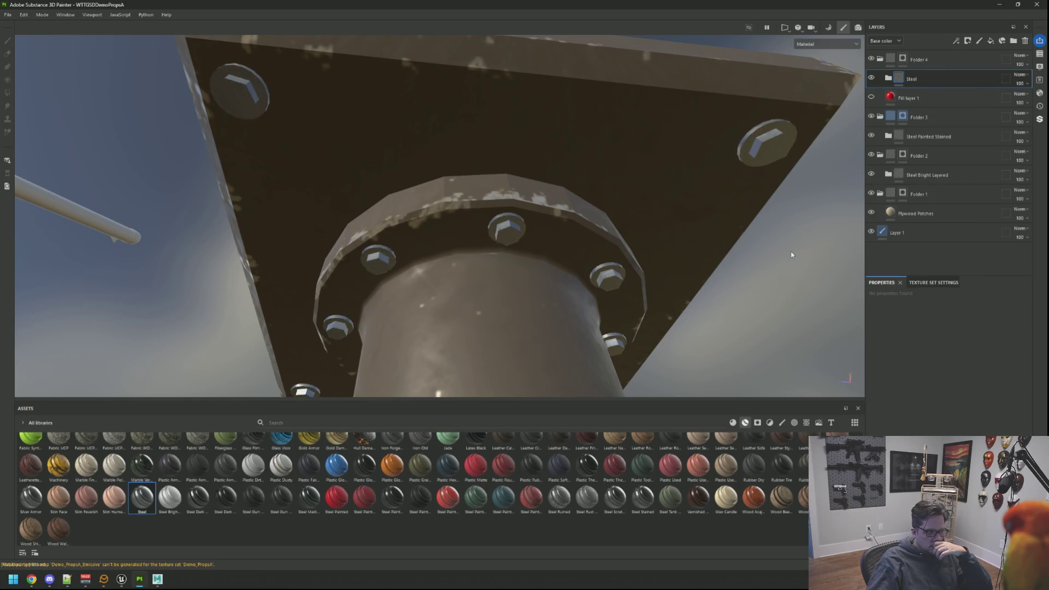
Expand the Steel folder, select its Base fill layer, and review the pole's base plate
scroll(down, 3)
scroll(up, 3)
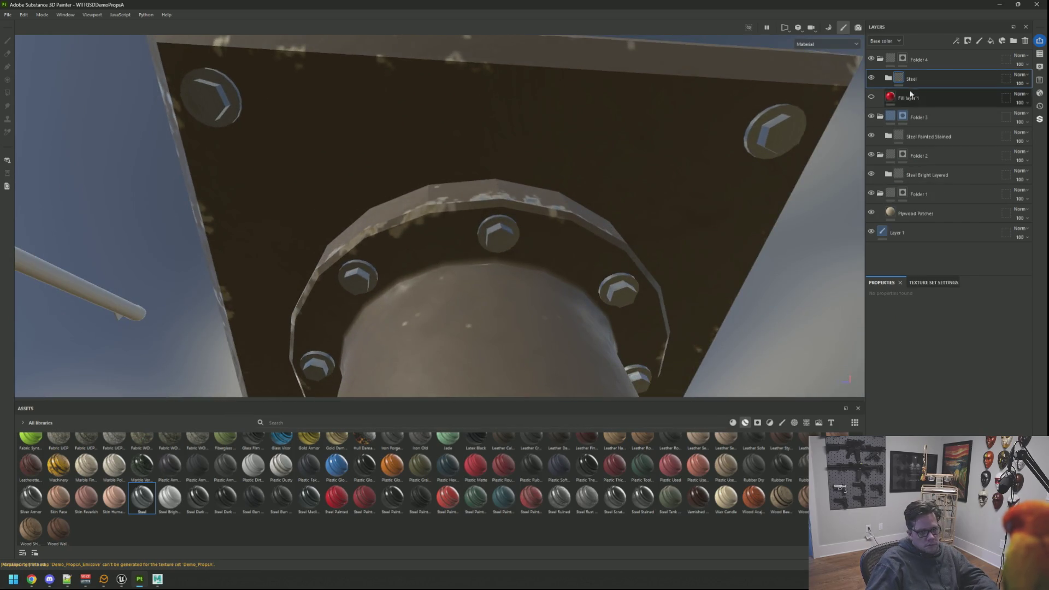
click(888, 78)
click(935, 156)
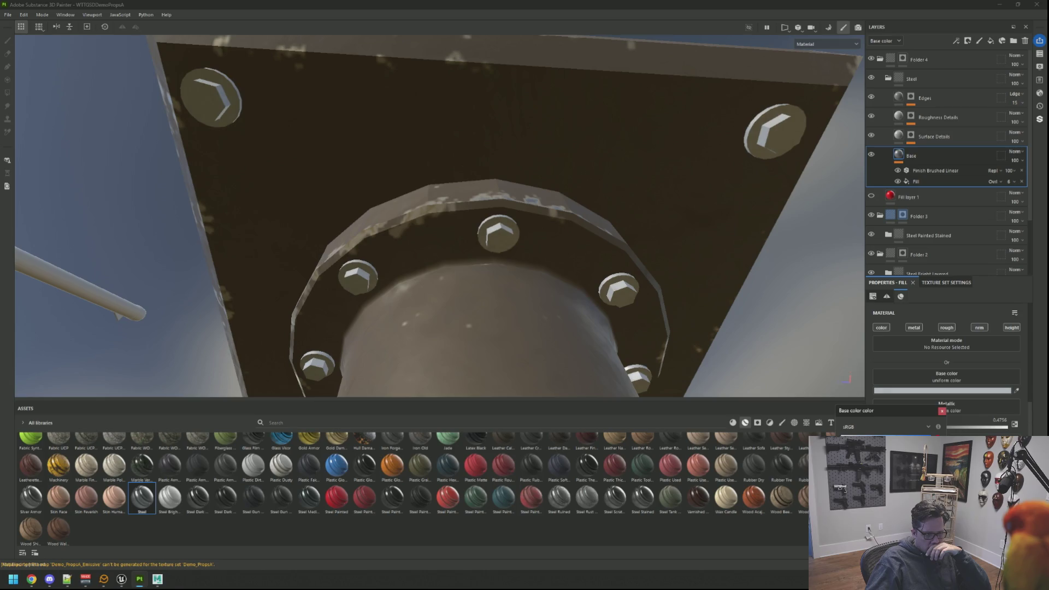
key(f)
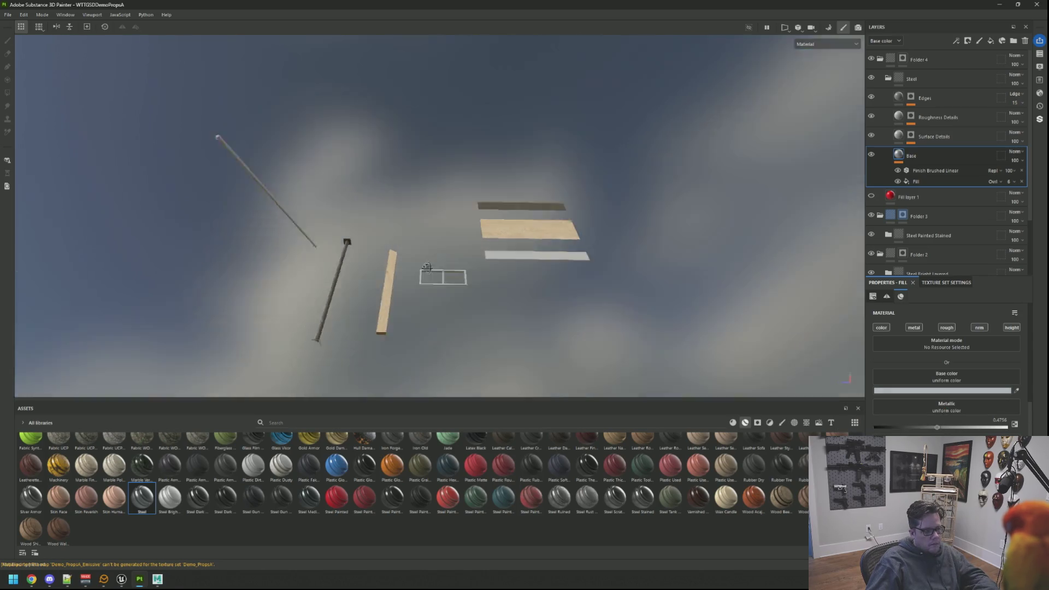
drag(444, 293, 362, 260)
key(p)
scroll(up, 3)
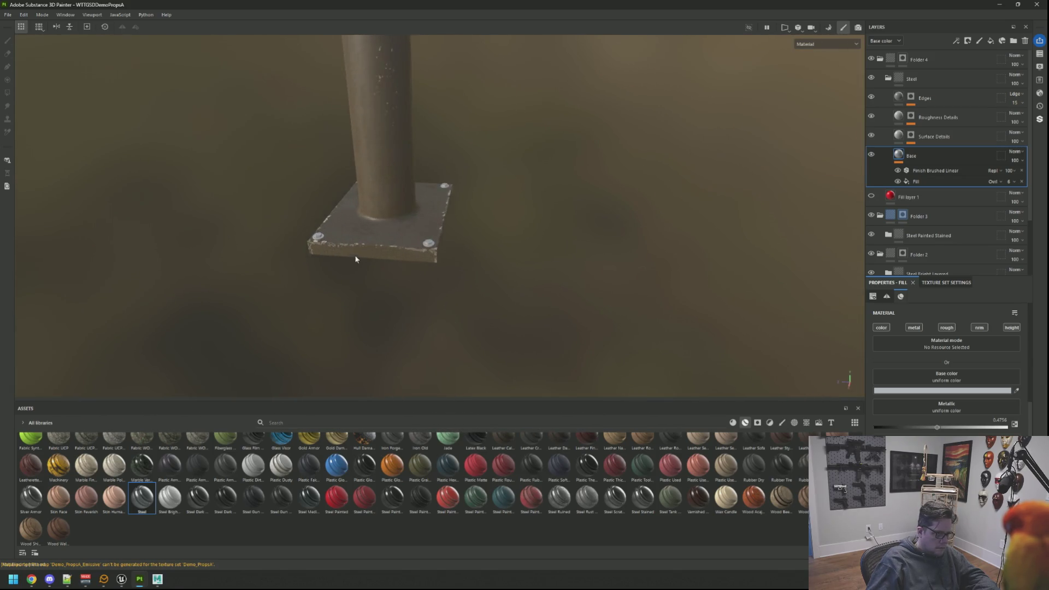
drag(441, 262, 352, 382)
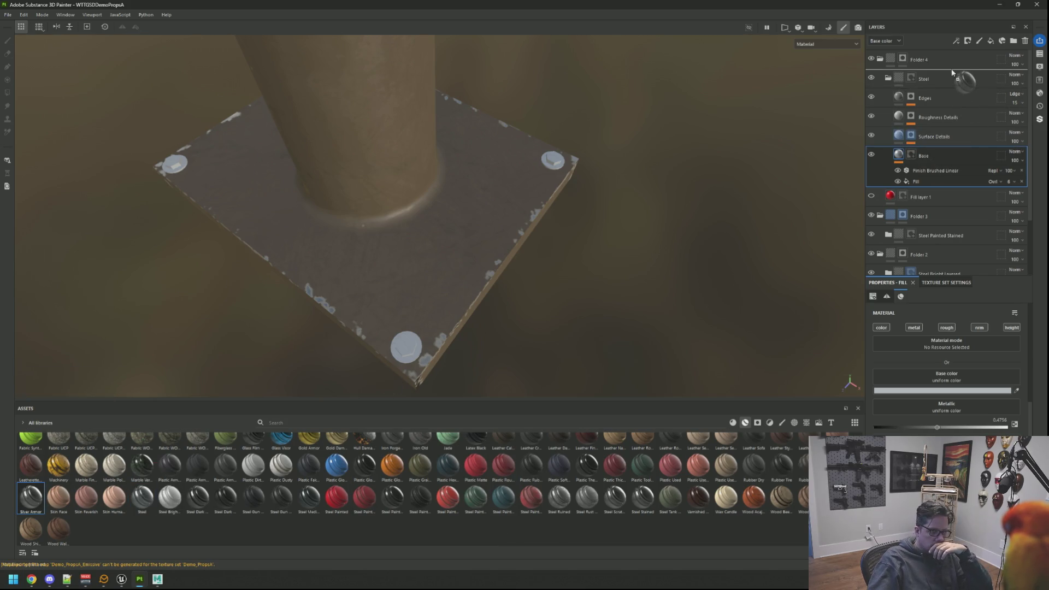
Try Silver Armor as a new layer, delete the Steel folder, and rotate the lighting to compare
drag(951, 67, 951, 69)
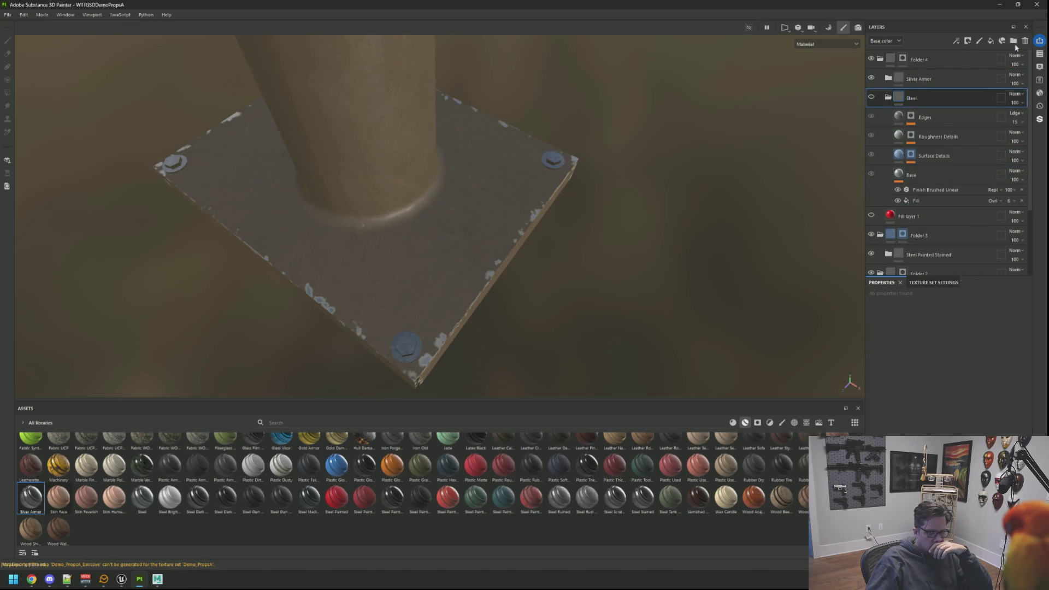
click(1023, 42)
drag(490, 199, 452, 47)
scroll(down, 3)
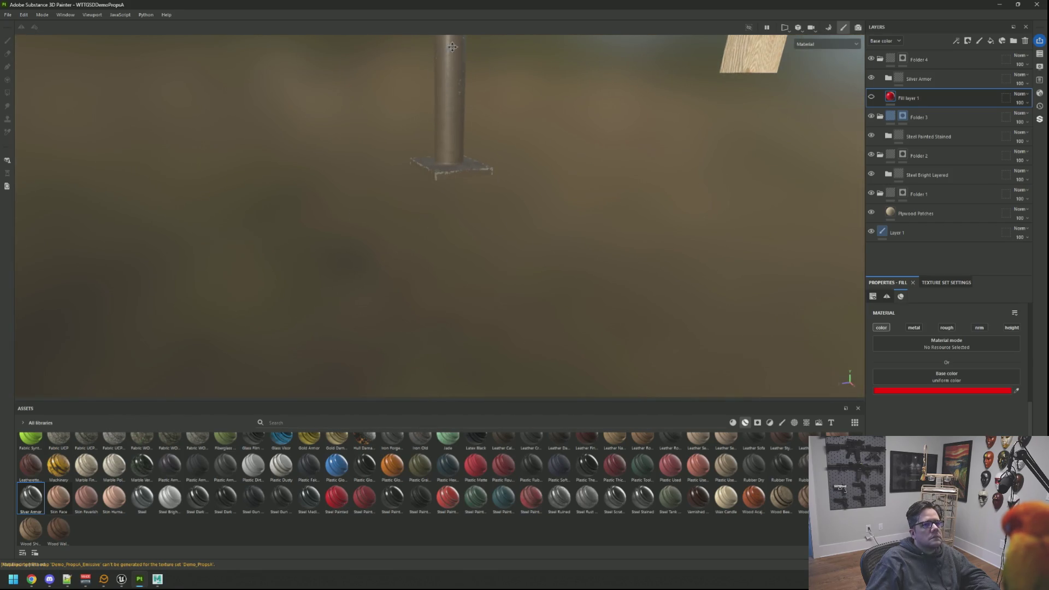
scroll(up, 3)
drag(472, 196, 491, 230)
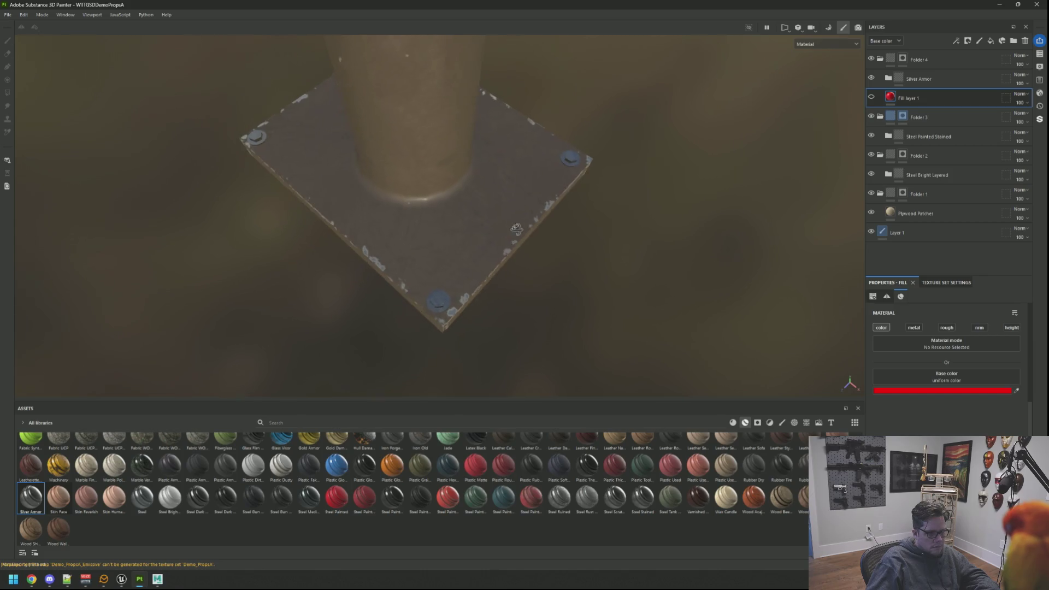
scroll(up, 3)
Add the Steel Rust material, delete Silver Armor, and select the Steel Rust Surface layer
drag(587, 497, 754, 327)
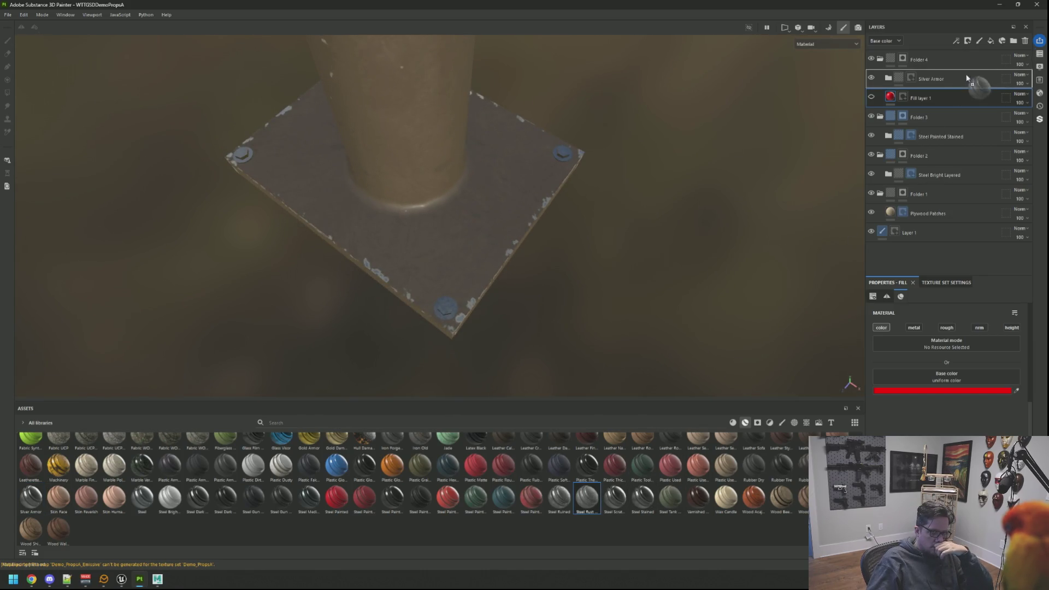
drag(962, 69, 960, 69)
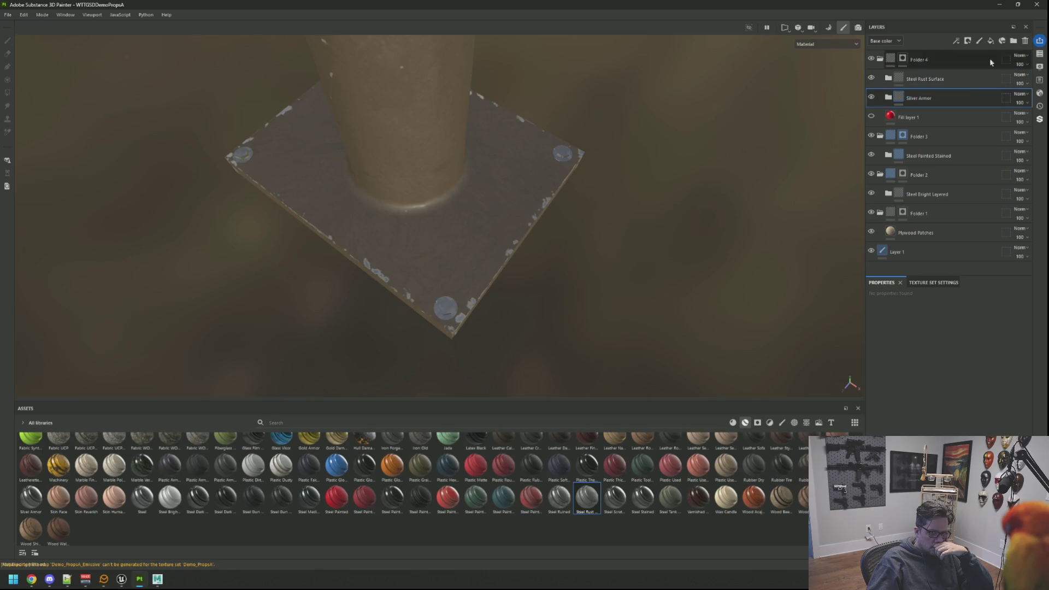
click(1026, 41)
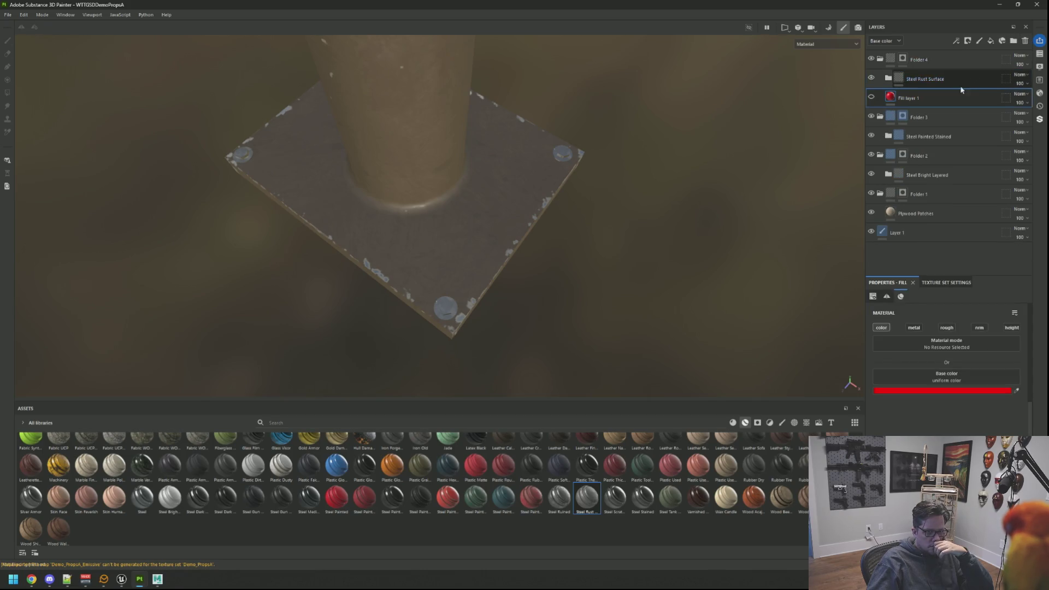
click(936, 77)
drag(508, 256, 476, 161)
Export the textures through the Ctrl+Shift+E export settings
key(ctrl+shift+e)
click(717, 429)
click(607, 429)
In Unreal, fly the camera around the pole's rusted floor plate
click(122, 580)
drag(461, 311, 500, 315)
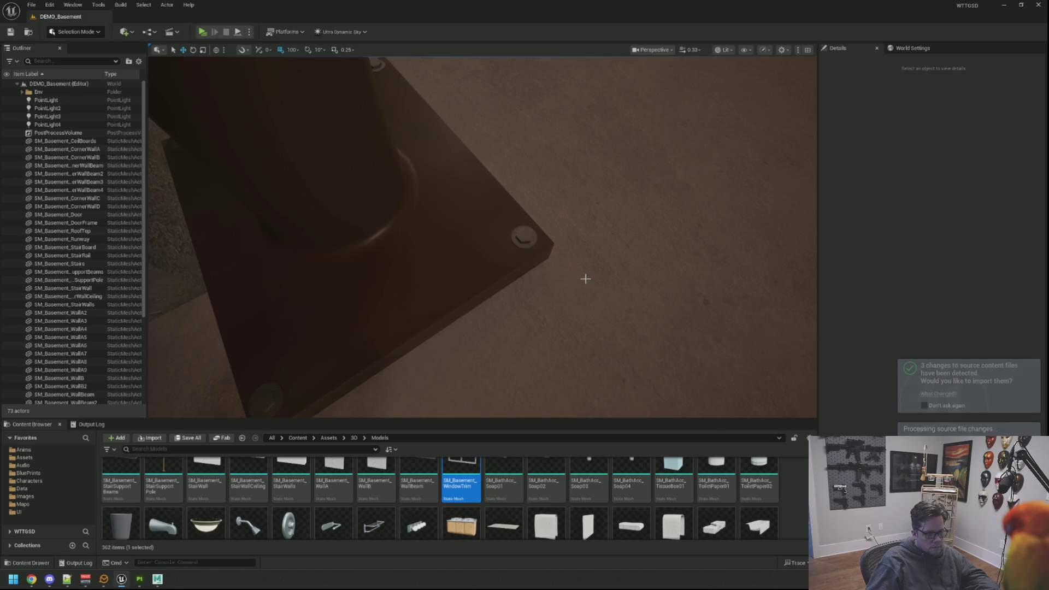
drag(587, 271, 578, 269)
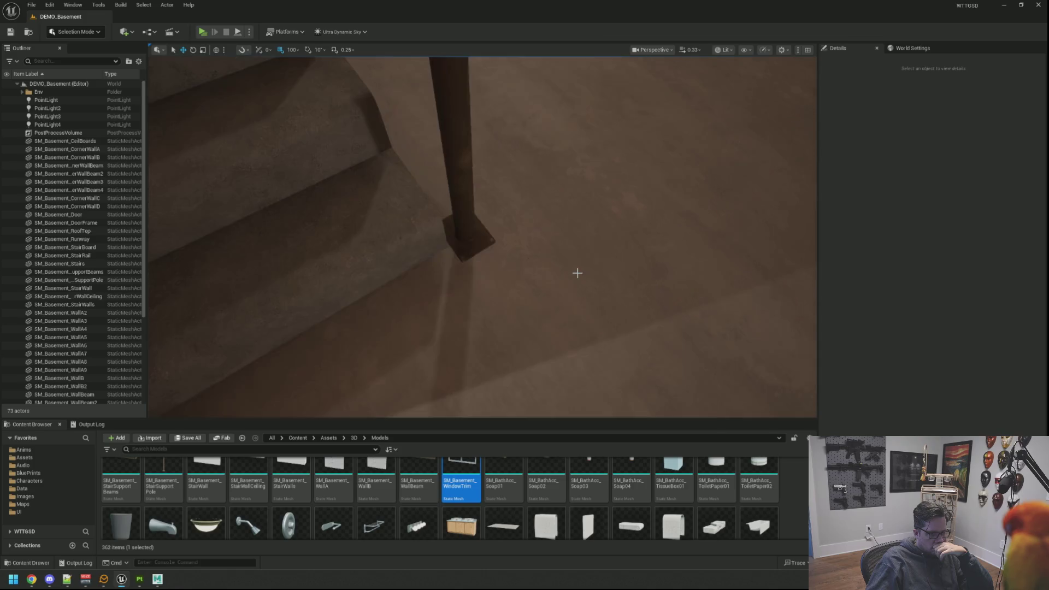
drag(578, 269, 597, 256)
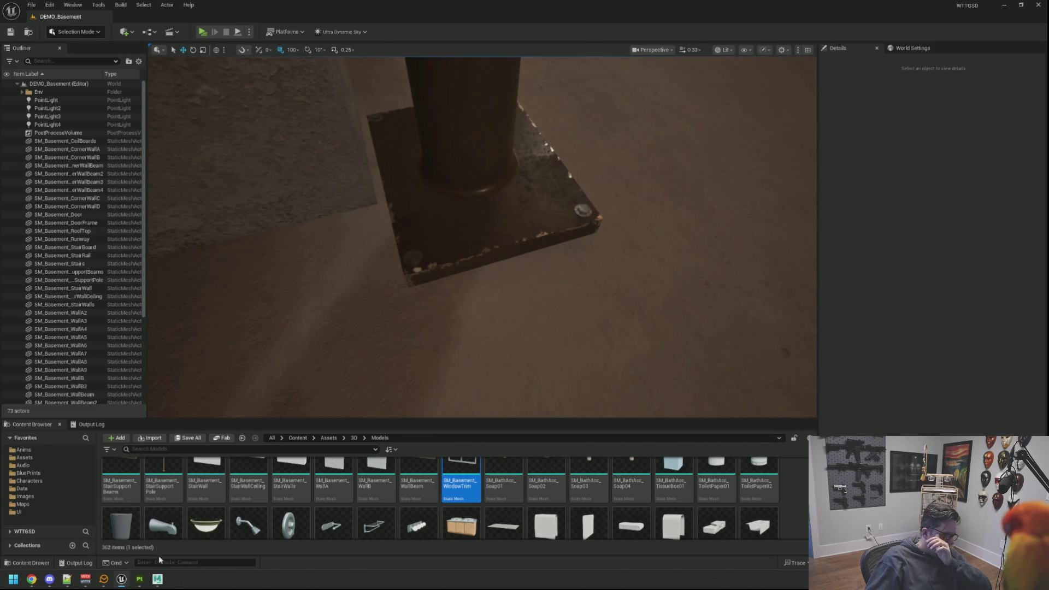
Back in Painter, expand the Steel Rust Surface folder and select its Base metal fill layer
mouse_move(140, 582)
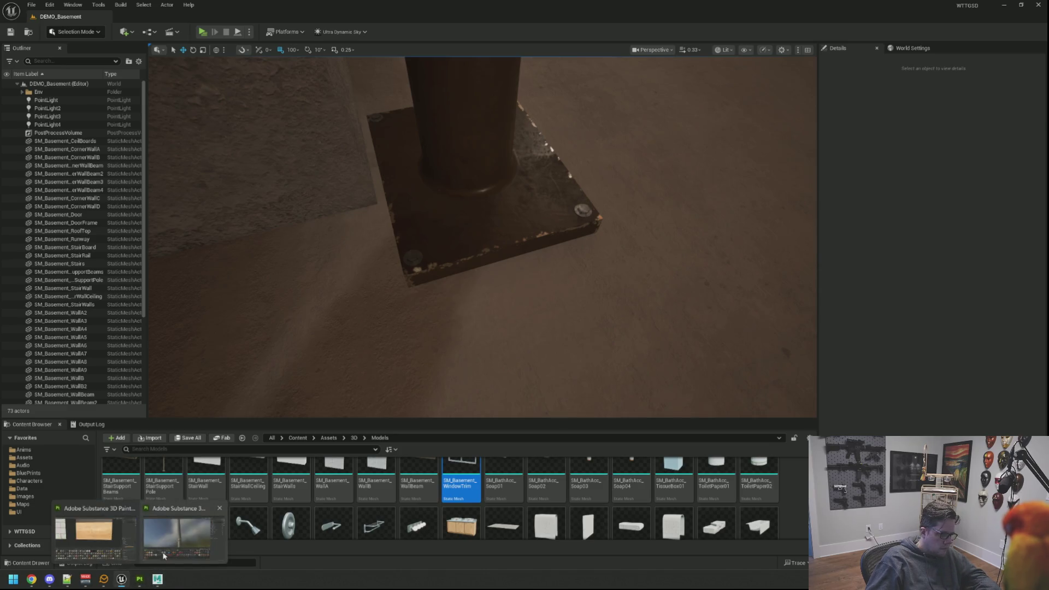
click(164, 556)
drag(515, 277, 499, 324)
click(888, 78)
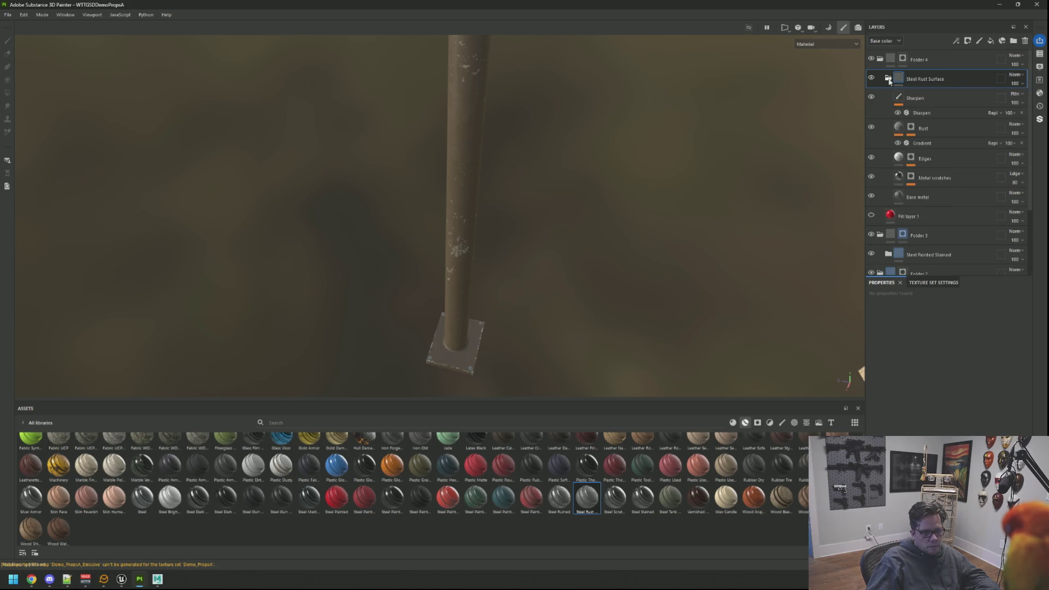
click(933, 191)
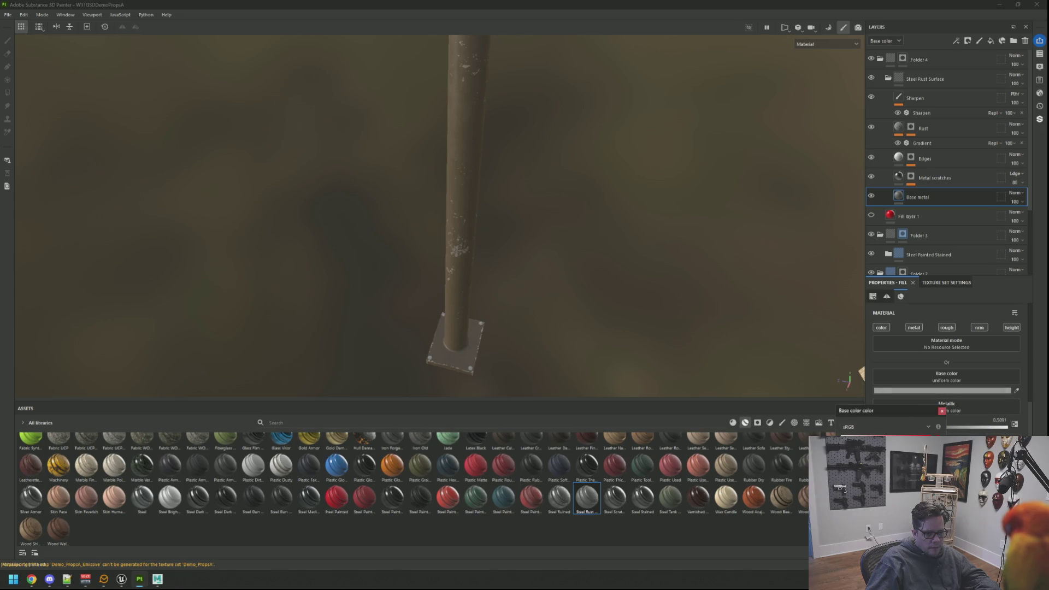
drag(753, 357, 540, 316)
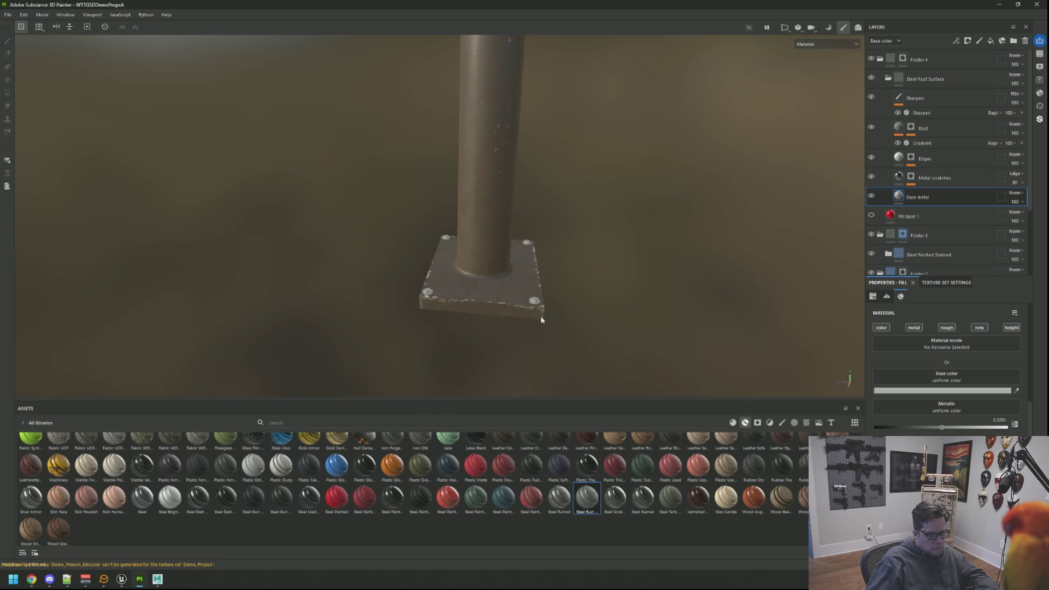
scroll(up, 3)
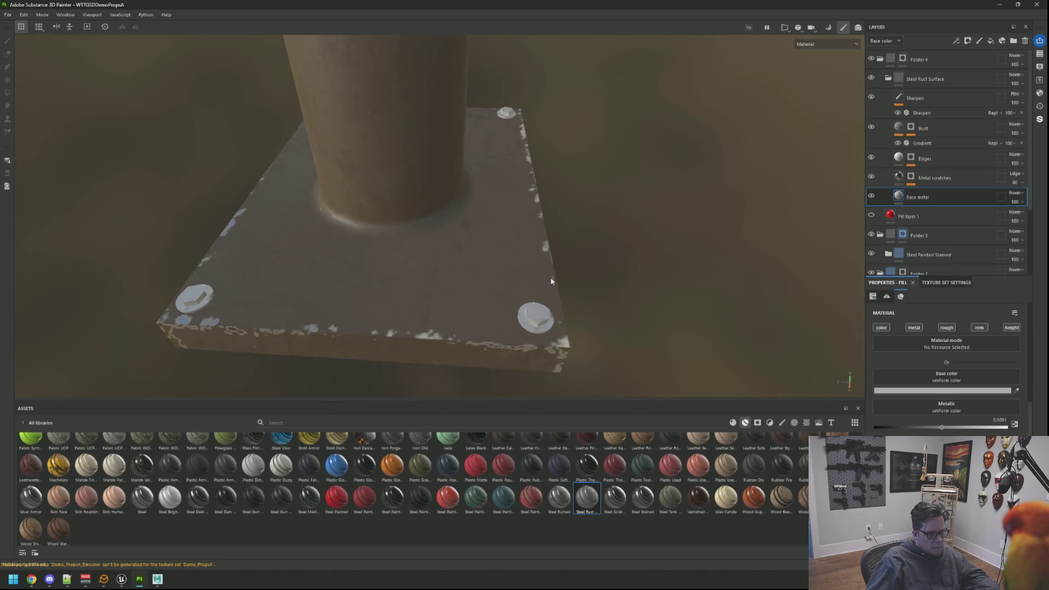
Export the updated textures and view the pole's base plate in Unreal
key(ctrl+shift+e)
click(730, 426)
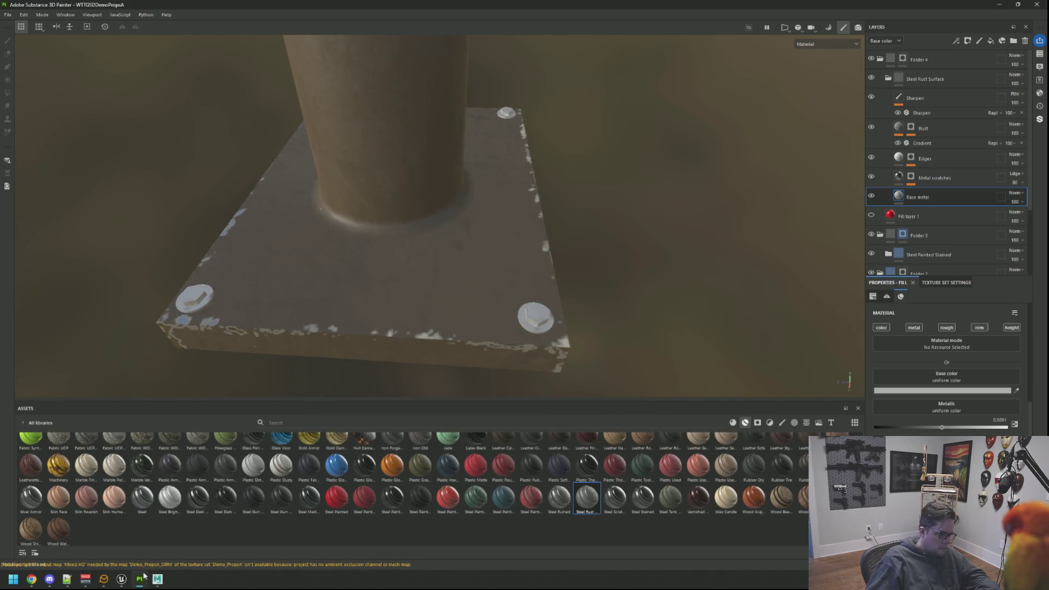
click(122, 578)
drag(487, 332, 511, 332)
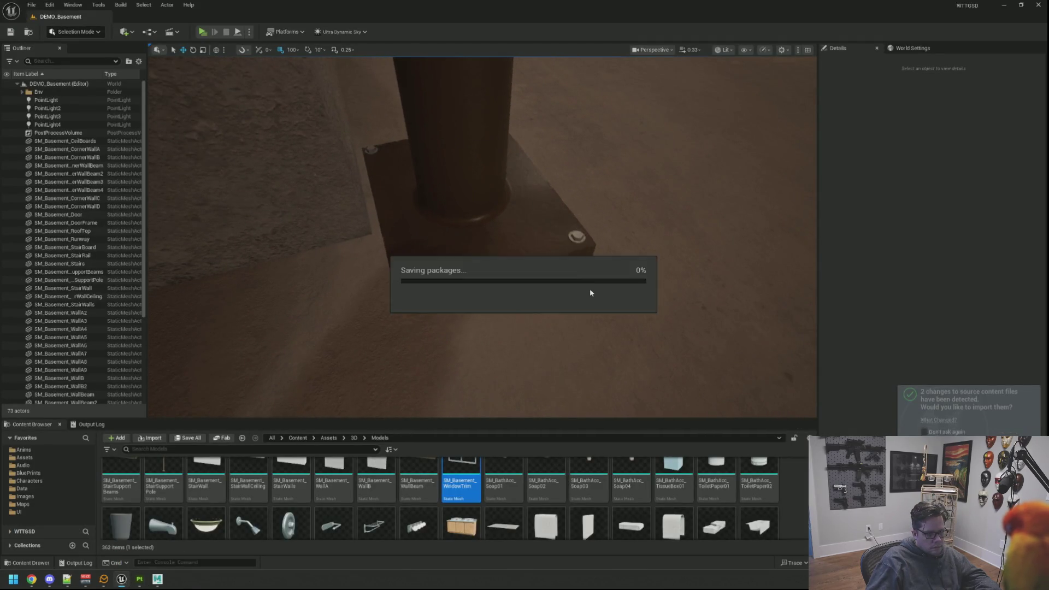
Pull back to show the stairs, then zoom in on the pole's ceiling bracket
drag(590, 273, 587, 164)
drag(559, 262, 561, 230)
scroll(up, 3)
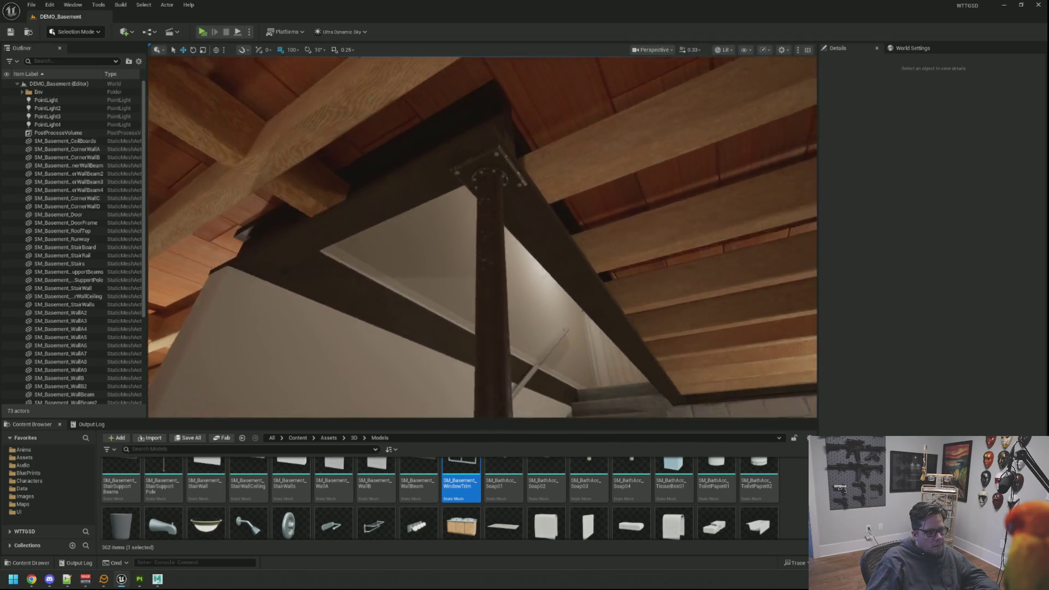
scroll(up, 3)
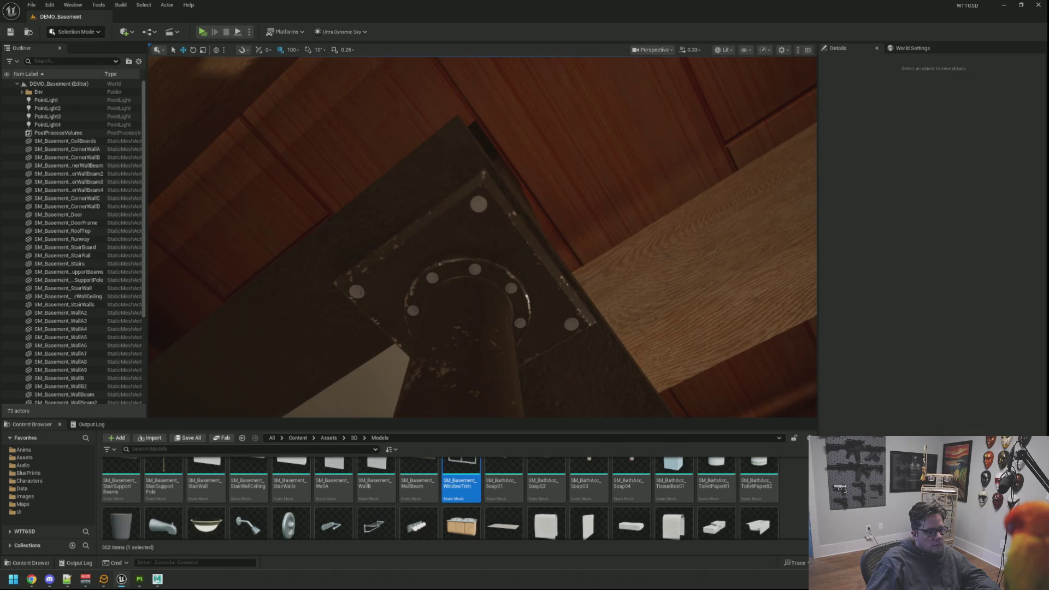
scroll(up, 3)
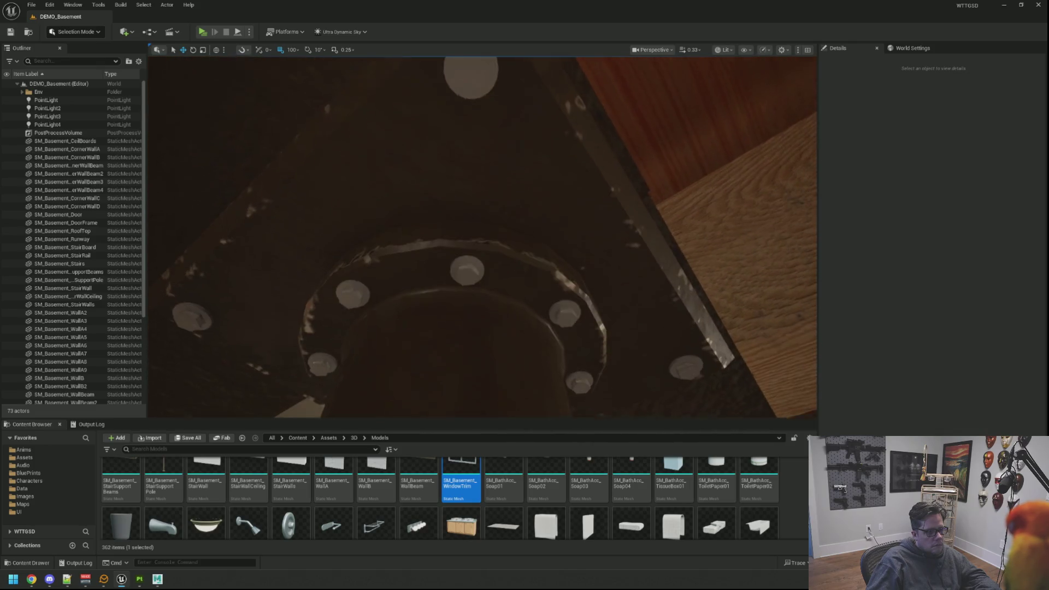
scroll(down, 3)
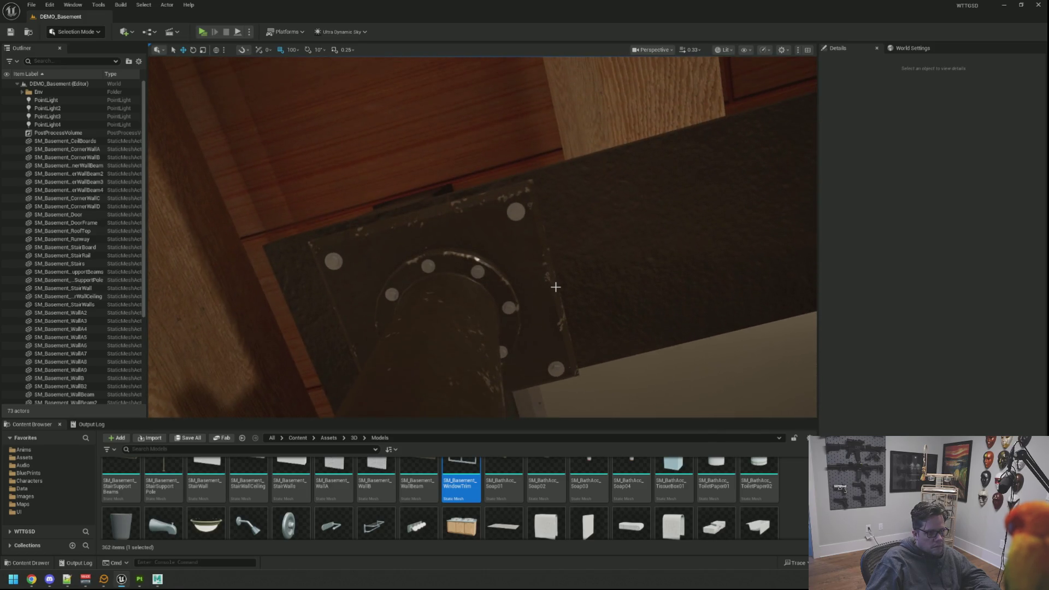
scroll(up, 3)
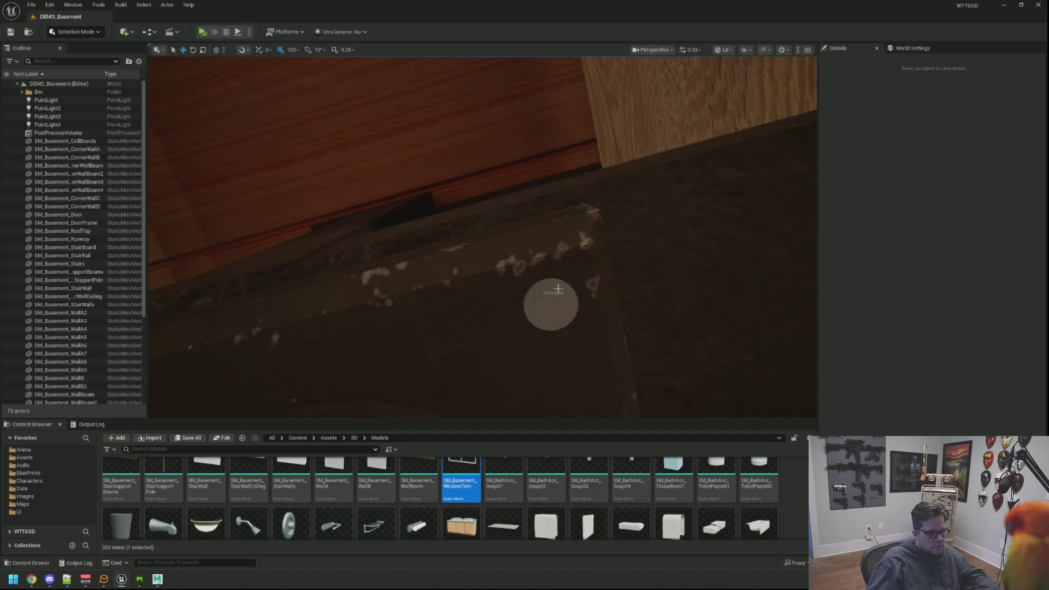
scroll(down, 3)
scroll(down, 3)
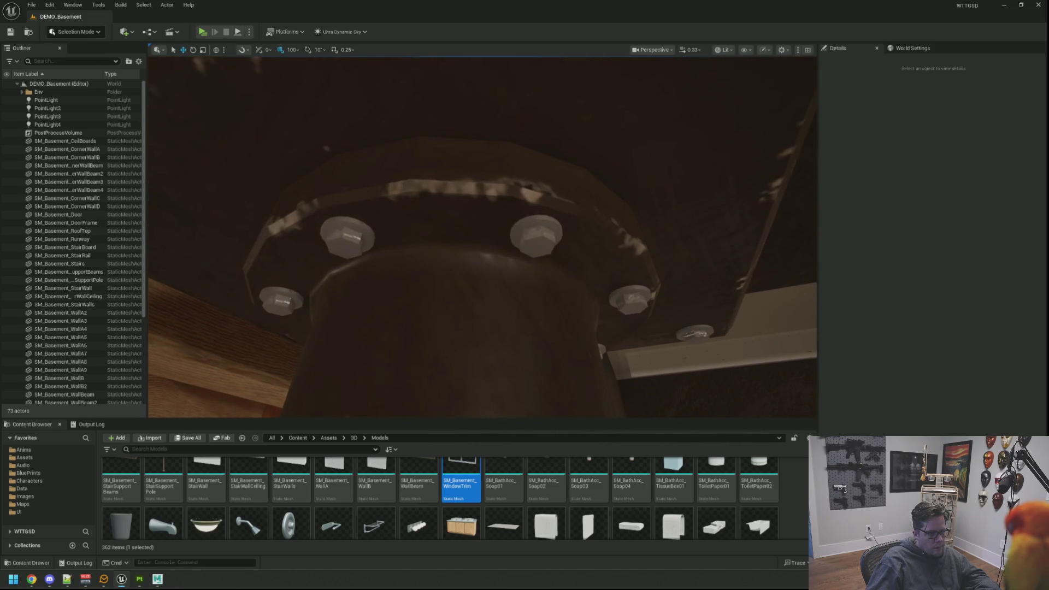
scroll(down, 3)
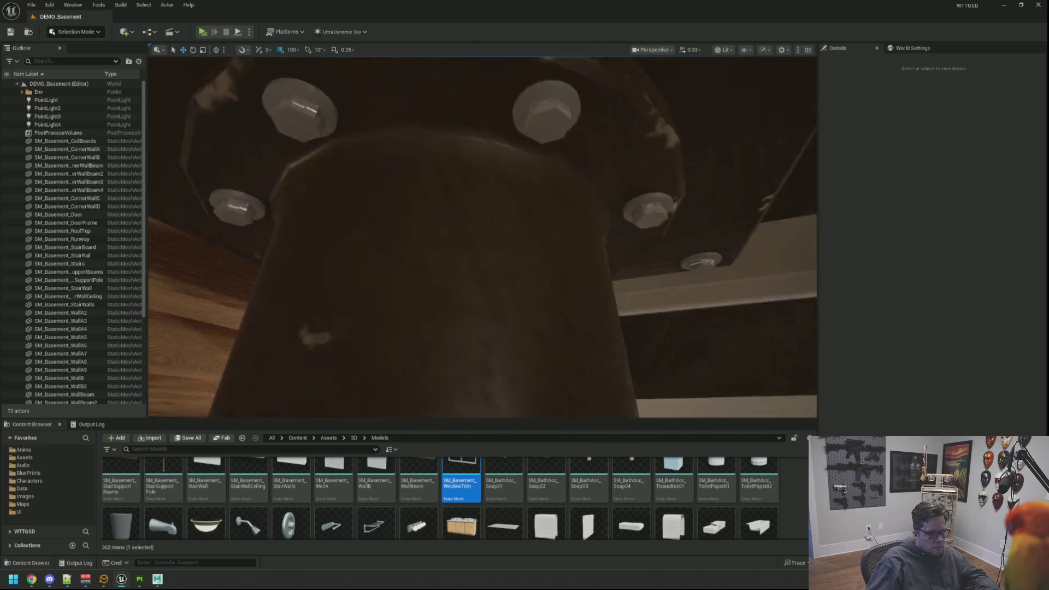
Fly down to inspect the floor base plate and its corner bolts, then return to Substance Painter
drag(482, 236, 482, 284)
key(w)
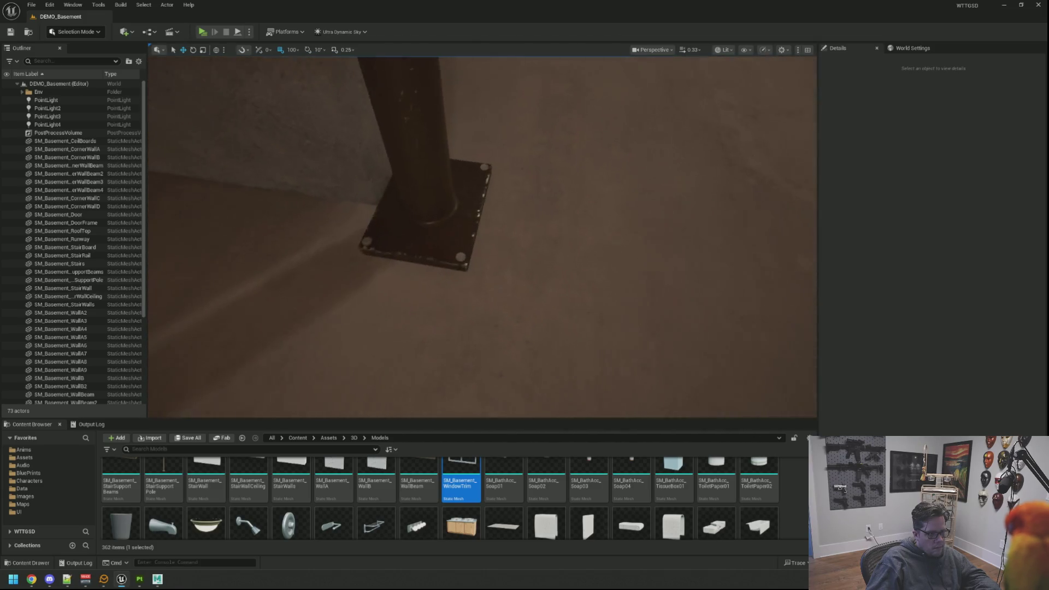
key(w)
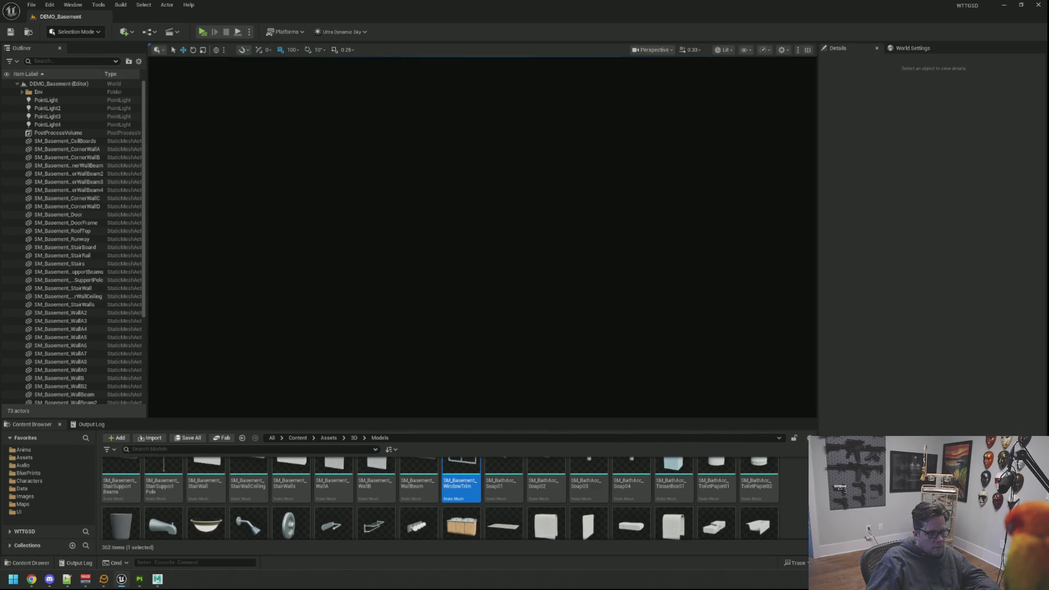
key(s)
key(s)
key(w)
click(492, 176)
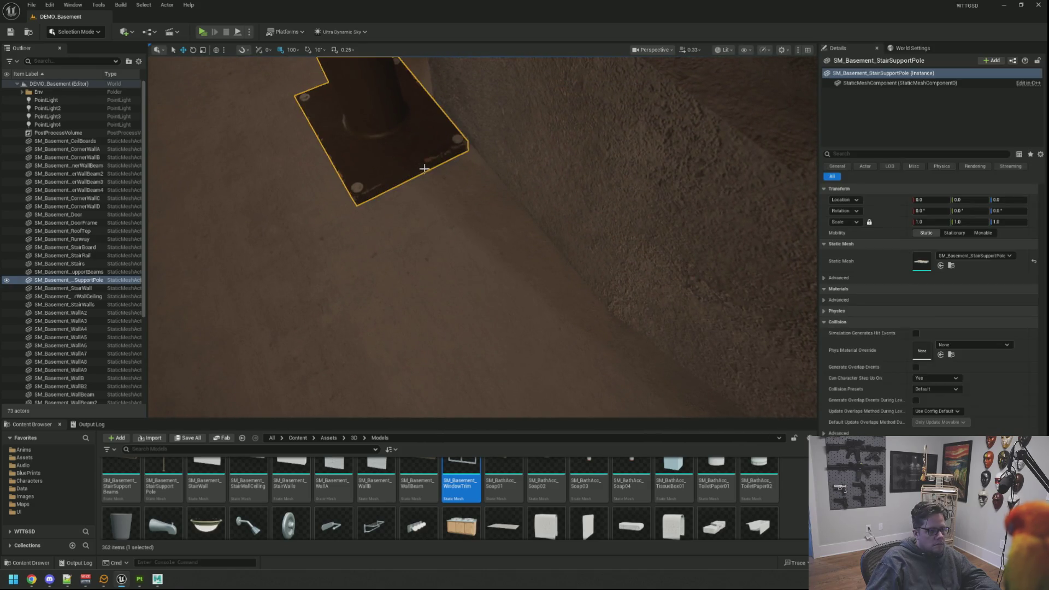
key(Escape)
key(w)
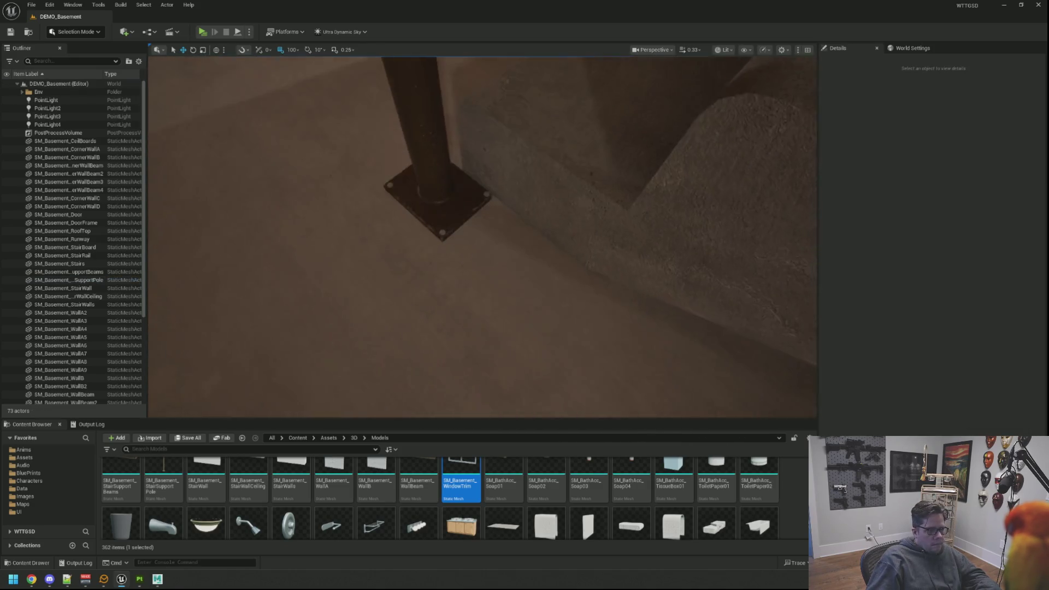
key(w)
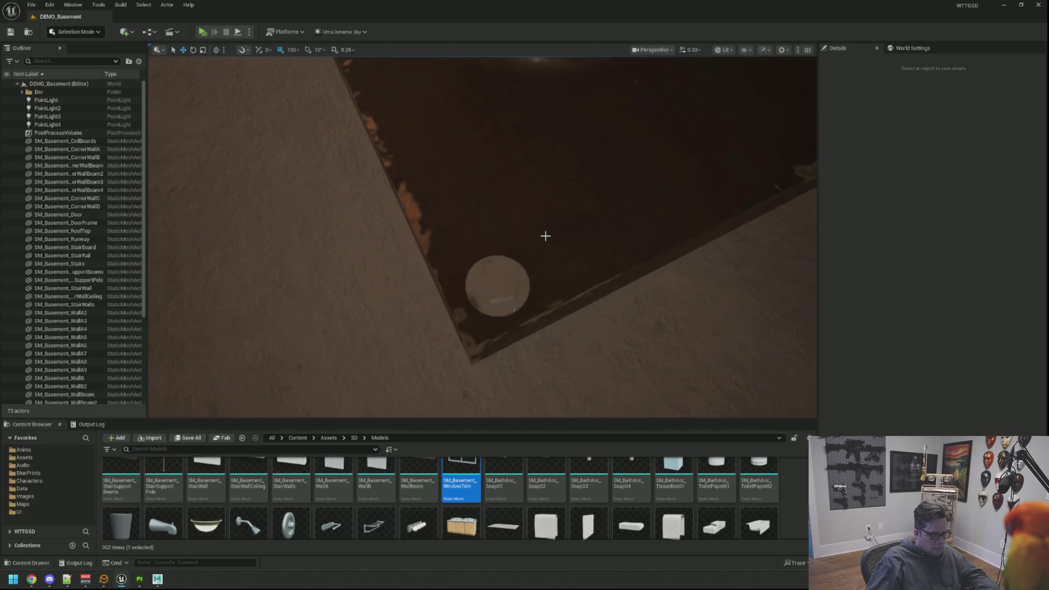
drag(547, 258, 548, 261)
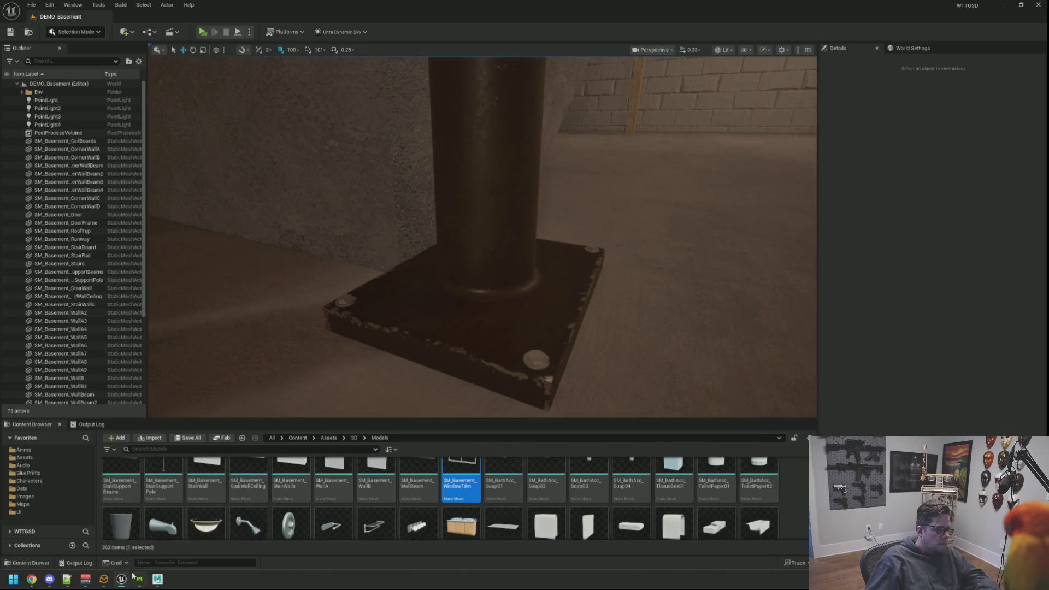
mouse_move(139, 579)
click(182, 550)
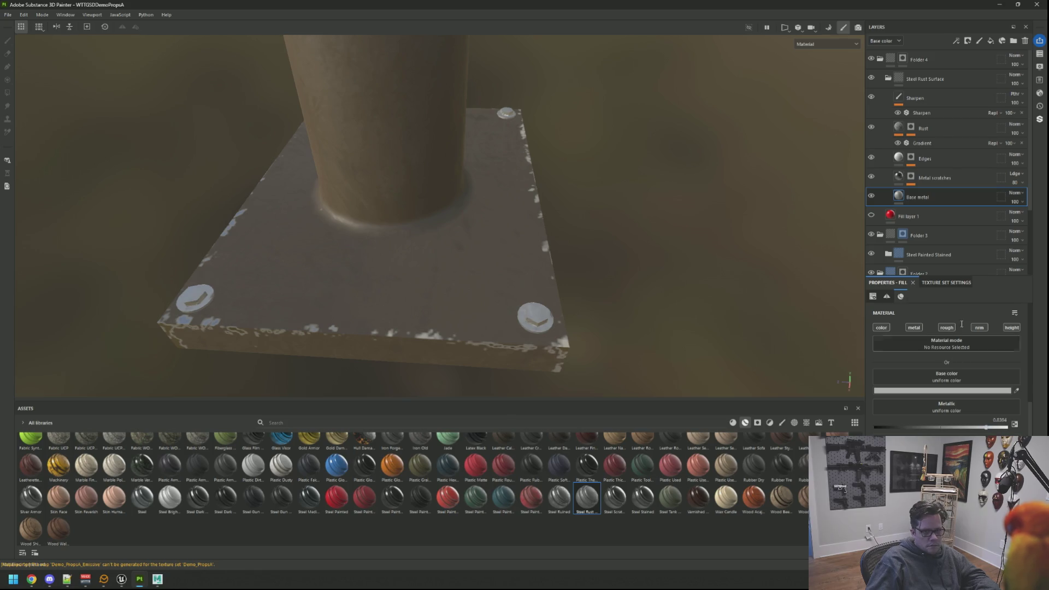
Select Sharpen, switch to the 2D UV view, and add paint Layer 2 above it
click(943, 92)
key(F3)
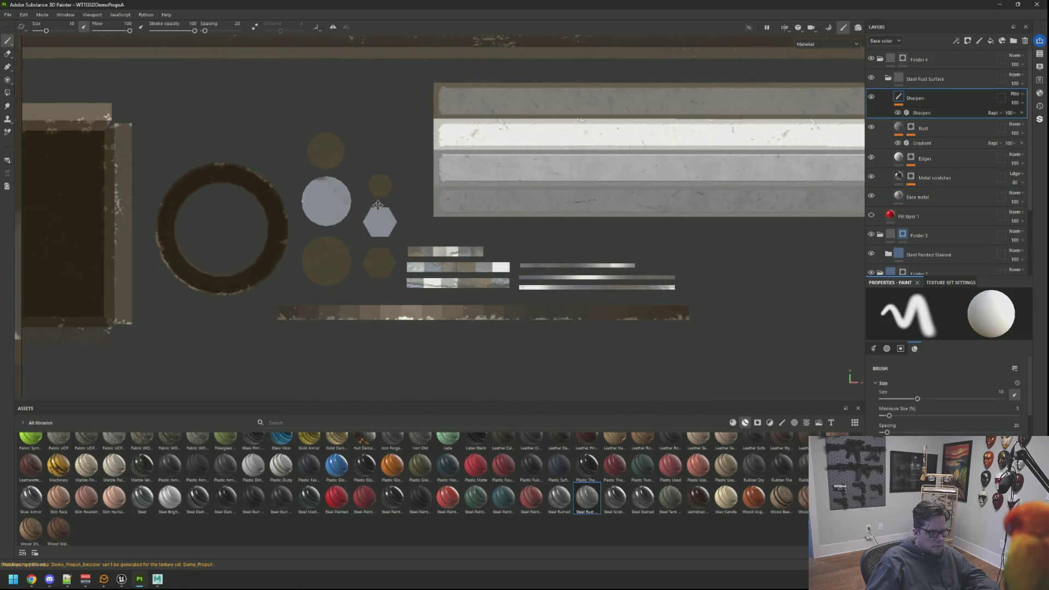
scroll(up, 3)
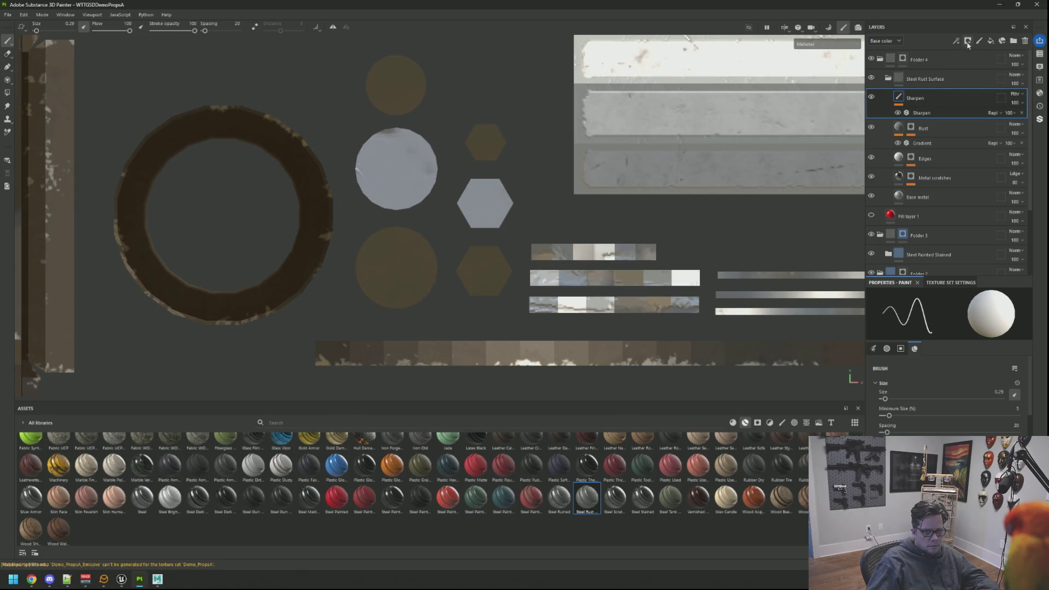
click(979, 41)
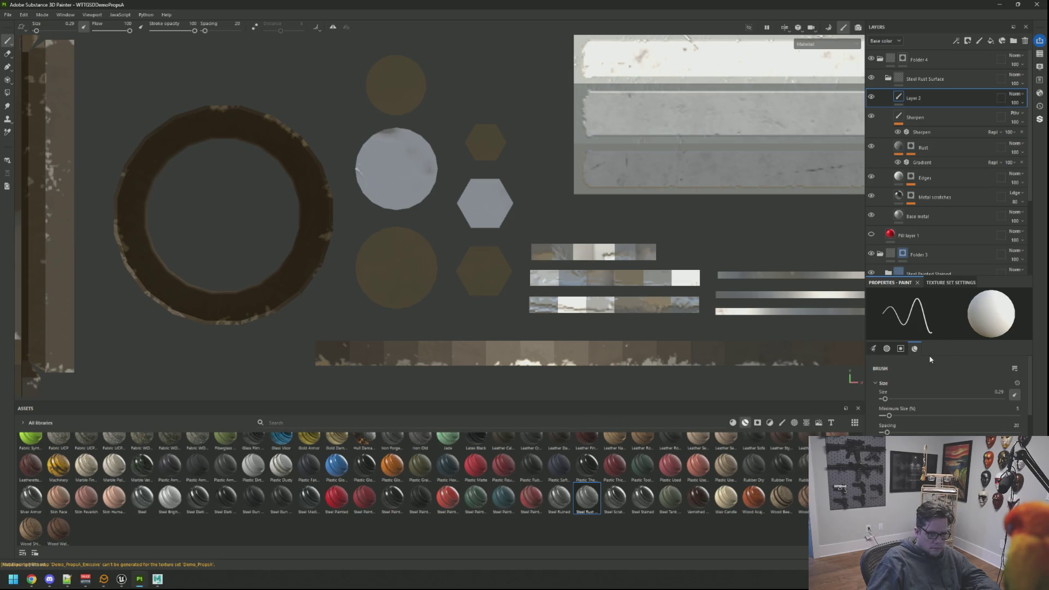
scroll(down, 3)
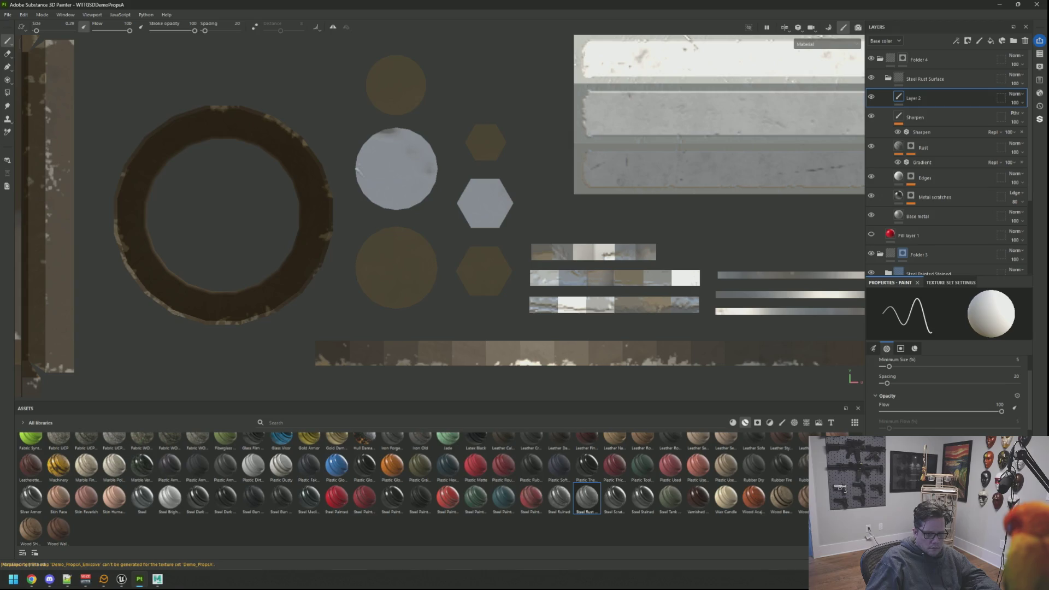
scroll(down, 3)
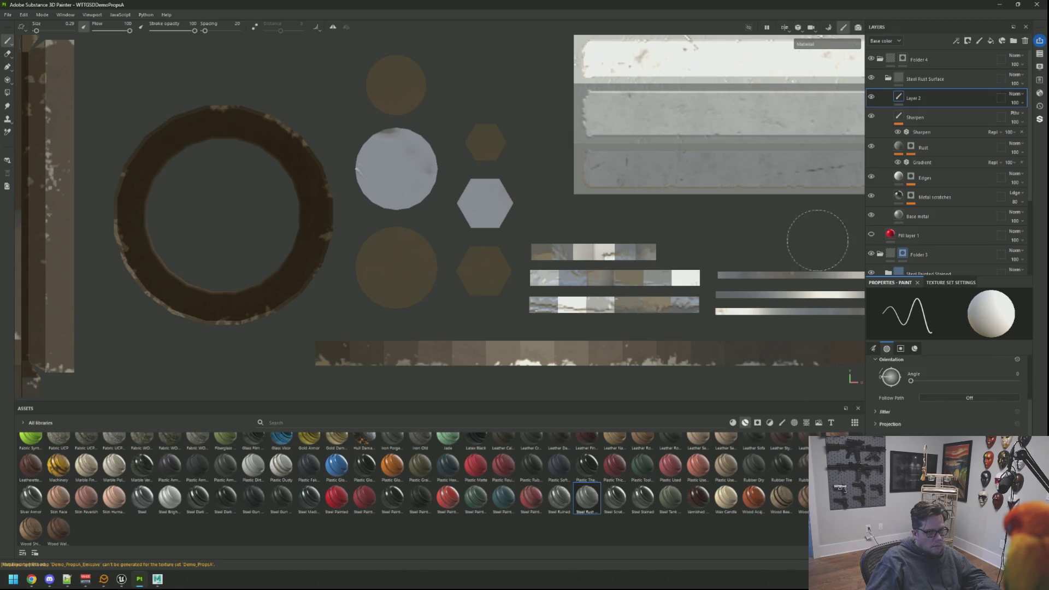
scroll(down, 3)
scroll(up, 3)
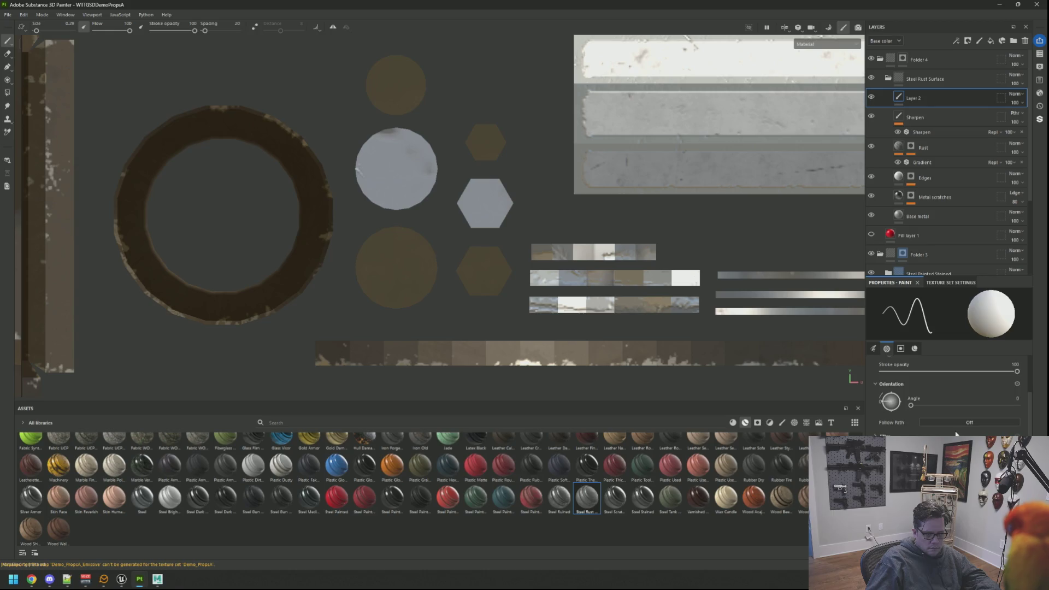
scroll(down, 3)
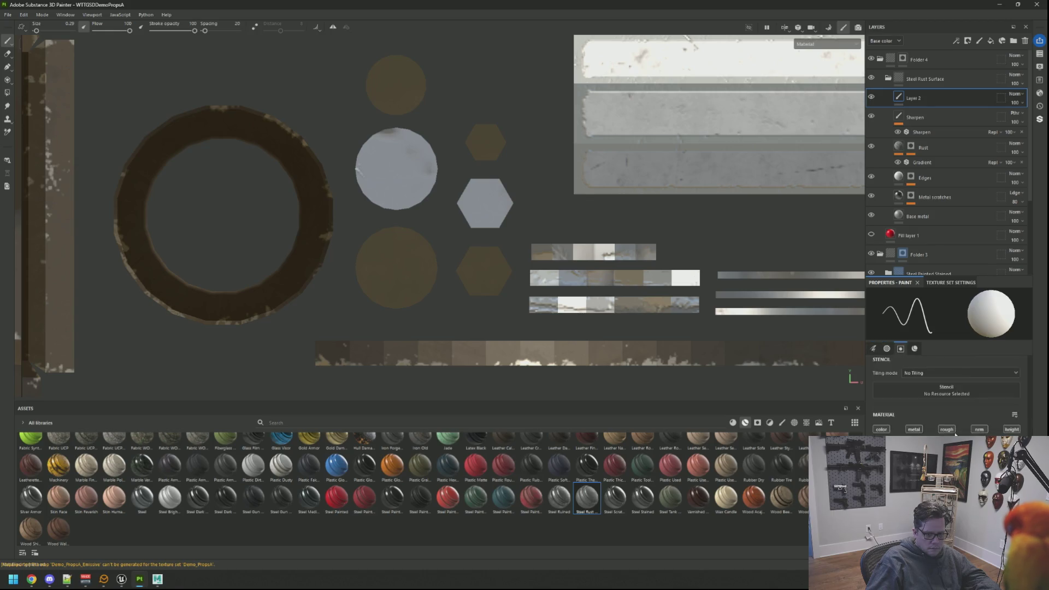
scroll(up, 3)
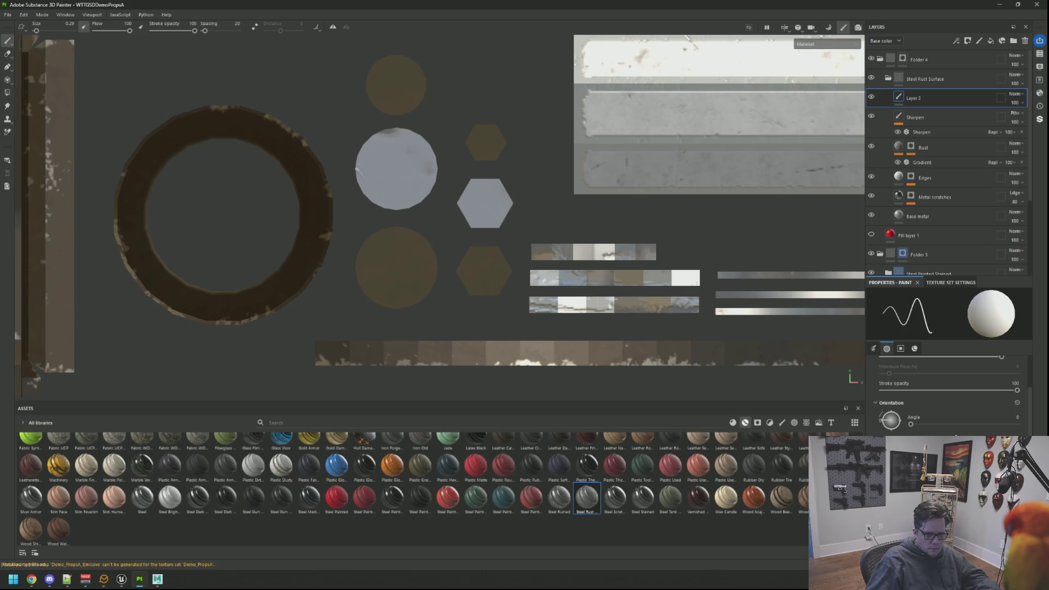
scroll(up, 3)
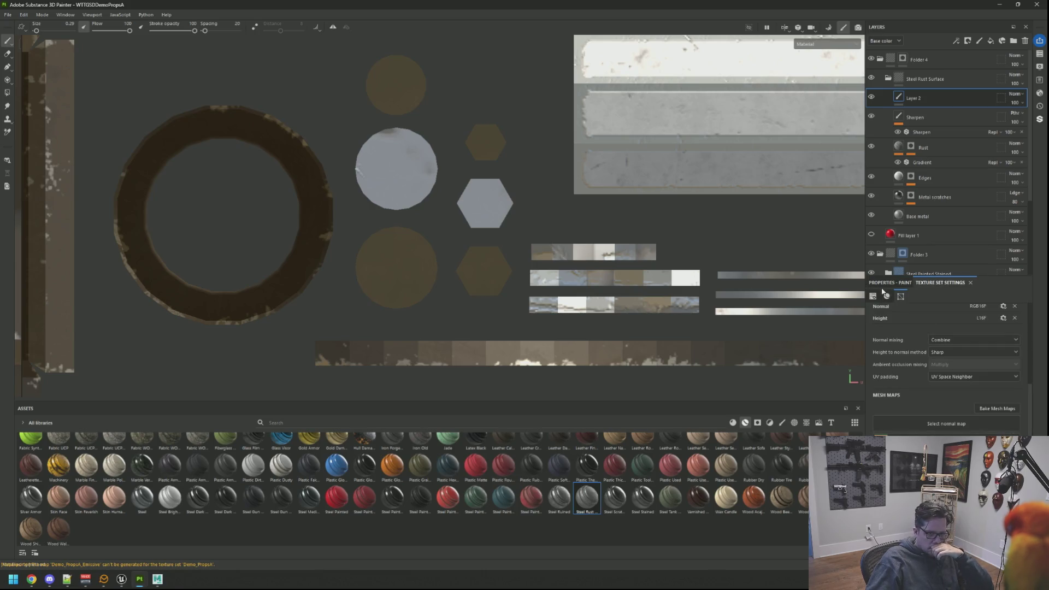
scroll(down, 3)
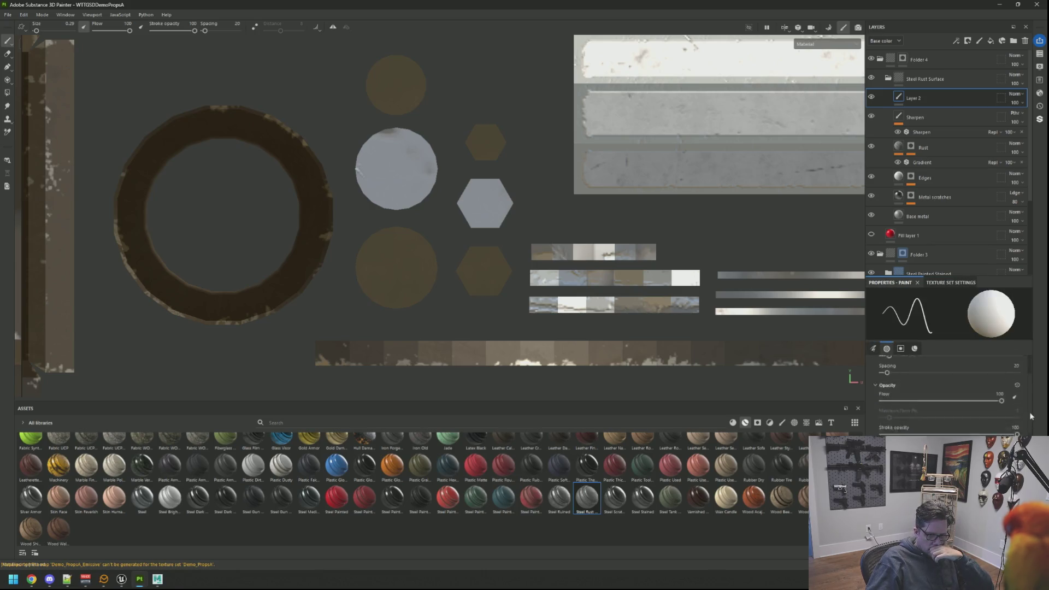
scroll(up, 3)
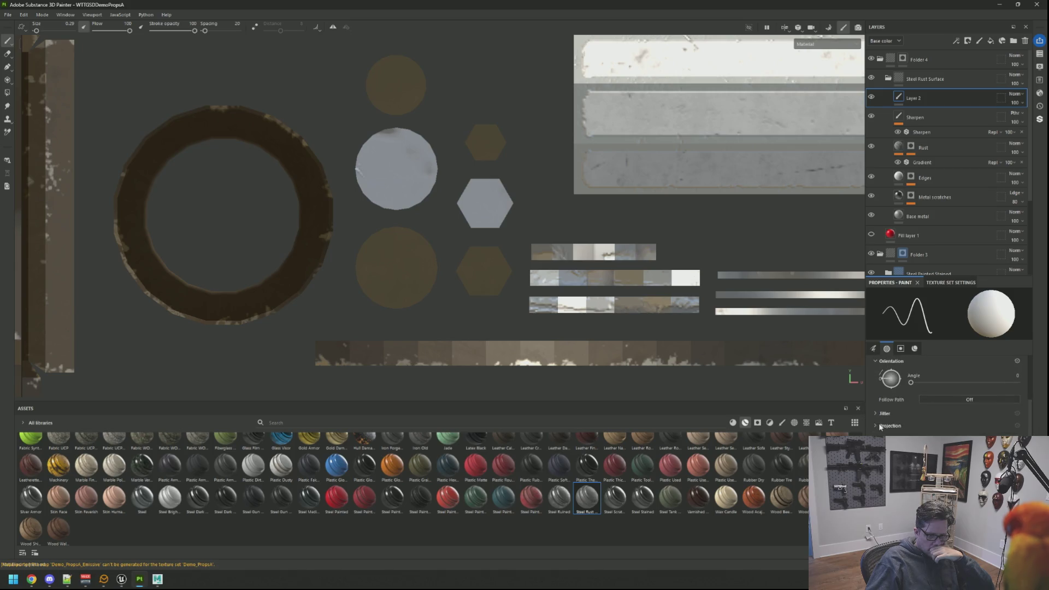
Set the brush Projection alignment to UV and show textures in the asset library
click(878, 425)
click(876, 413)
scroll(down, 3)
click(961, 385)
click(949, 416)
scroll(down, 3)
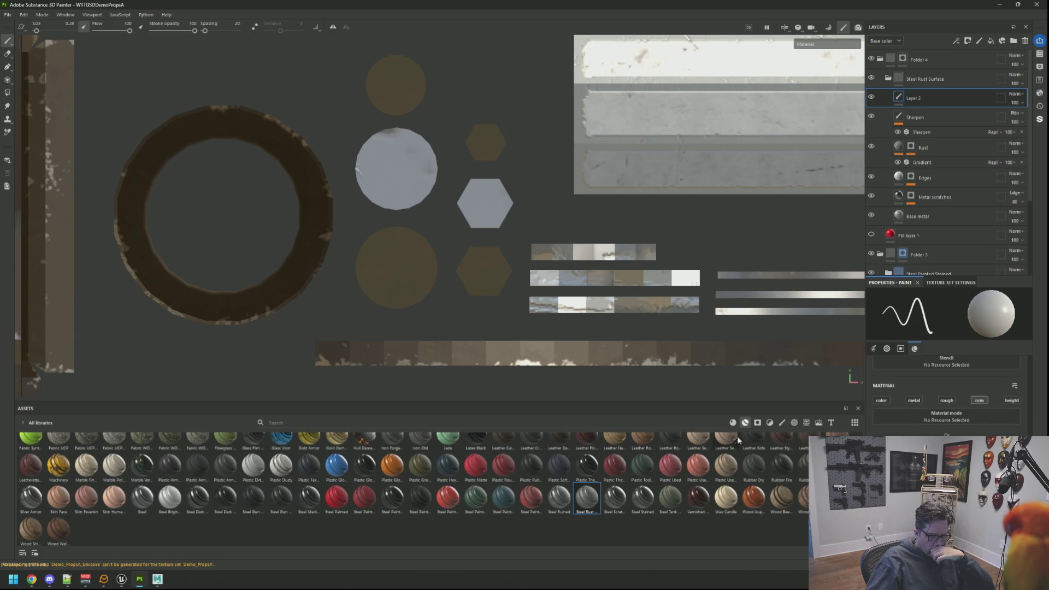
click(806, 423)
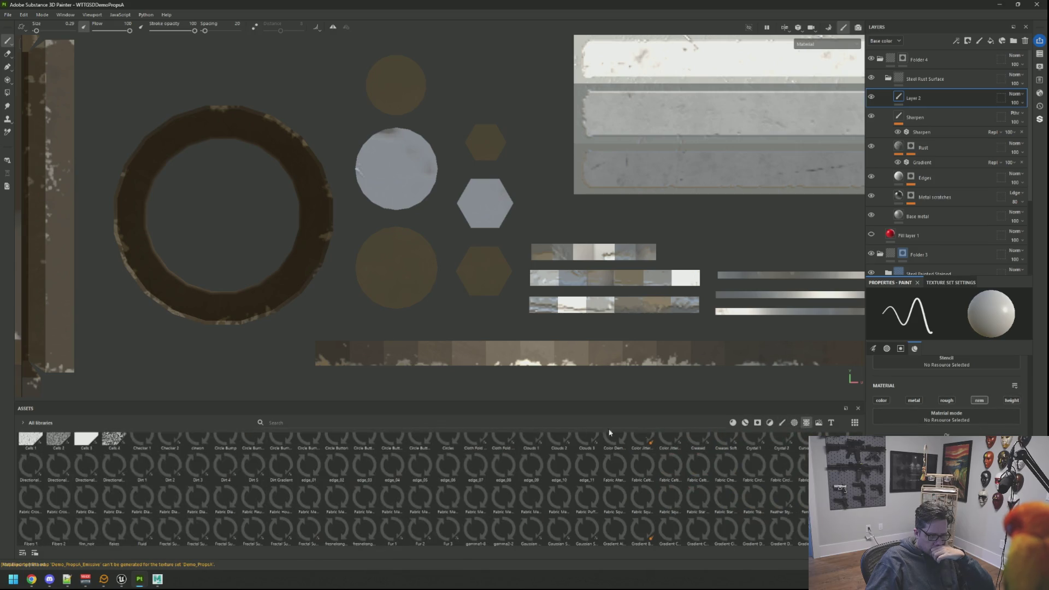
Load the Circle Bump stamp from the asset library onto the brush
click(502, 419)
scroll(up, 3)
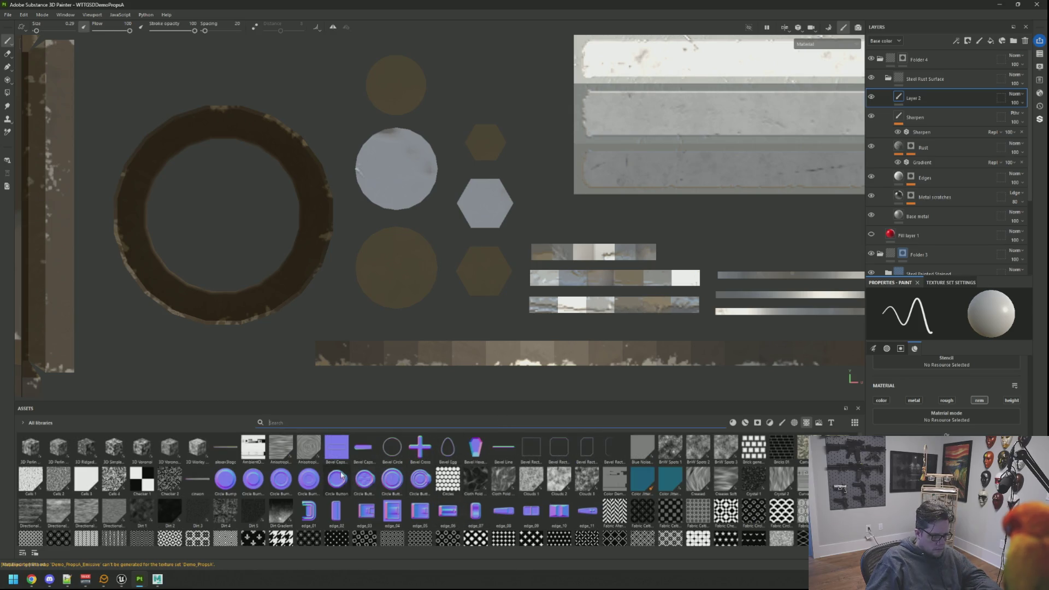
click(225, 479)
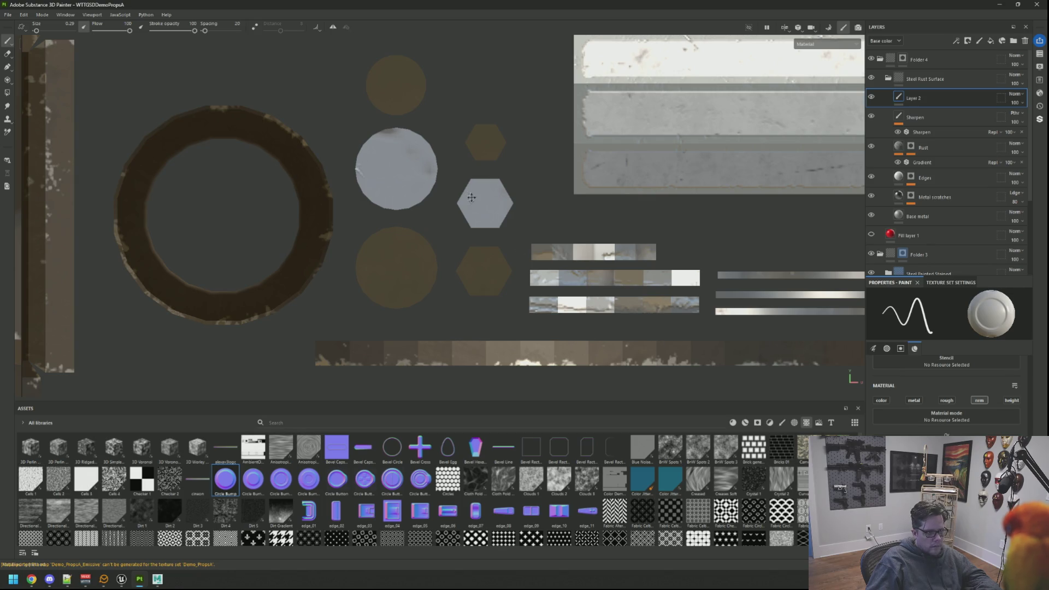
Toggle between the 3D and 2D views, ending in the split 3D/2D layout
key(F2)
key(F3)
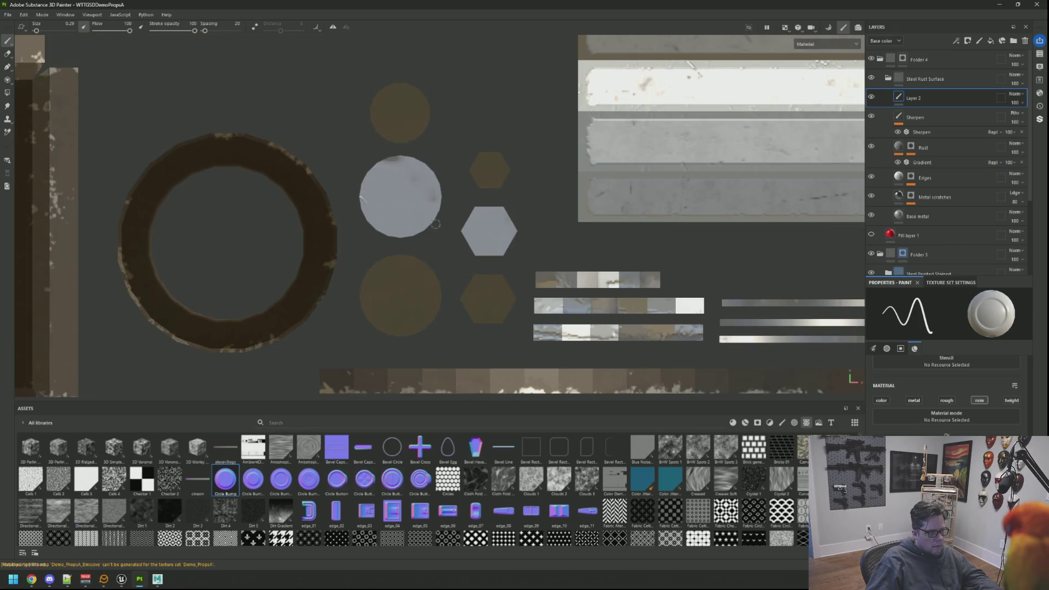
scroll(down, 3)
key(F2)
key(F3)
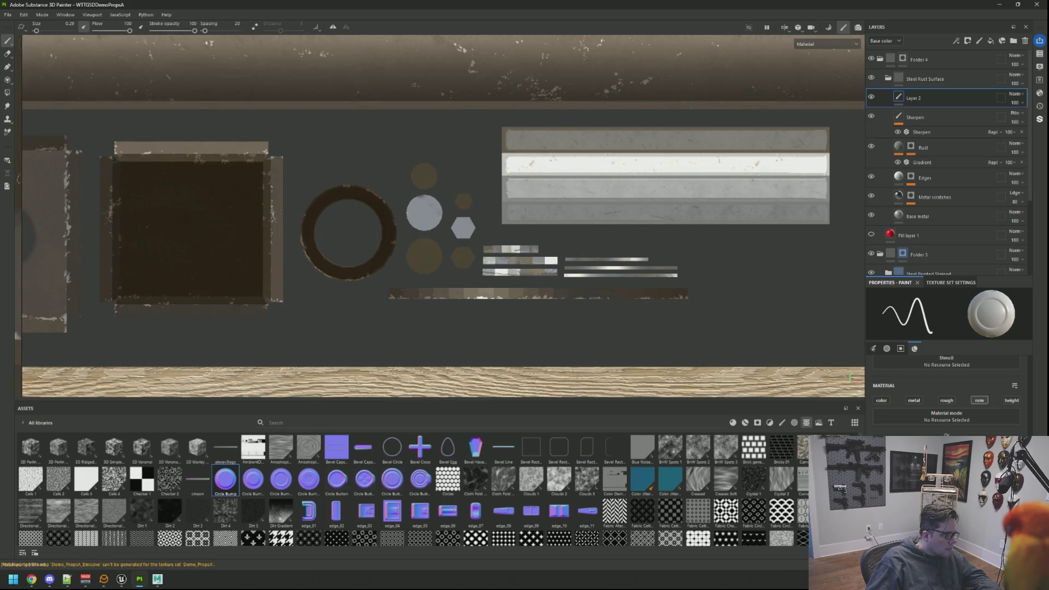
key(F1)
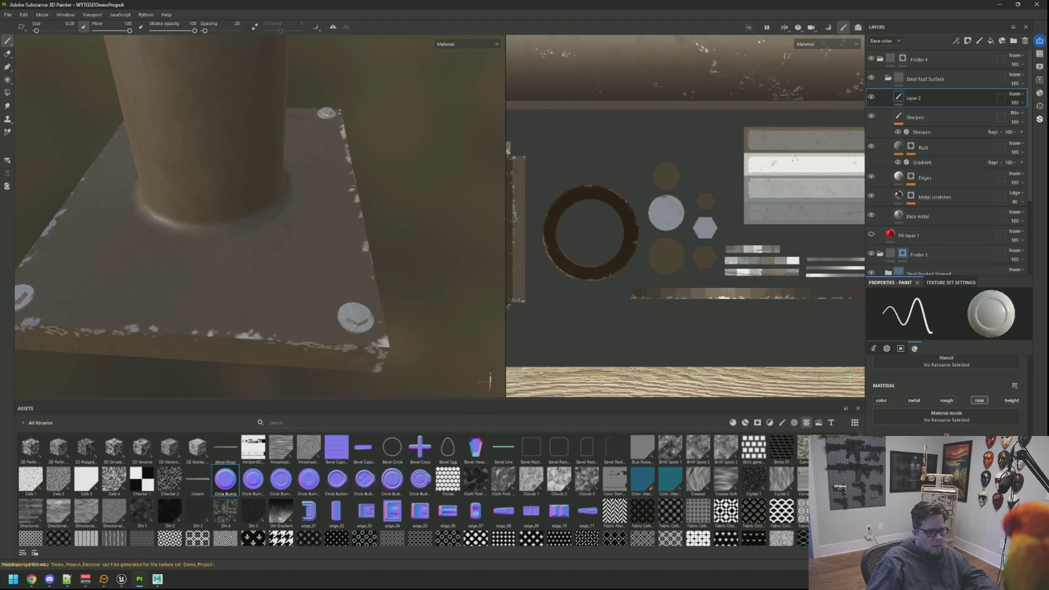
Stamp a Circle Bump on the brown circle island, undoing the one on the grey circle
scroll(up, 3)
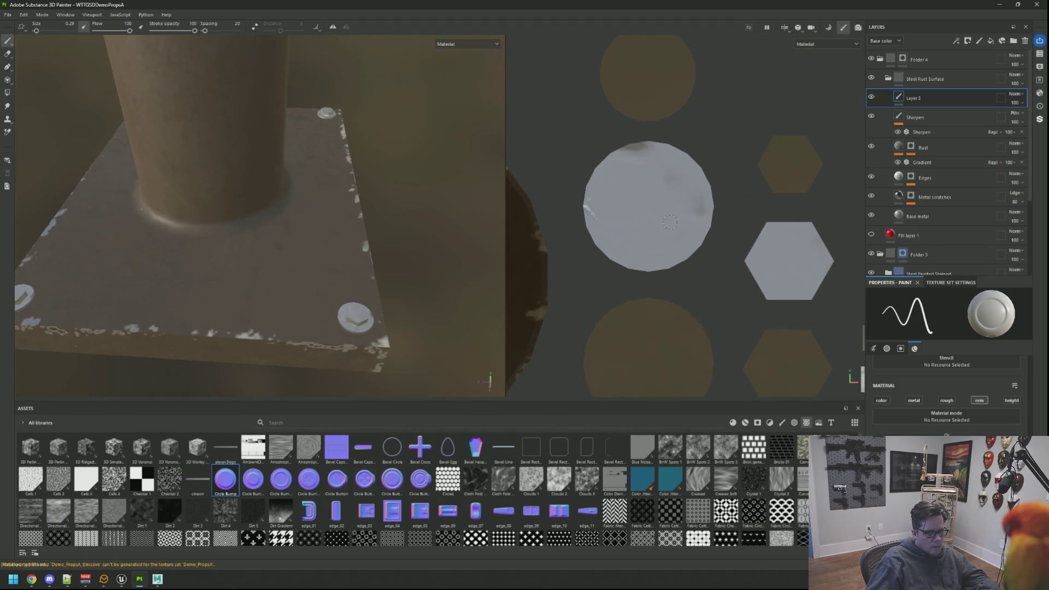
click(650, 211)
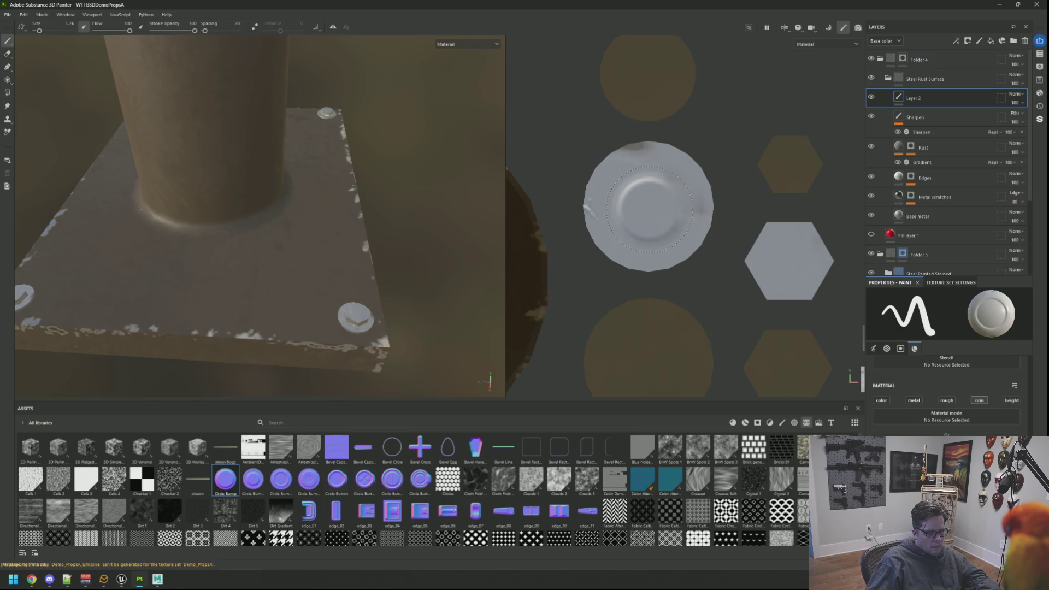
key(ctrl+z)
drag(647, 258, 643, 205)
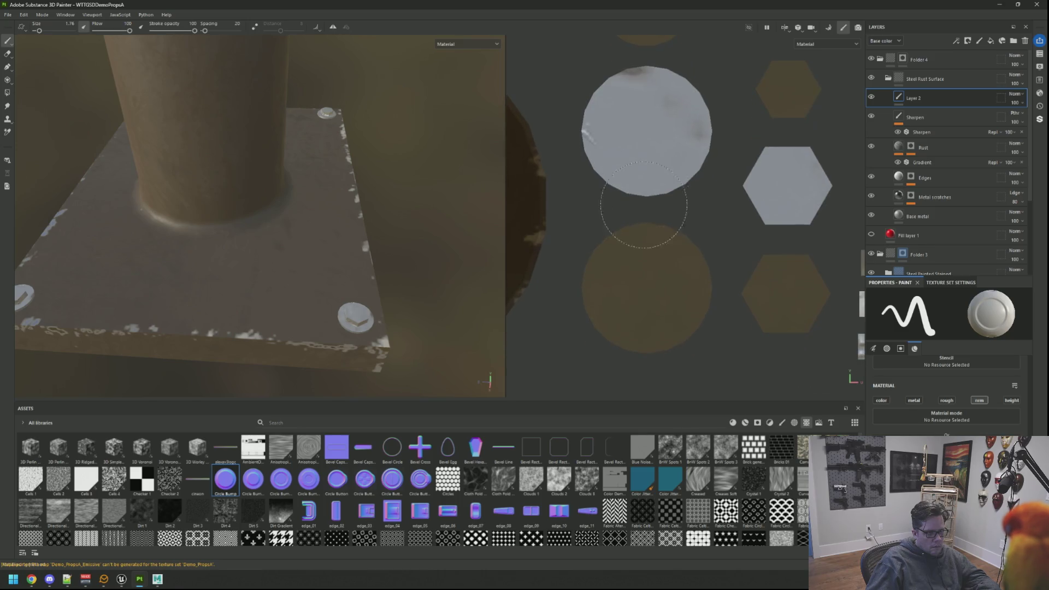
click(647, 288)
drag(647, 289, 647, 434)
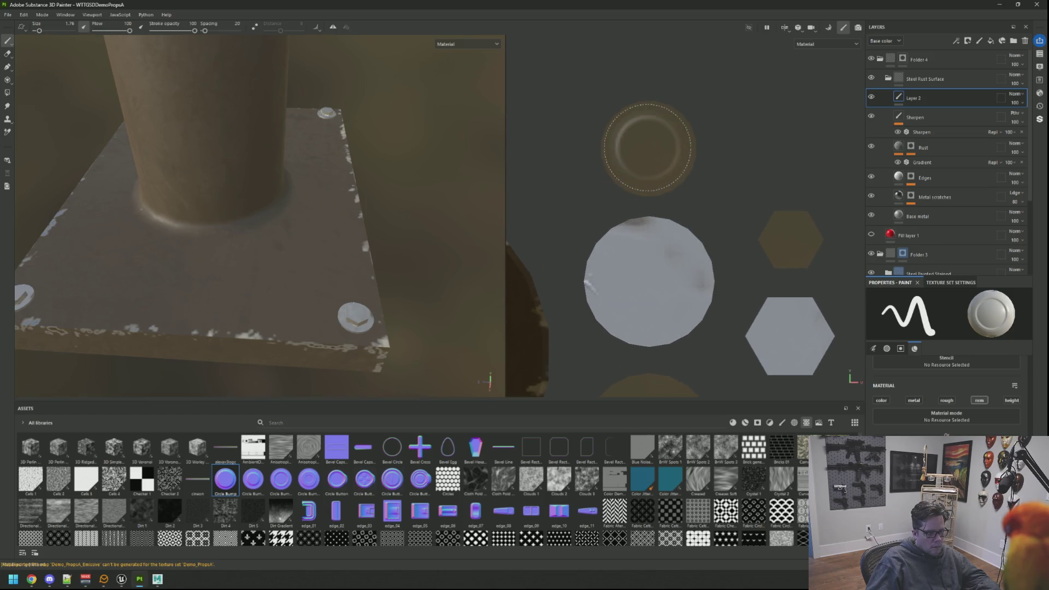
drag(328, 191, 254, 185)
Resize the brush to fit the hexagon bolt island and stamp a centred Circle Bump
drag(709, 260, 669, 257)
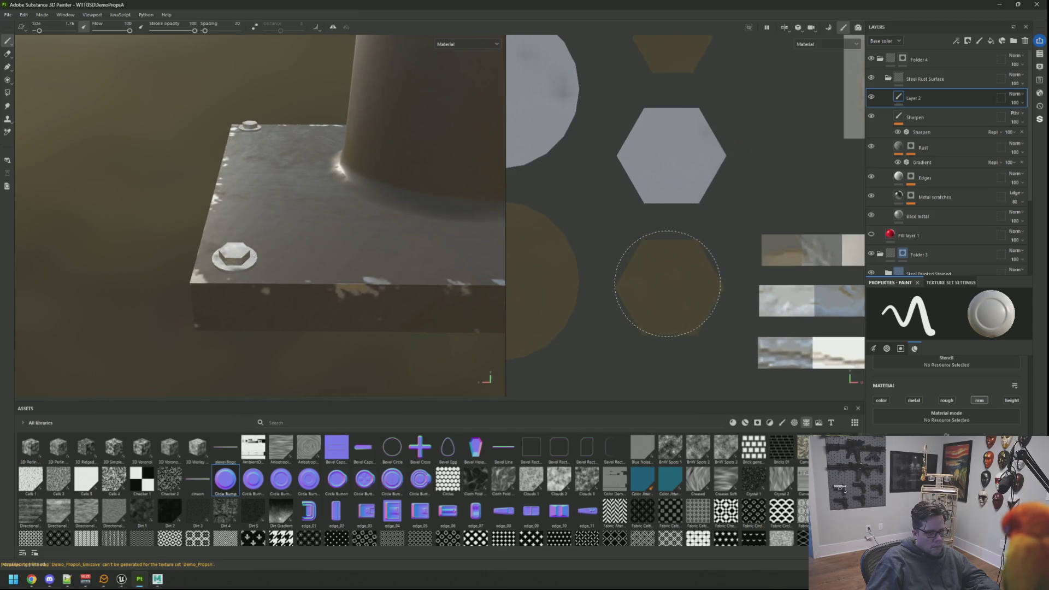
key(bracketleft)
key(bracketleft)
key(bracketleft)
key(bracketright)
key(bracketright)
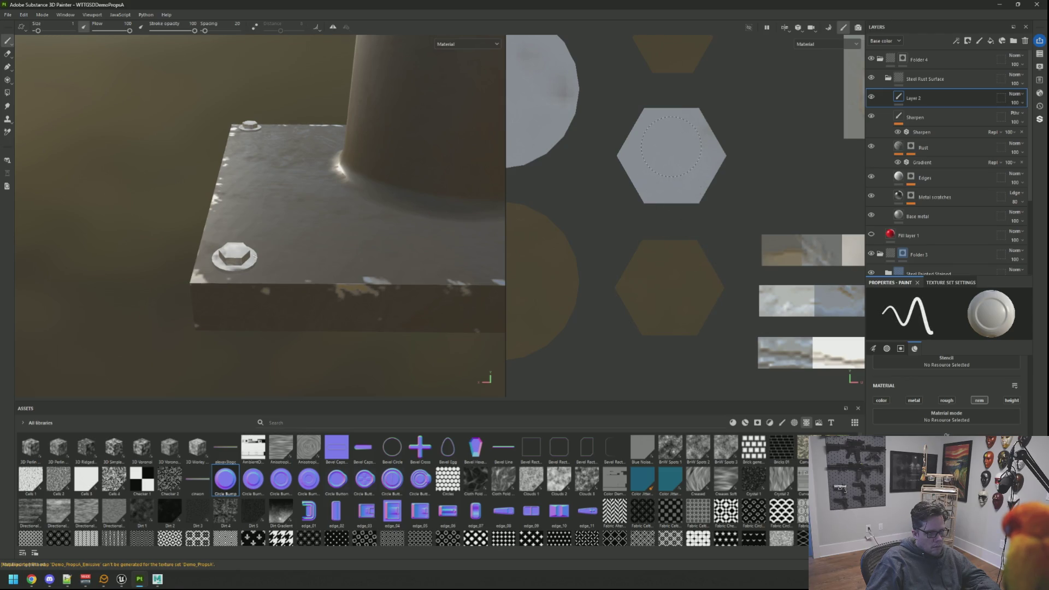
drag(382, 218, 375, 250)
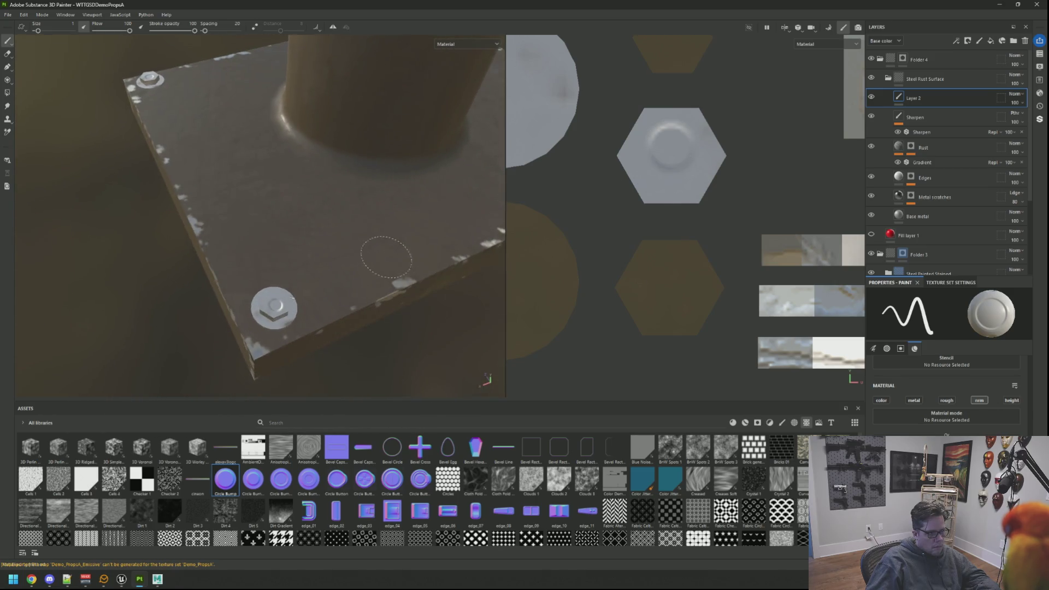
scroll(up, 3)
key(ctrl+z)
key(bracketright)
key(bracketright)
click(664, 203)
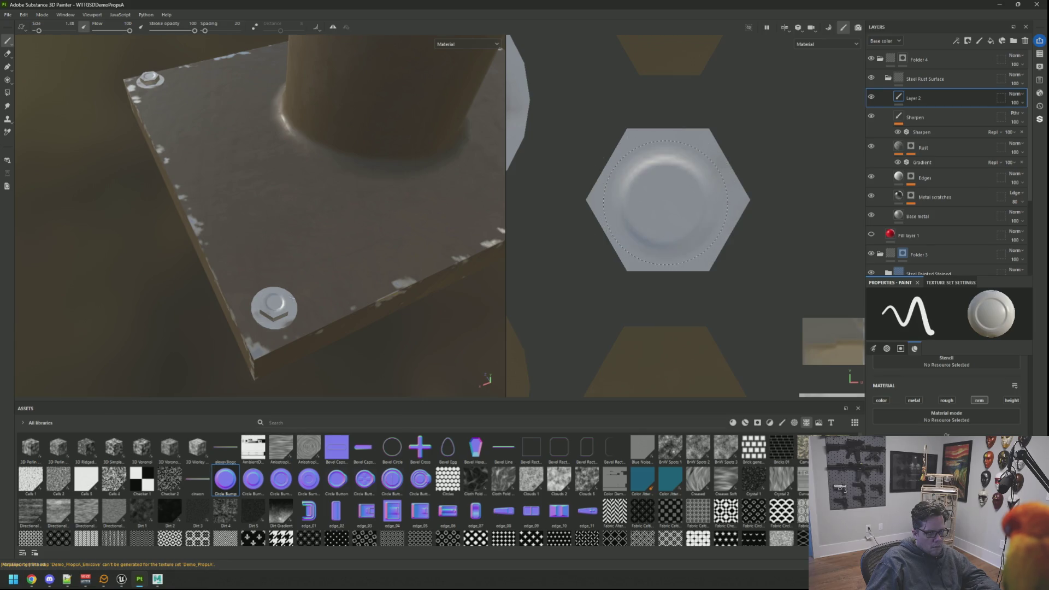
key(ctrl+z)
click(665, 202)
key(ctrl+z)
click(663, 202)
key(ctrl+z)
click(663, 203)
Check the dented bolts from above and a low side angle, ending in the full-width 3D view
drag(324, 220, 453, 245)
scroll(down, 3)
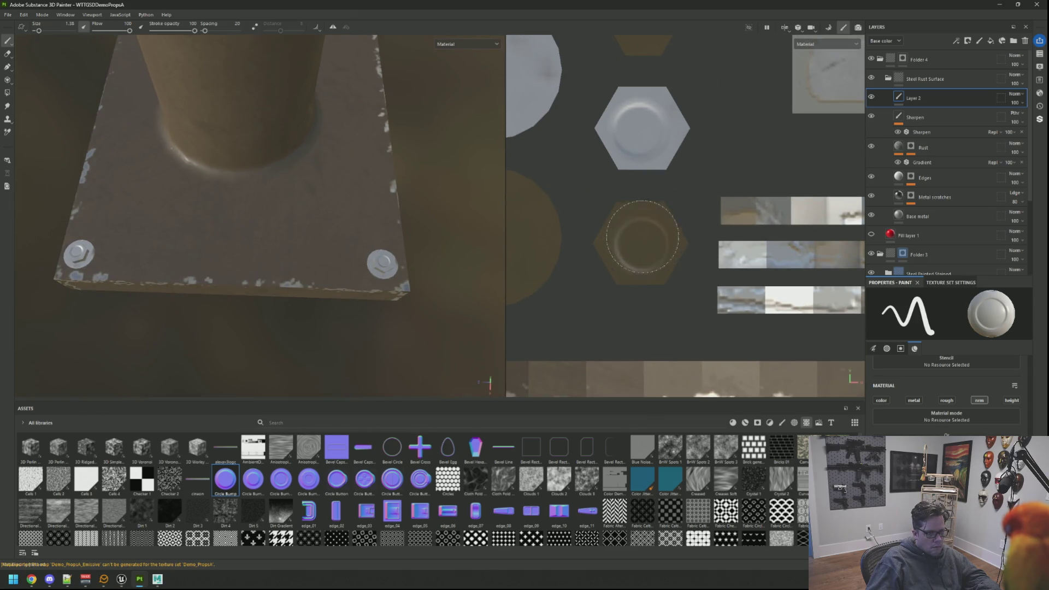
scroll(up, 3)
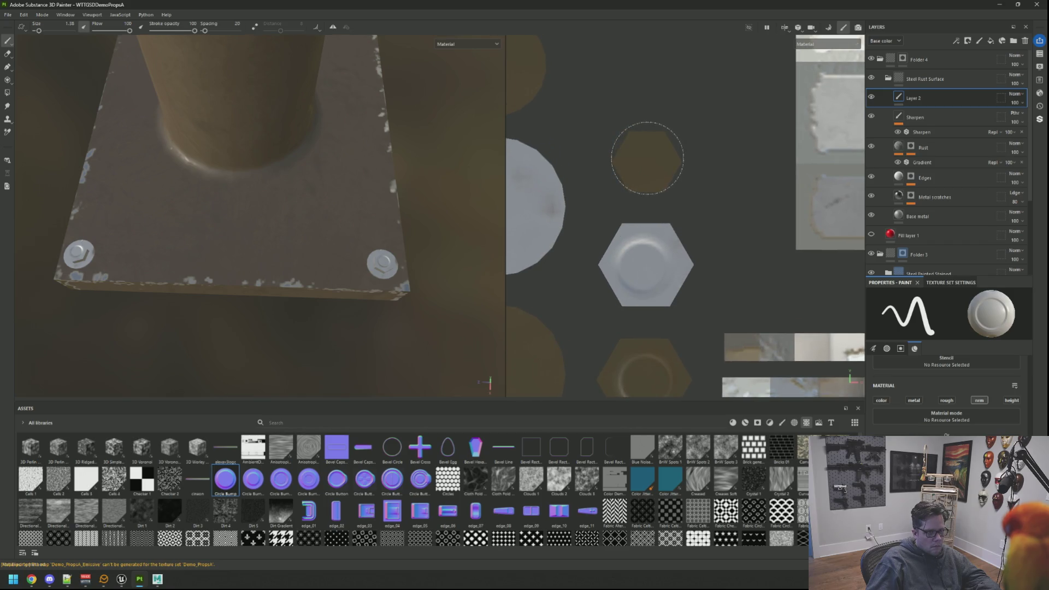
key(bracketleft)
key(bracketleft)
key(bracketleft)
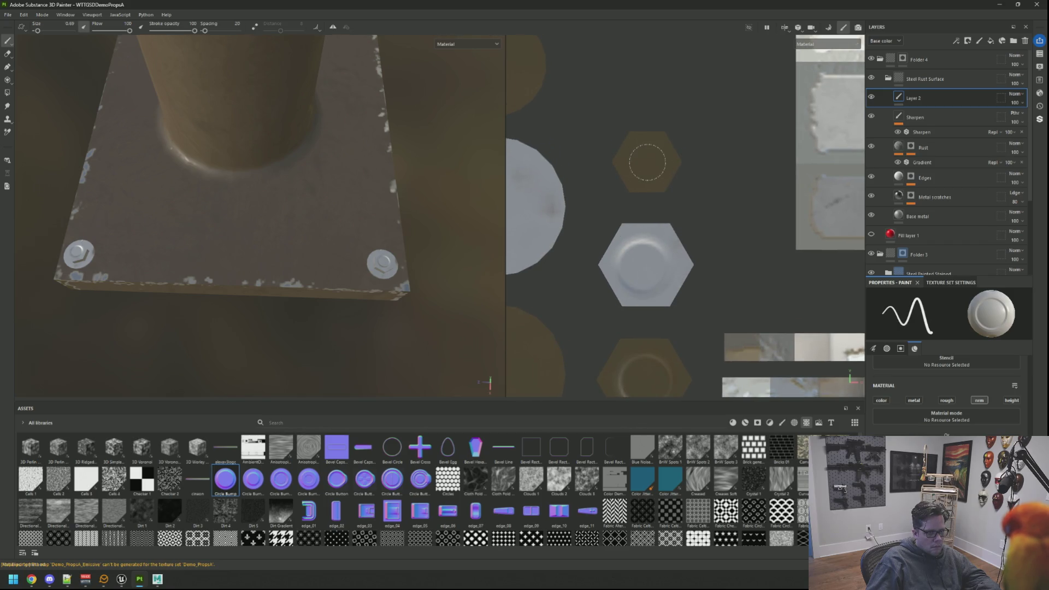
drag(333, 273, 337, 27)
key(F2)
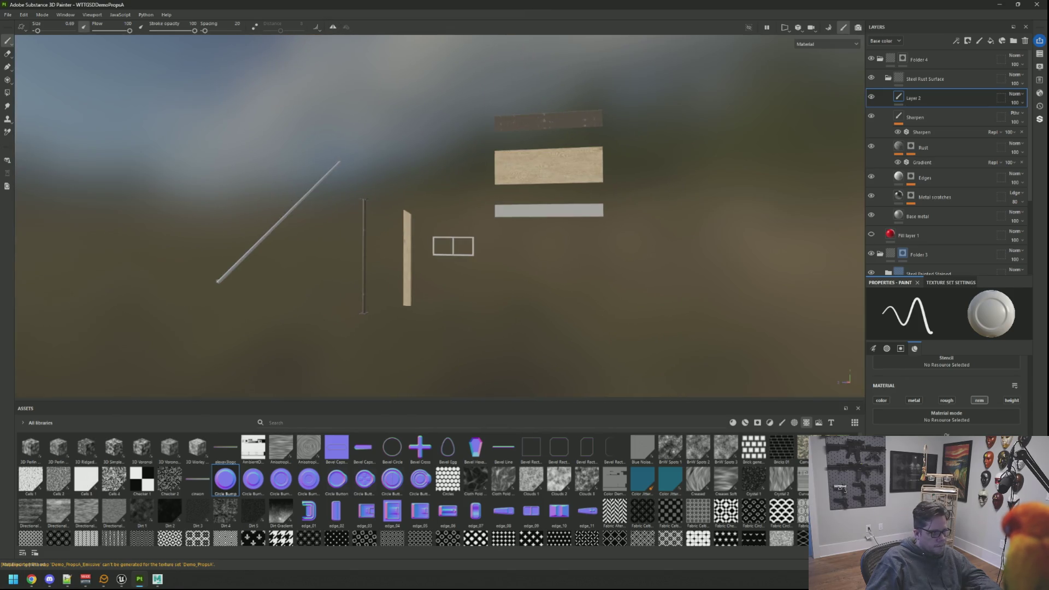
Export the updated textures and frame the pole's base plate in Unreal
drag(524, 186, 432, 234)
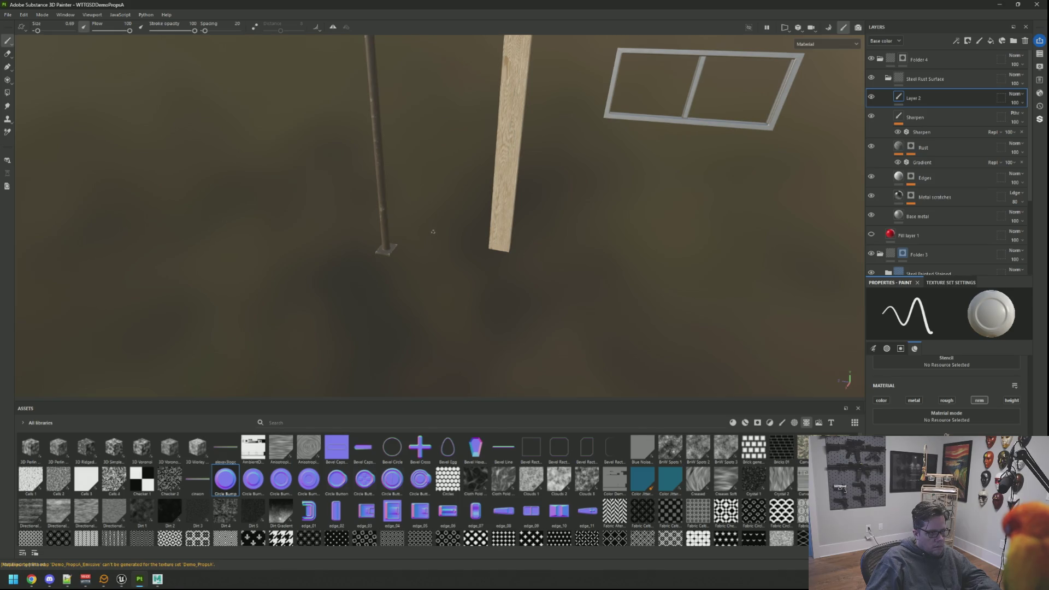
key(ctrl+shift+e)
click(709, 429)
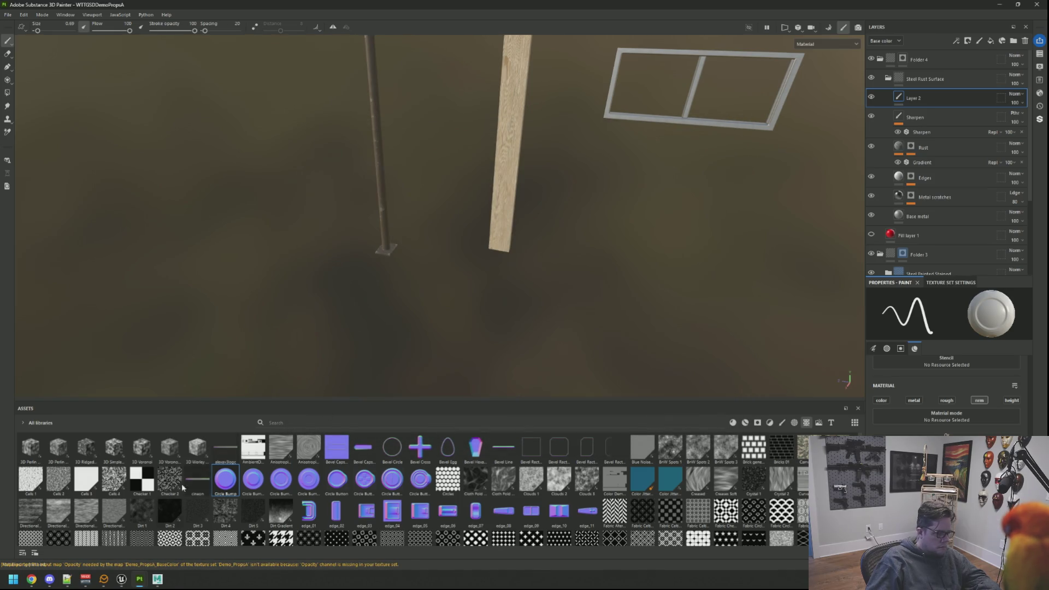
key(alt+Tab)
drag(411, 412, 529, 344)
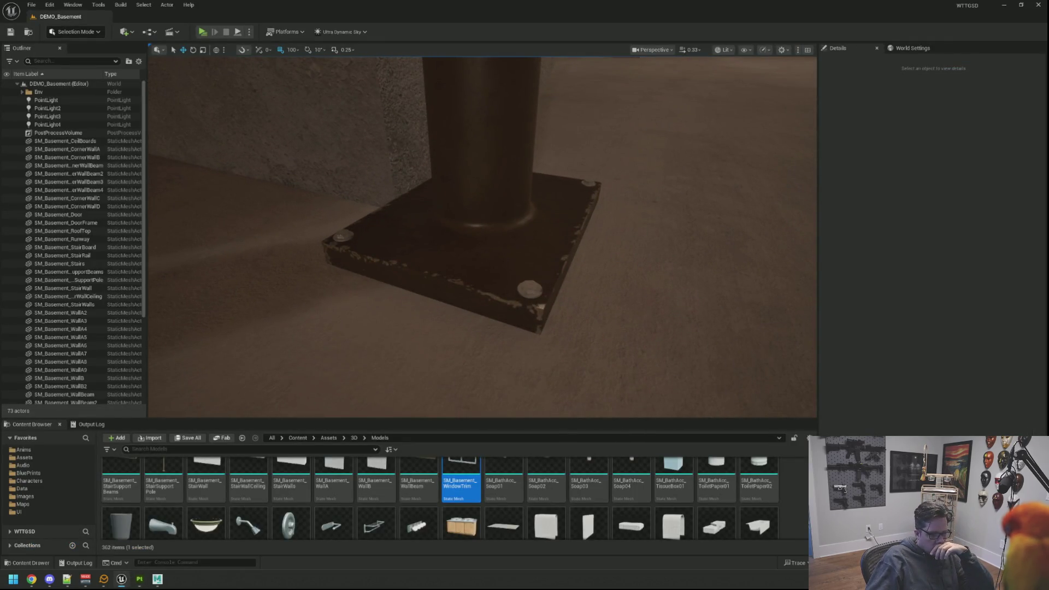
Swing around the pole's dented base plate in Unreal, then Alt+Tab back to Painter
drag(544, 268, 517, 229)
key(alt+Tab)
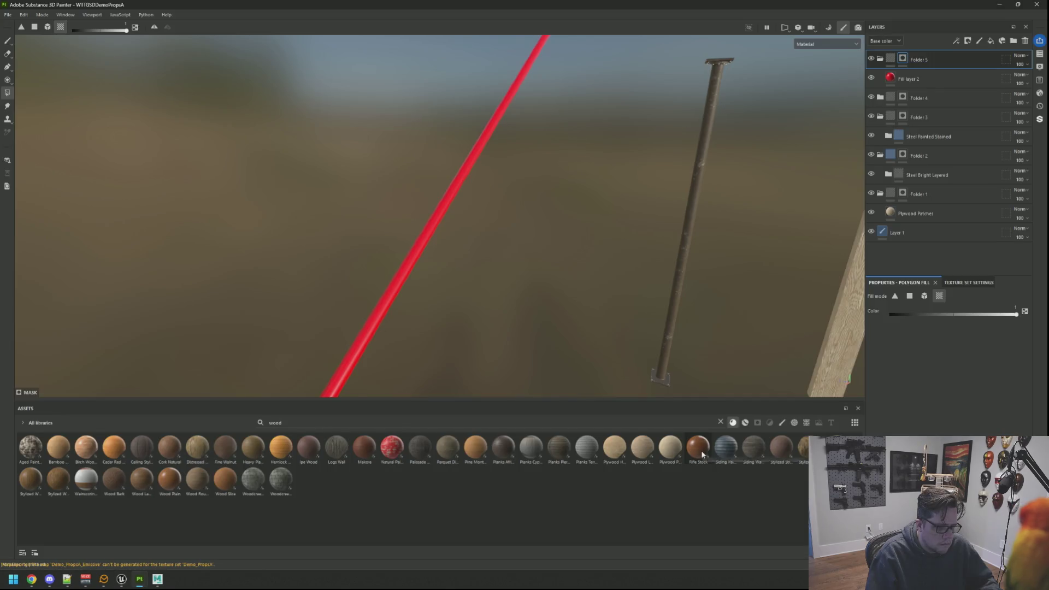
Replace the red fill layer with a Wood Plain material layer and frame the props
mouse_move(702, 453)
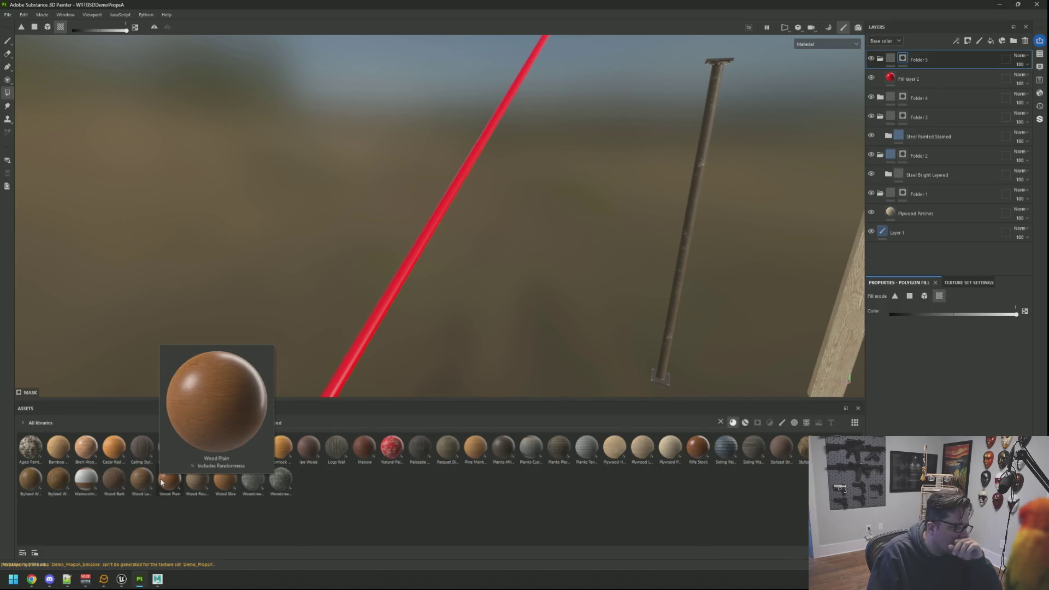
drag(169, 478, 928, 78)
click(933, 94)
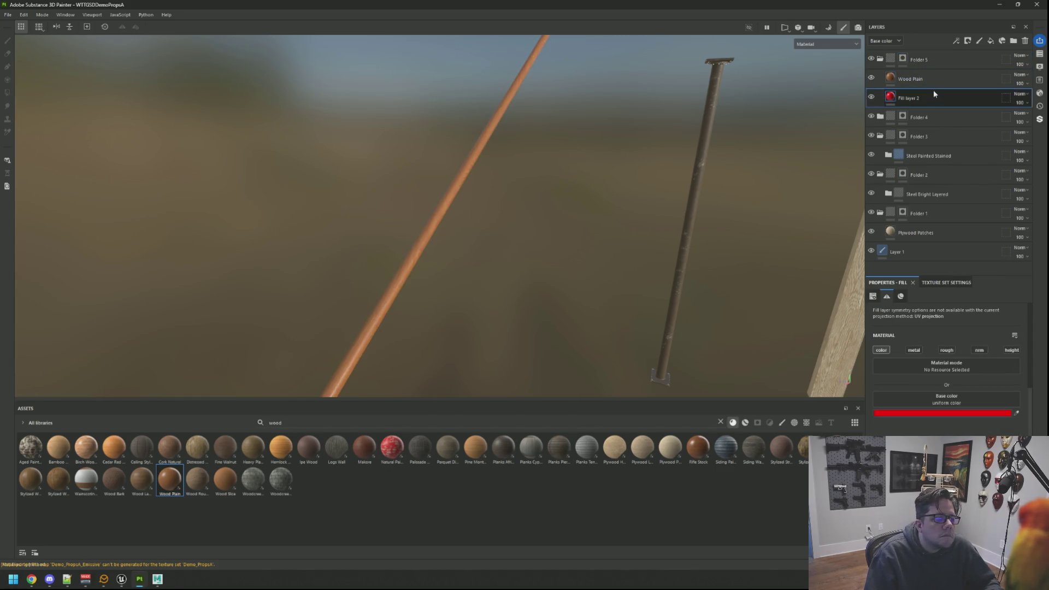
click(1025, 41)
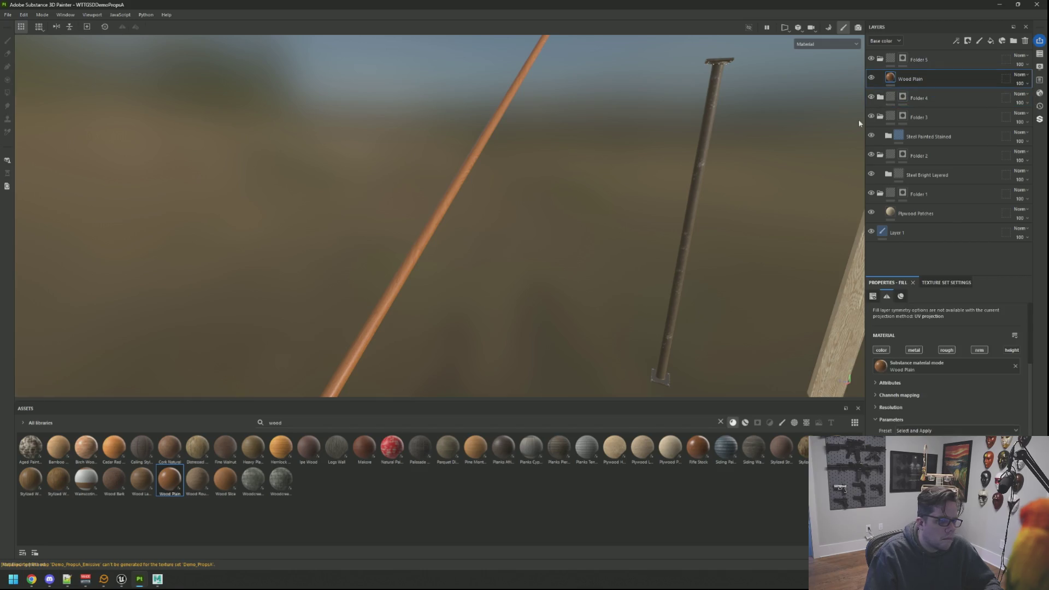
scroll(up, 3)
key(f)
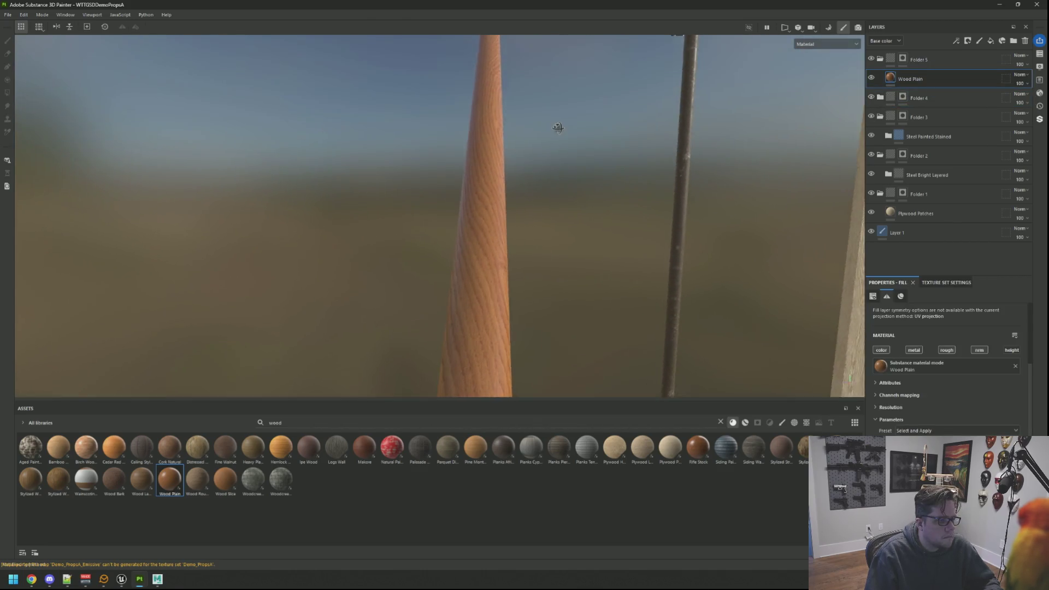
drag(509, 114, 768, 276)
scroll(up, 3)
scroll(down, 3)
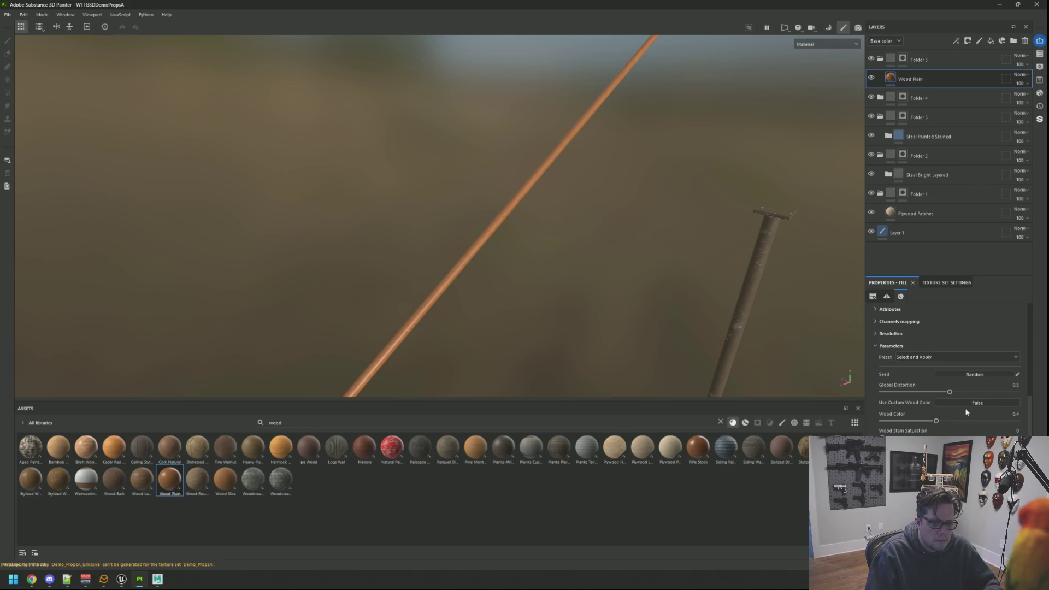
scroll(down, 3)
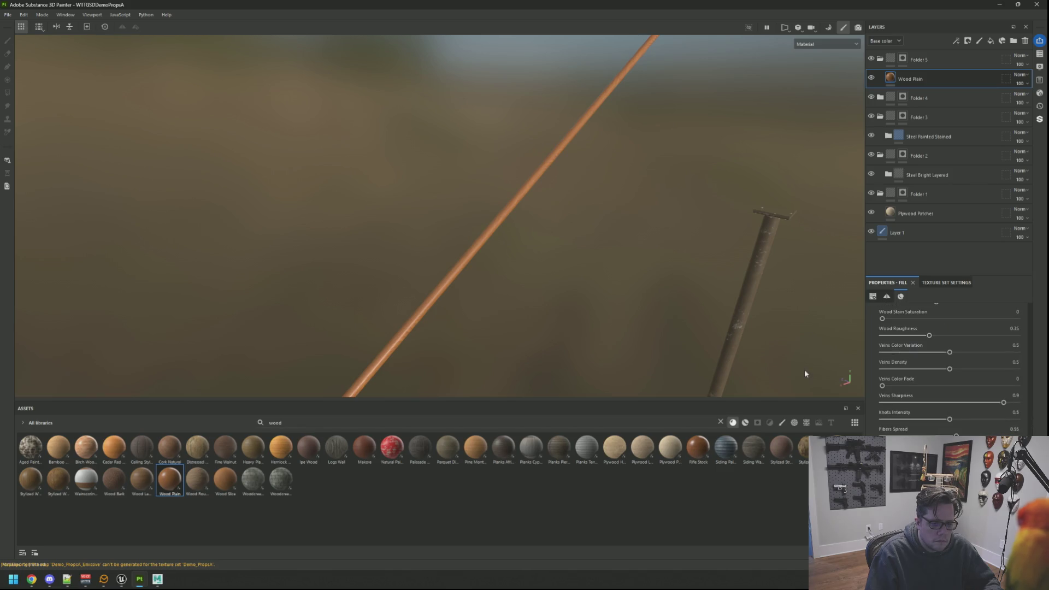
scroll(up, 3)
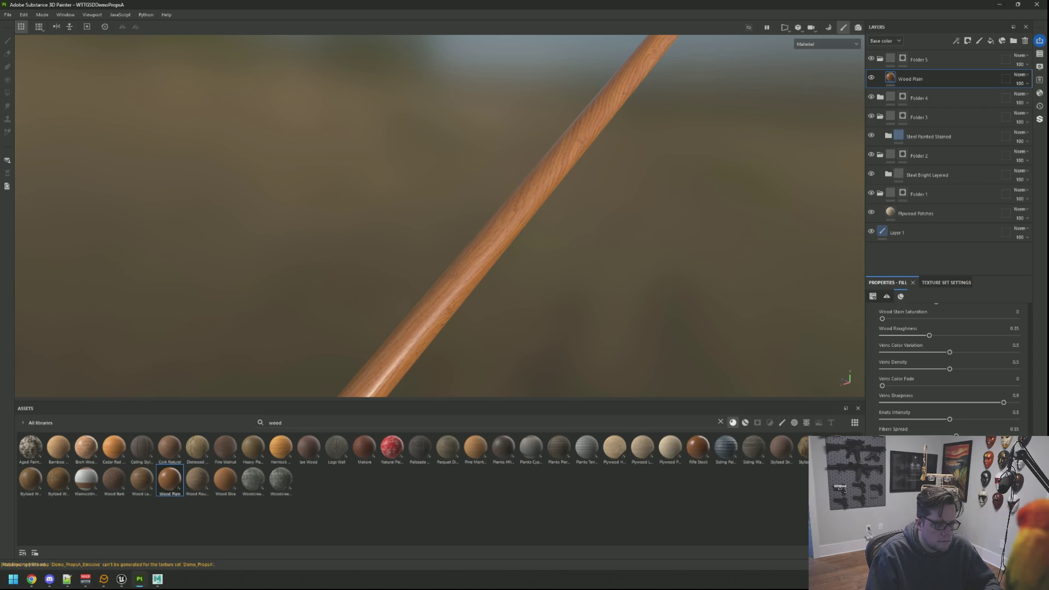
scroll(up, 3)
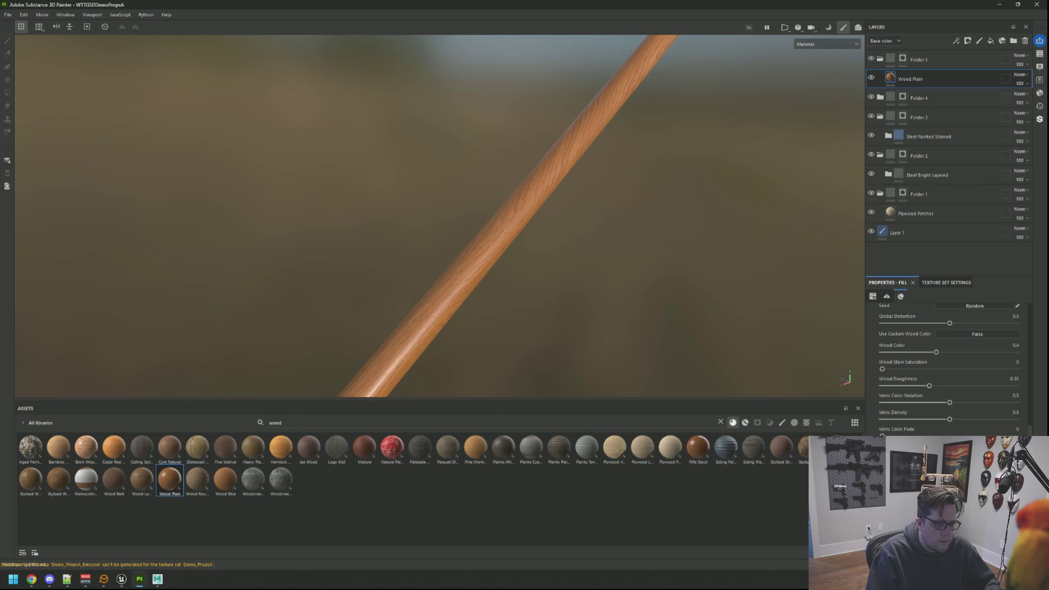
Tune the Wood Plain layer to Veins Color Fade 0.89 and Wood Roughness 0.53
drag(890, 436, 995, 423)
drag(928, 386, 947, 392)
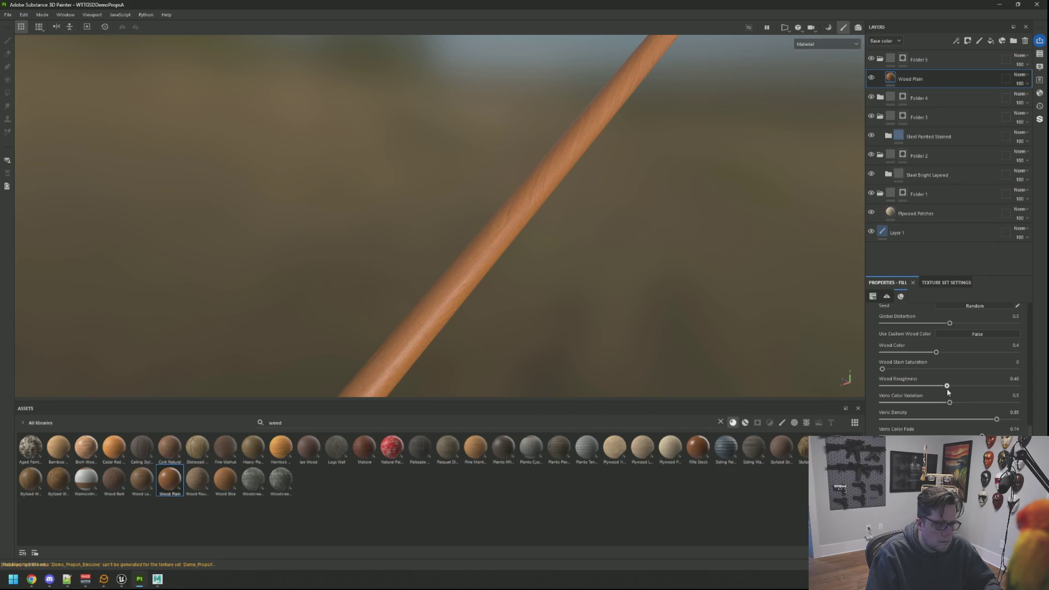
scroll(up, 3)
scroll(down, 3)
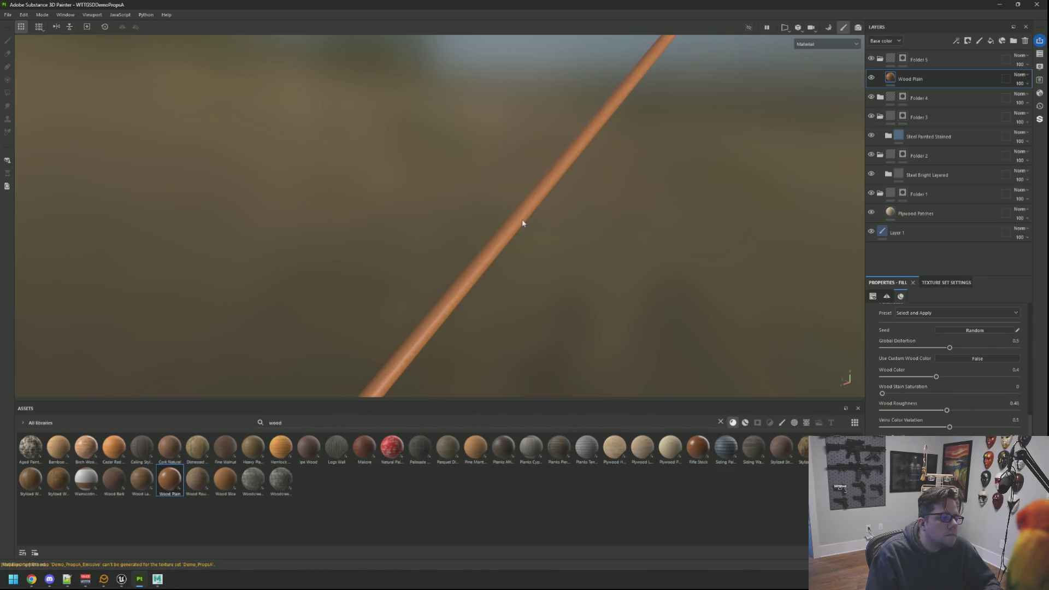
drag(535, 231, 526, 241)
scroll(up, 3)
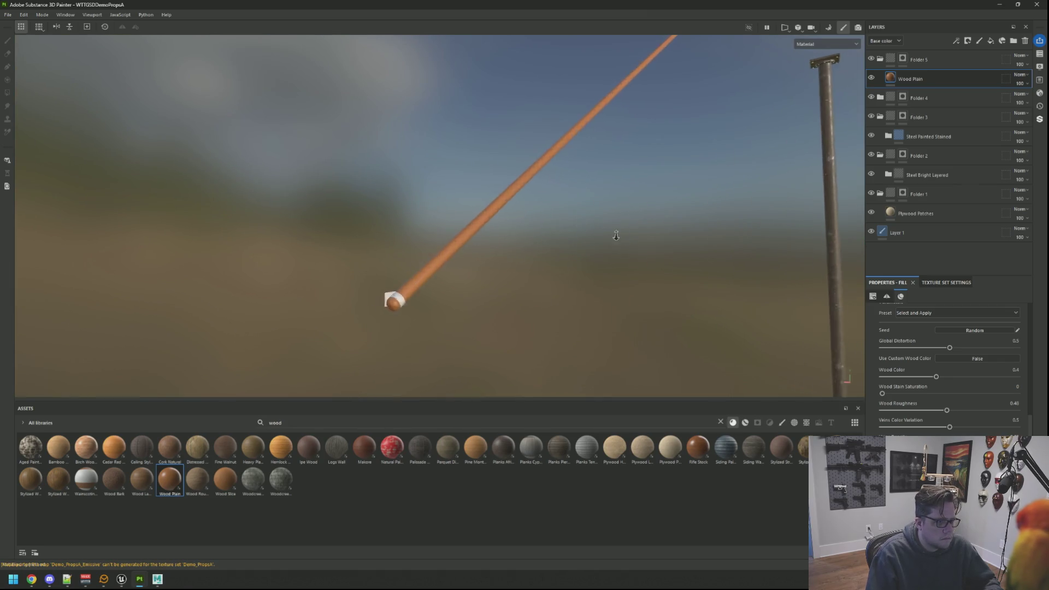
drag(608, 251, 585, 253)
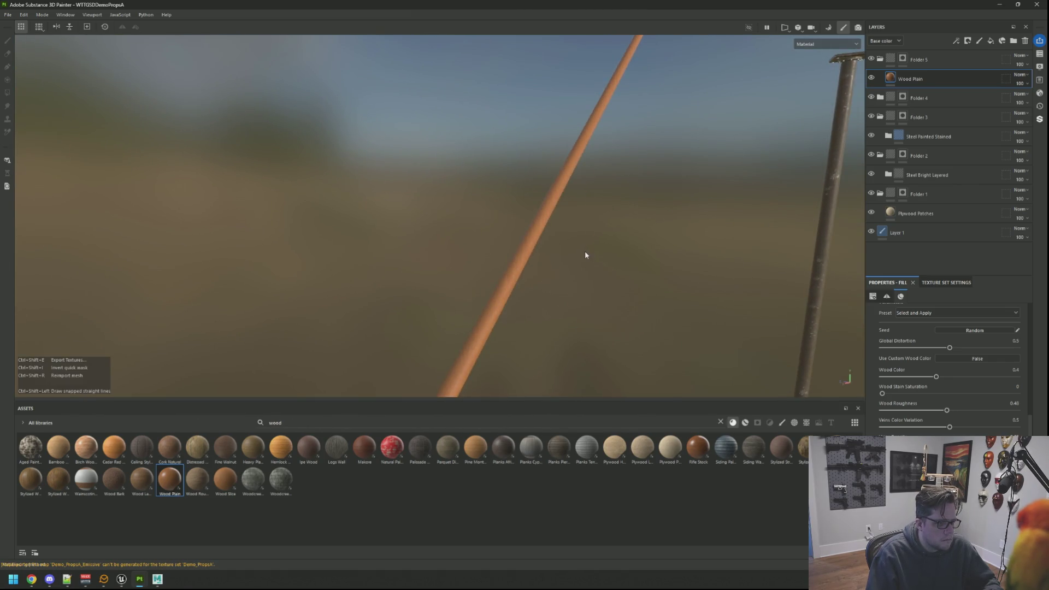
Export the project's textures with Ctrl+Shift+E and return to Unreal Engine
key(ctrl+shift+e)
click(713, 428)
click(661, 428)
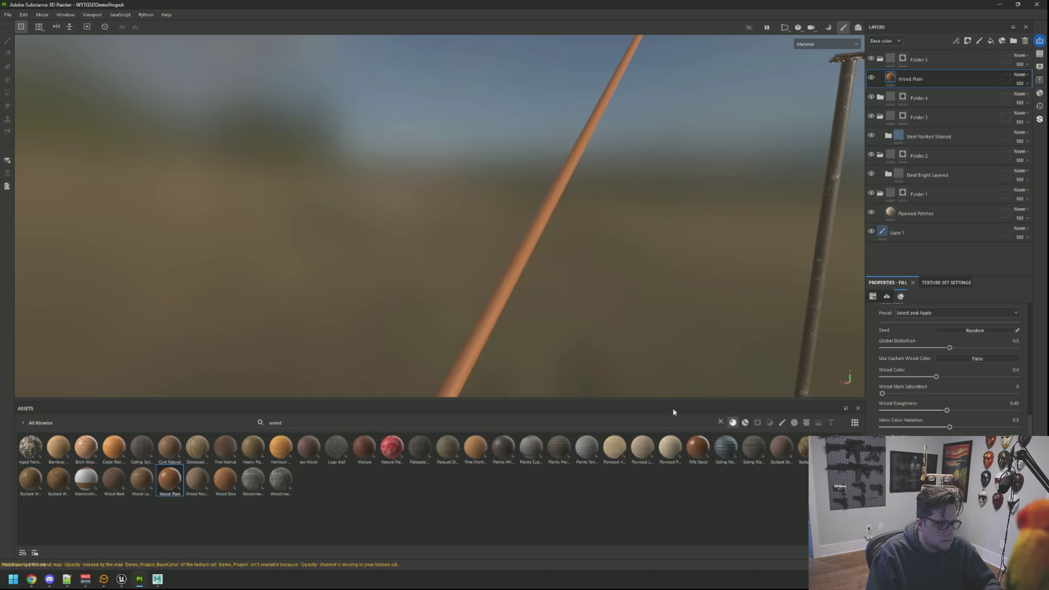
click(122, 579)
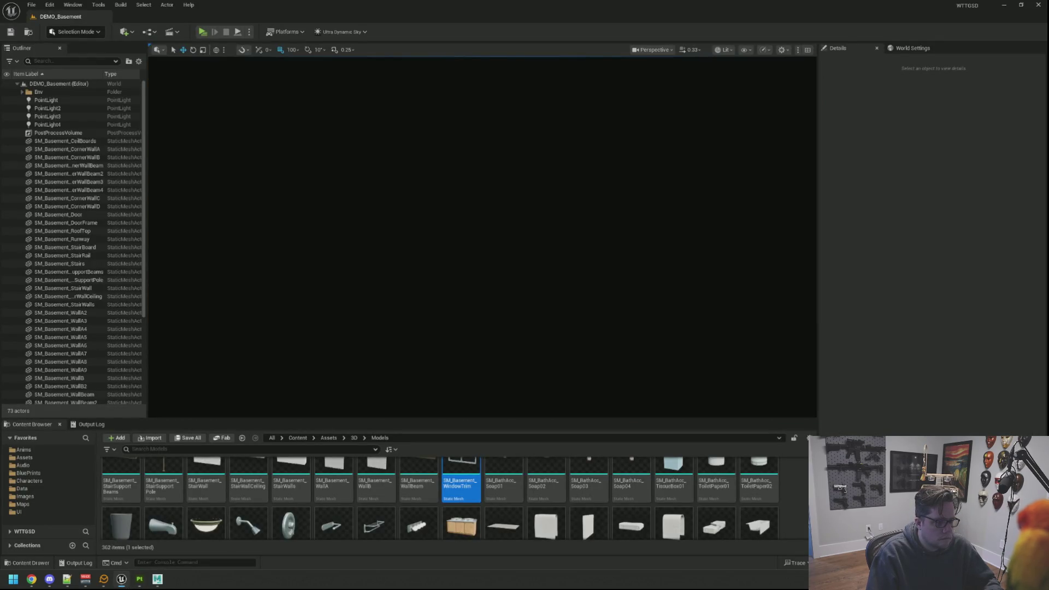
Frame the SM_Basement_CornerWallB wall, then move the camera up the stairs to the reimported handrail
click(332, 224)
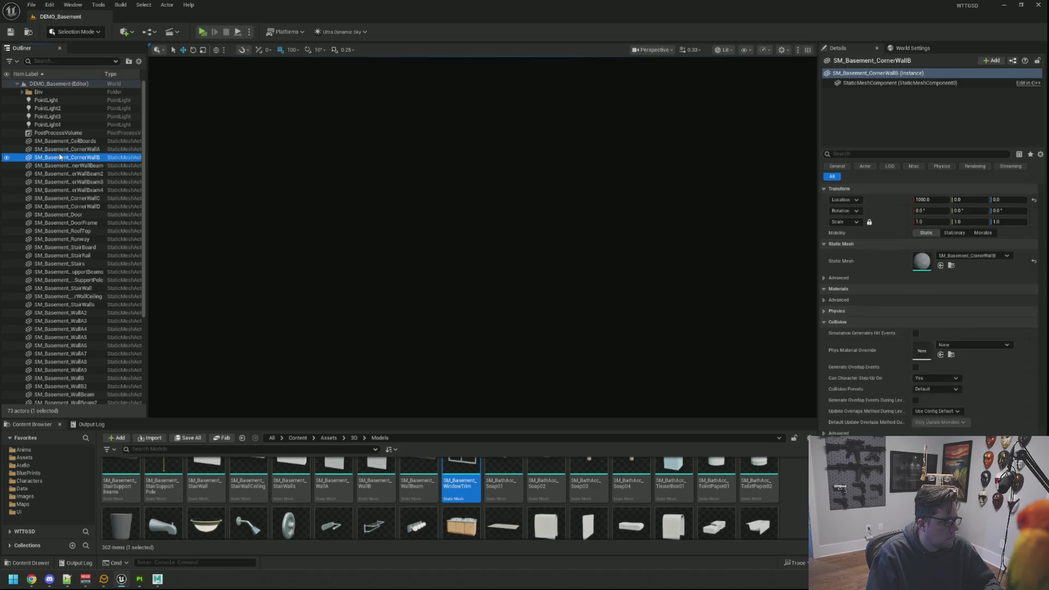
key(f)
drag(529, 221, 543, 259)
key(Escape)
drag(566, 190, 770, 313)
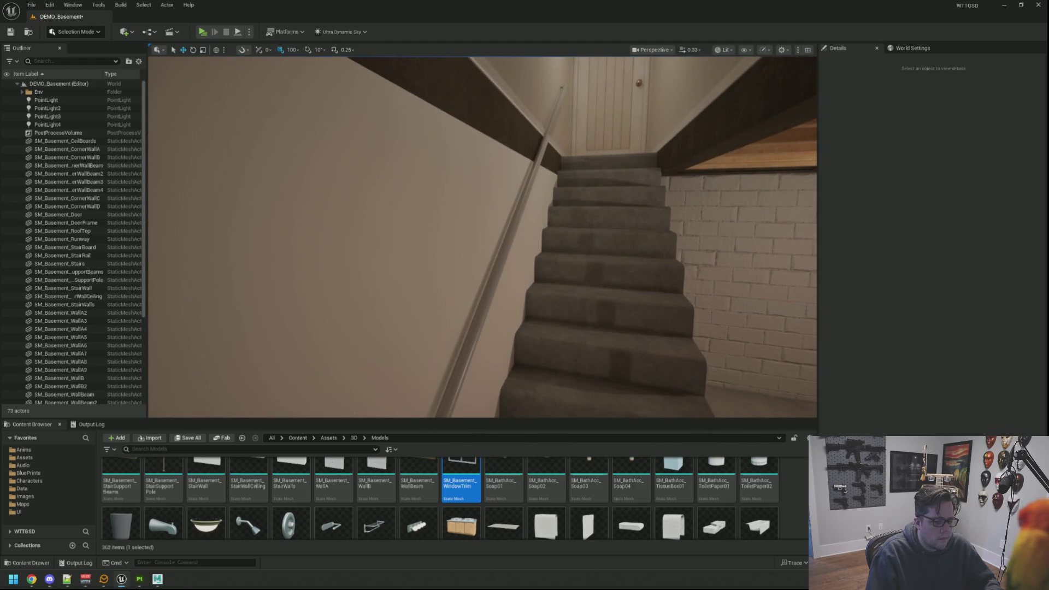
drag(770, 312, 757, 294)
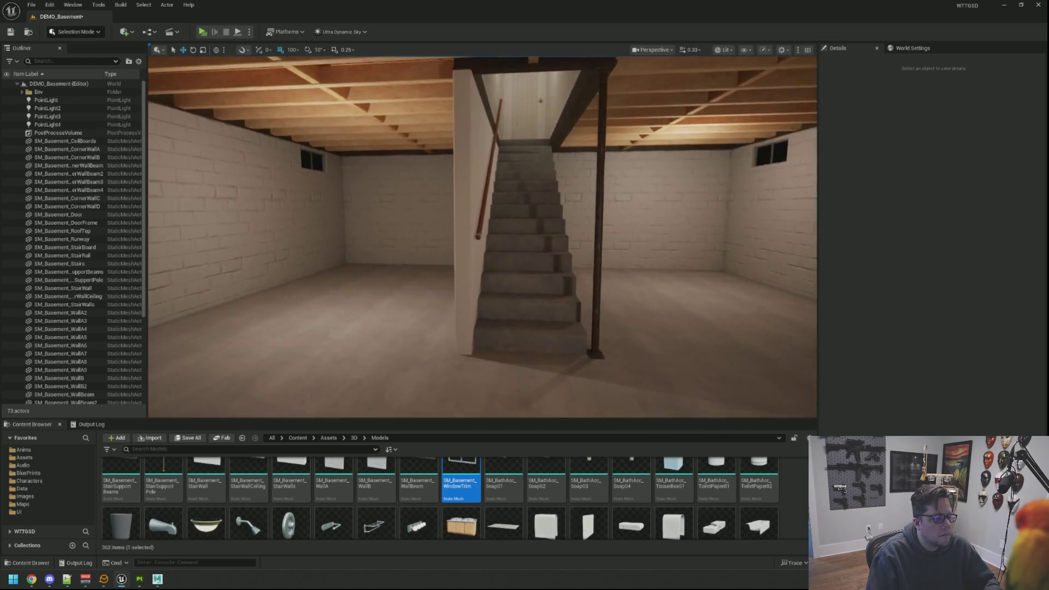
Save the basement level and select the StairRail handrail to inspect its plain bracket end
key(ctrl+s)
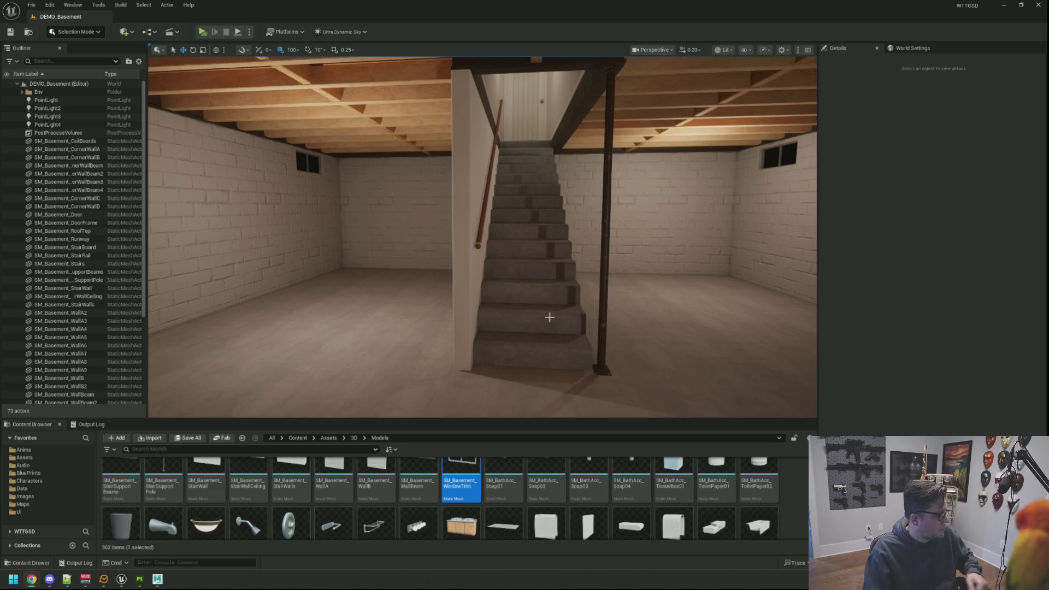
drag(544, 312, 562, 254)
click(562, 257)
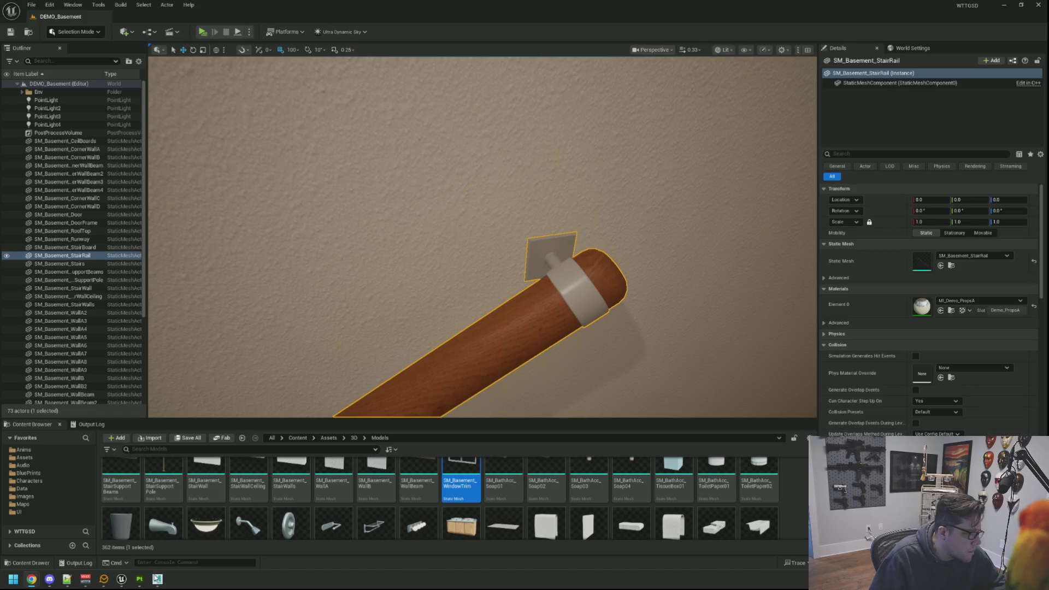
mouse_move(139, 579)
click(171, 546)
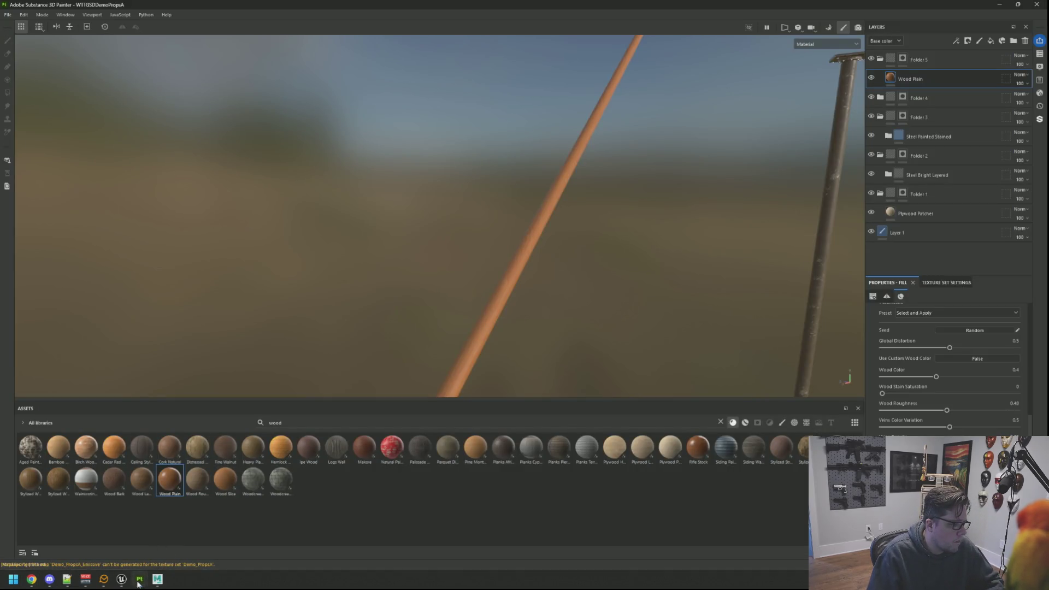
Close the trim-sheet project and return to the props project
mouse_move(141, 580)
click(93, 524)
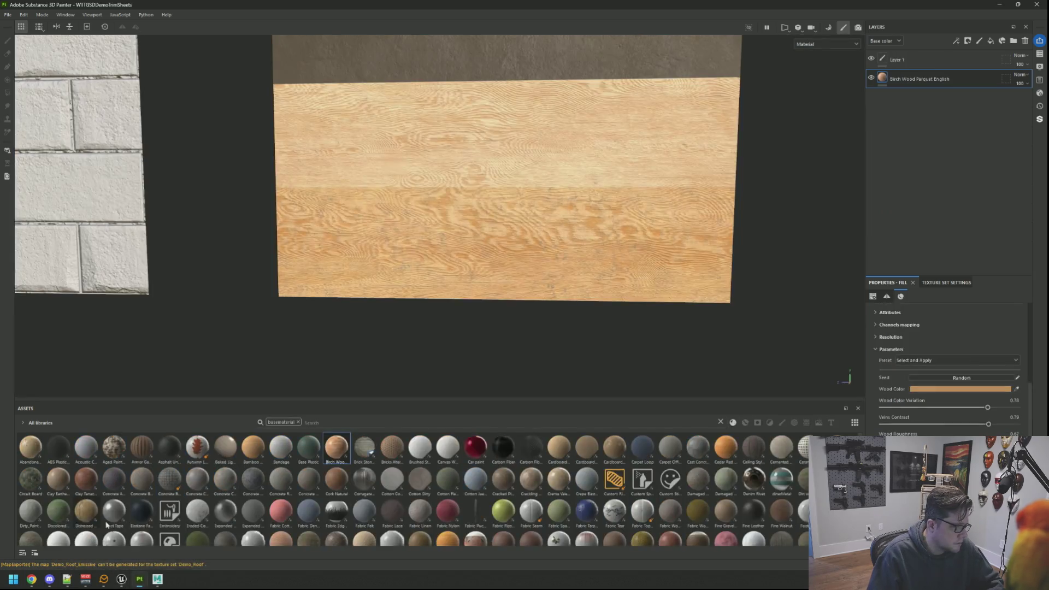
scroll(down, 3)
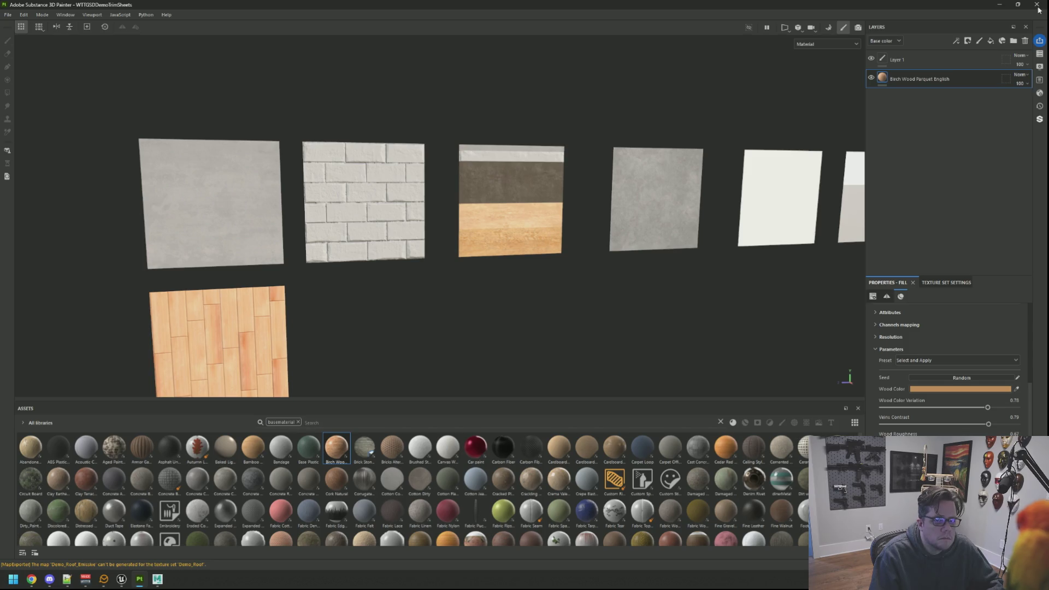
key(ctrl+F4)
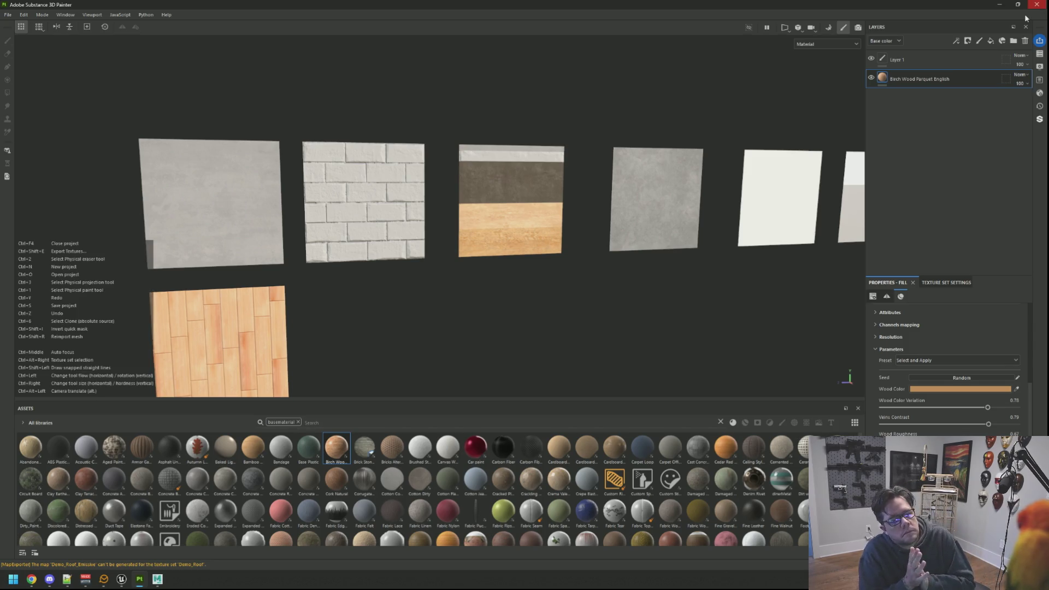
click(1036, 5)
Add a black-masked folder holding a red fill layer, viewed at the rod's bracket end
drag(583, 121, 598, 206)
scroll(up, 3)
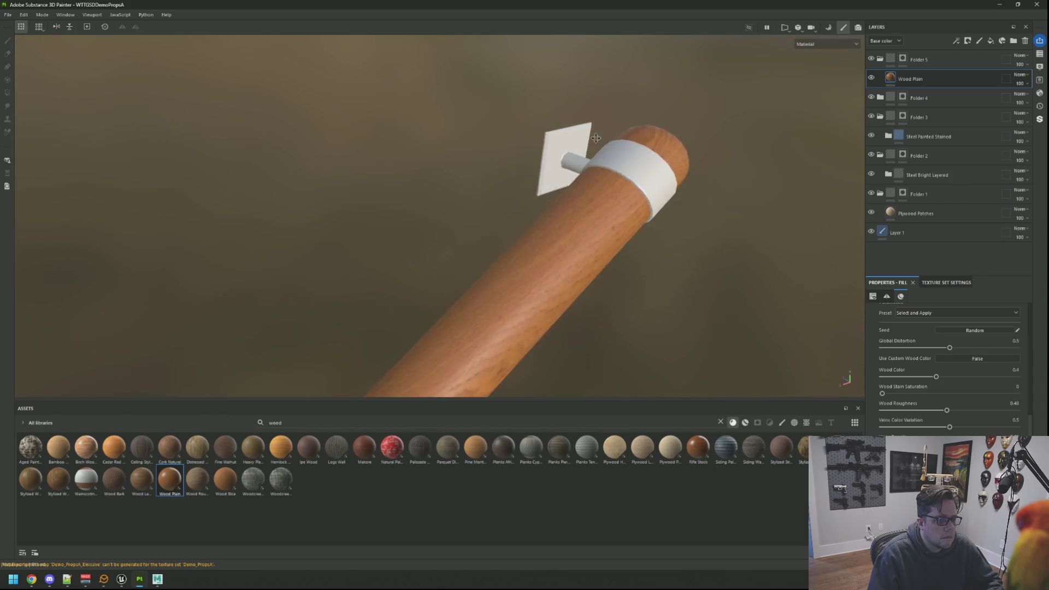
drag(595, 138, 537, 189)
scroll(up, 3)
click(1013, 41)
right_click(921, 60)
click(931, 78)
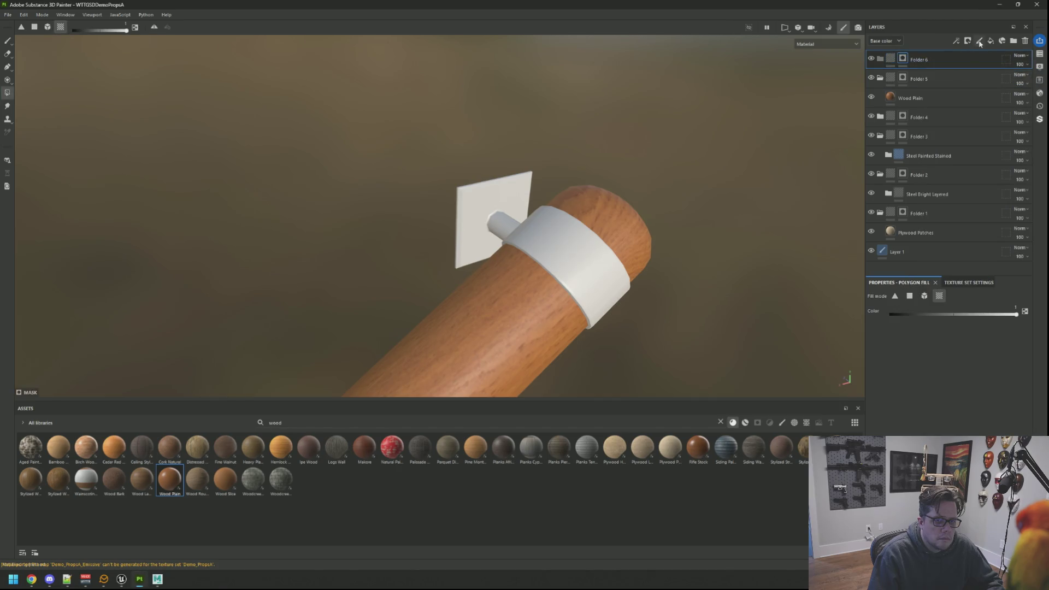
click(990, 41)
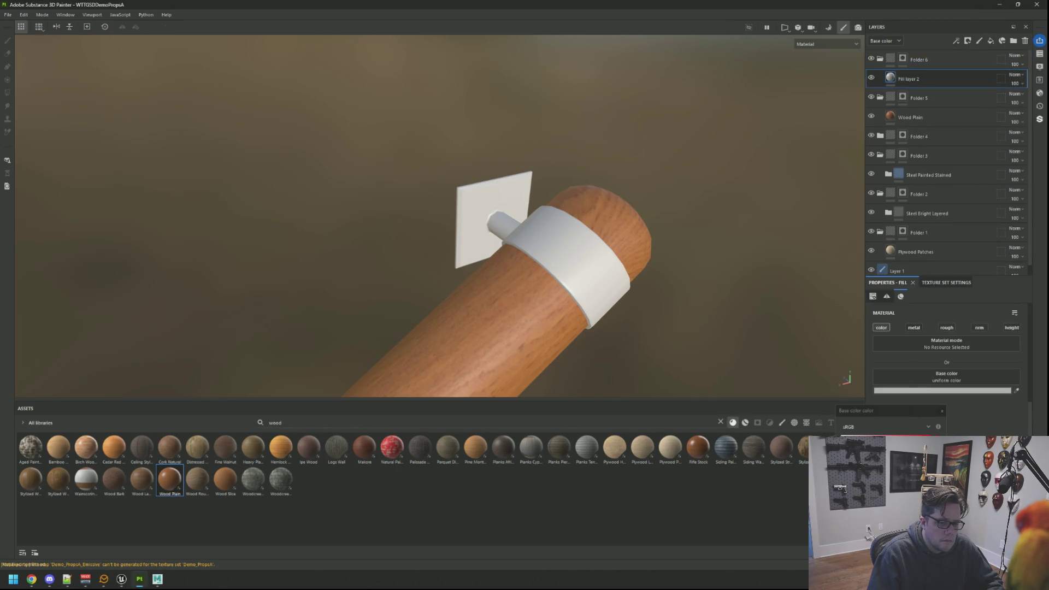
click(910, 390)
click(902, 58)
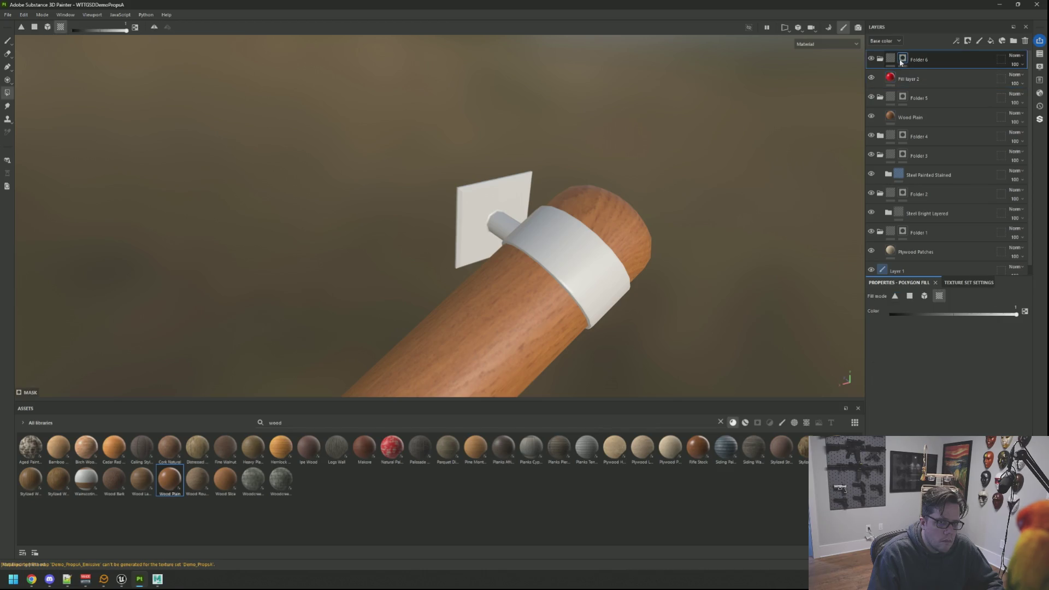
Fill the bracket plate, peg and band into the folder's mask using split view
key(F1)
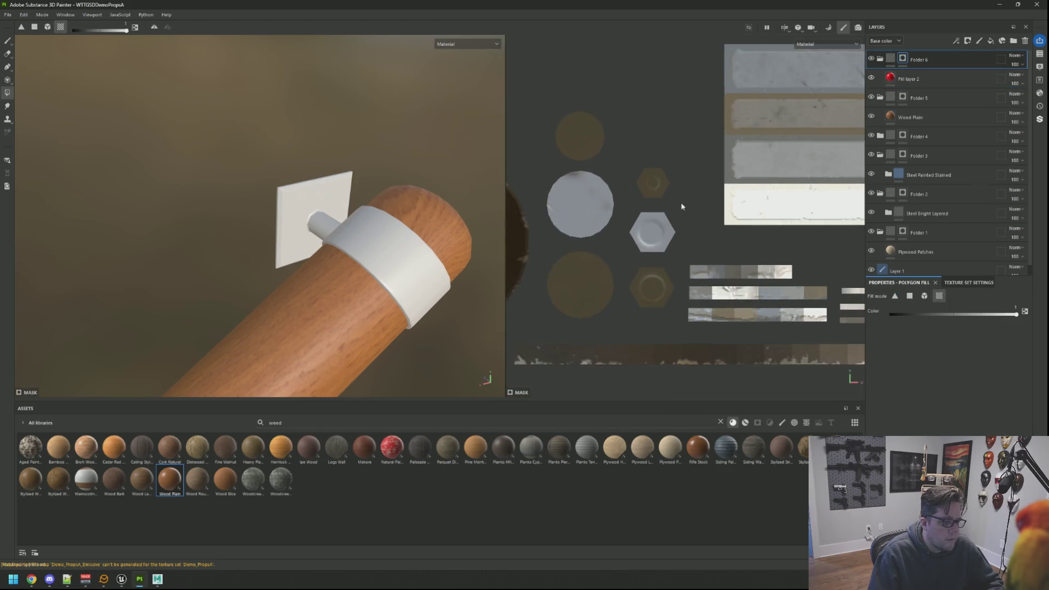
click(324, 207)
drag(324, 215, 390, 211)
click(390, 210)
drag(461, 208, 306, 196)
scroll(up, 3)
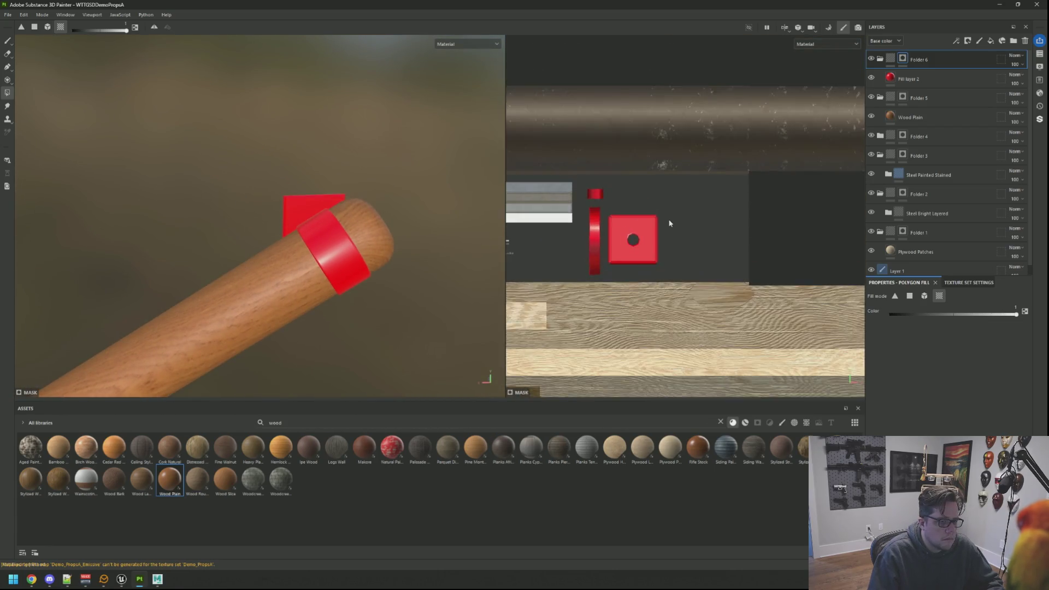
scroll(up, 3)
drag(432, 257, 481, 338)
click(720, 422)
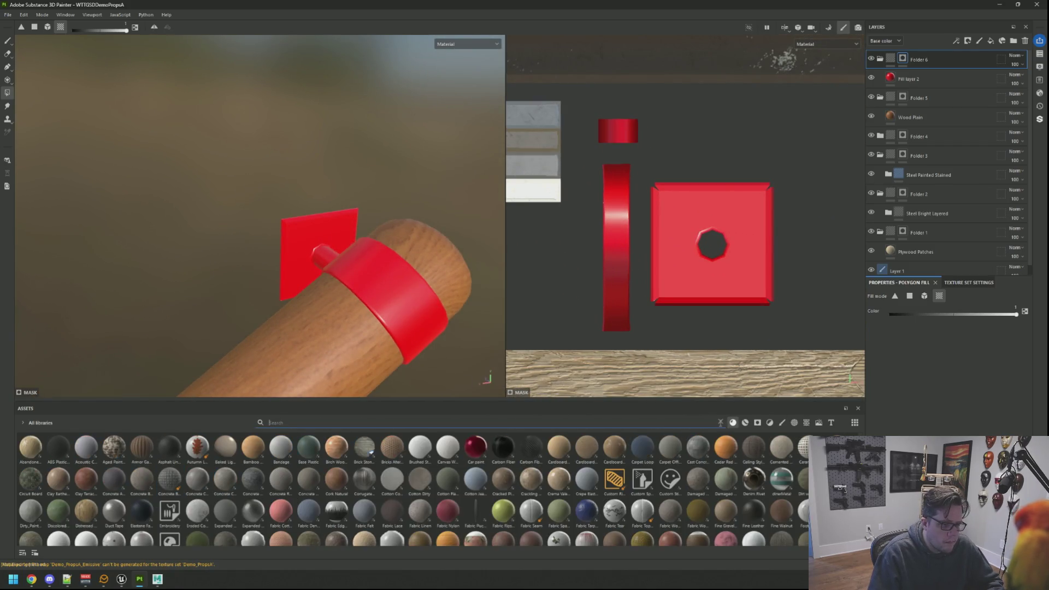
click(744, 423)
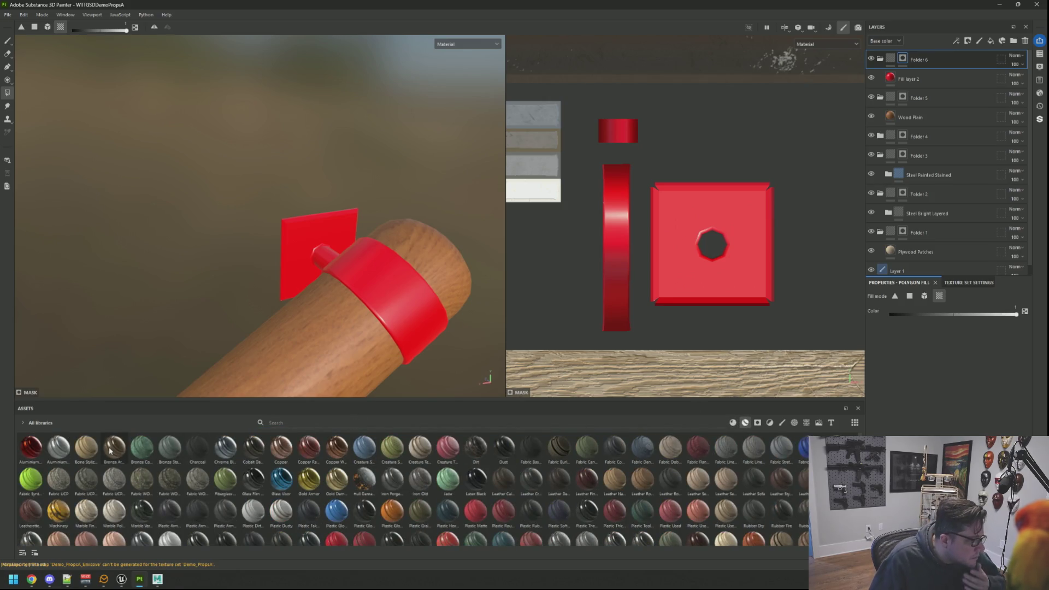
Put Bronze Armor into the bracket folder, delete red Fill layer 2, and expand its layers
drag(111, 451, 925, 71)
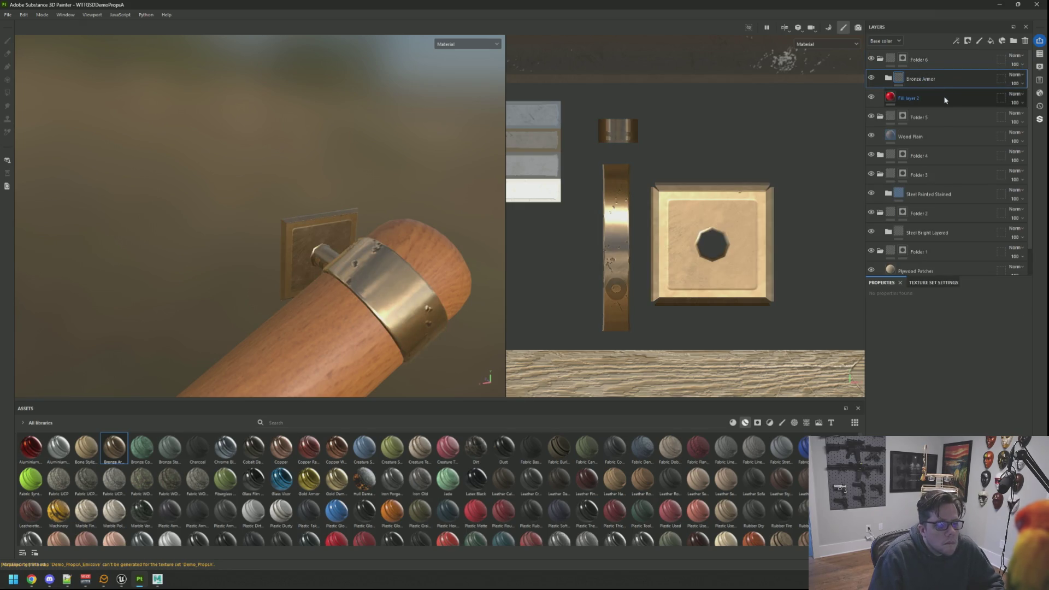
click(942, 97)
key(Delete)
key(4)
scroll(down, 3)
drag(345, 227, 377, 205)
scroll(up, 3)
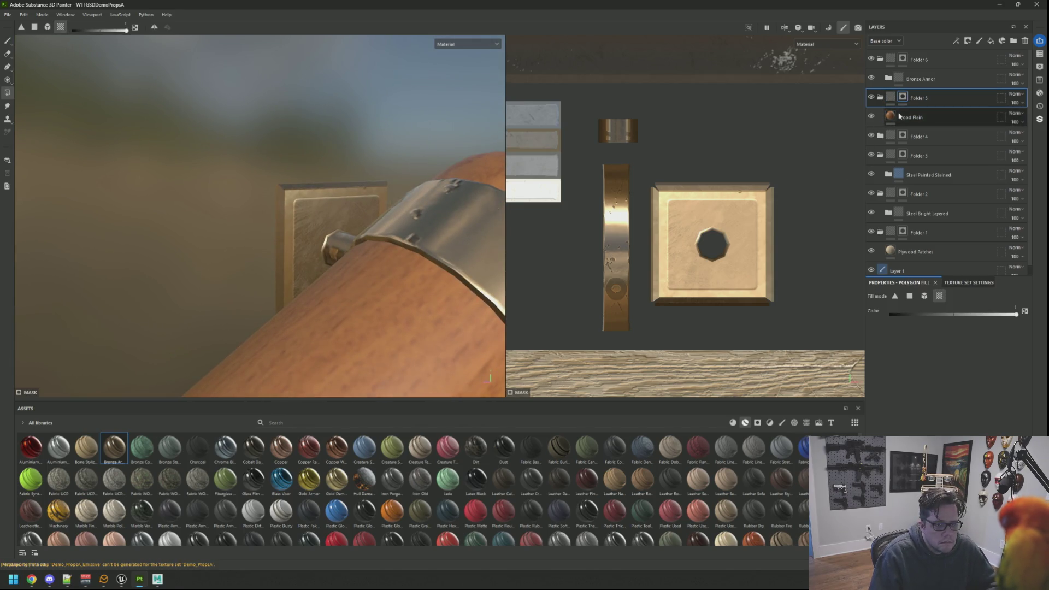
click(888, 77)
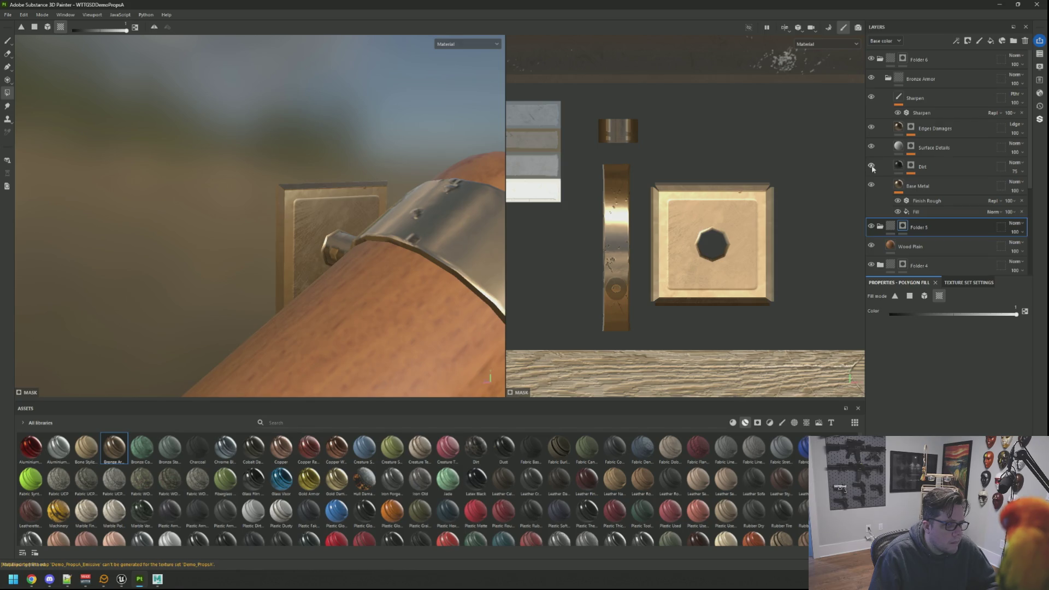
click(931, 200)
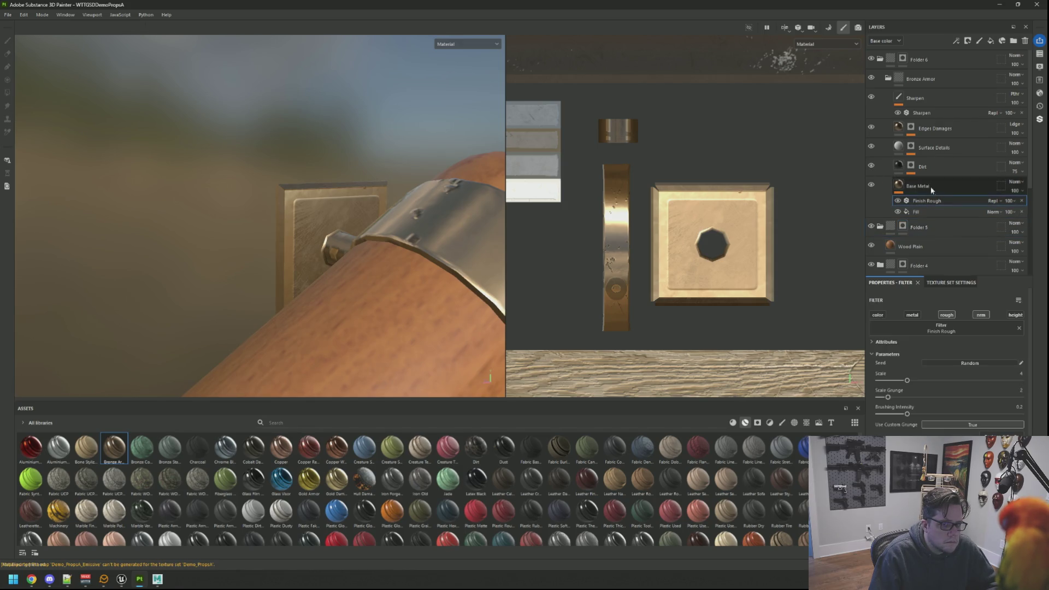
Add a Mask Editor generator to the Edges Damages mask with global balance 0.61
click(870, 147)
click(871, 147)
click(871, 128)
click(871, 128)
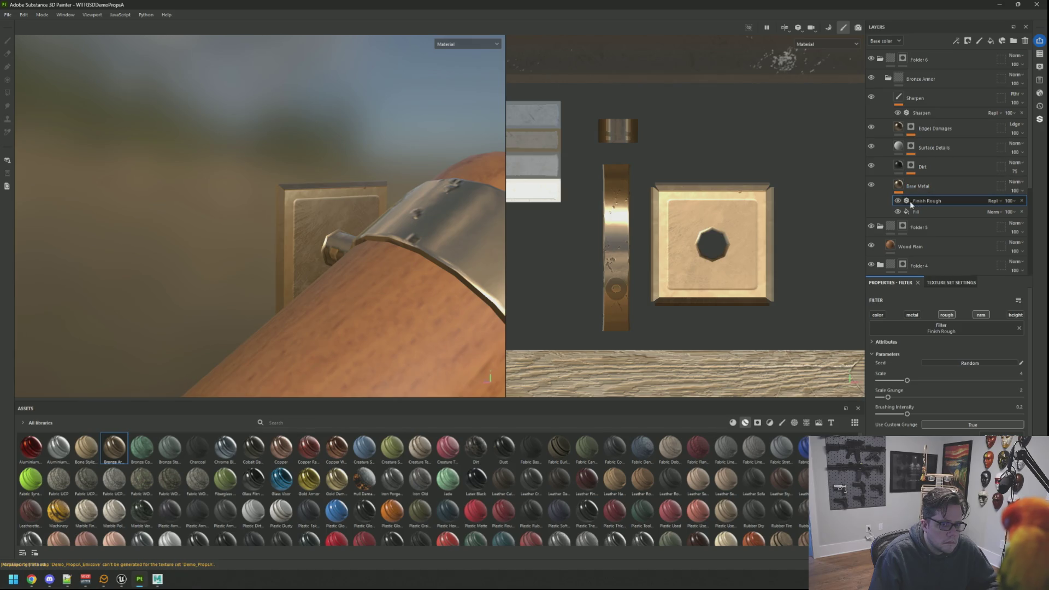
scroll(up, 3)
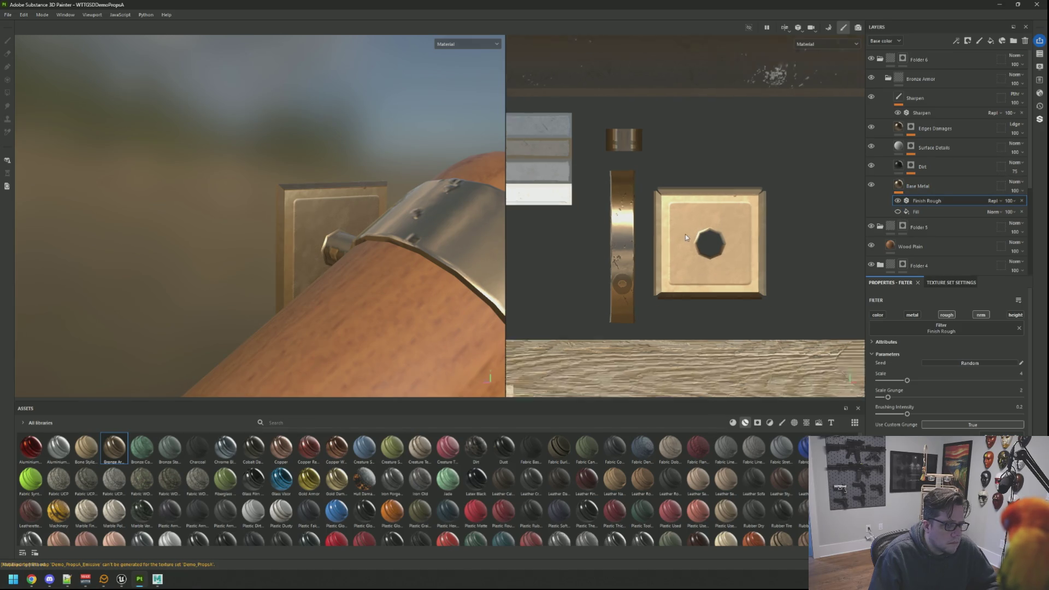
scroll(up, 3)
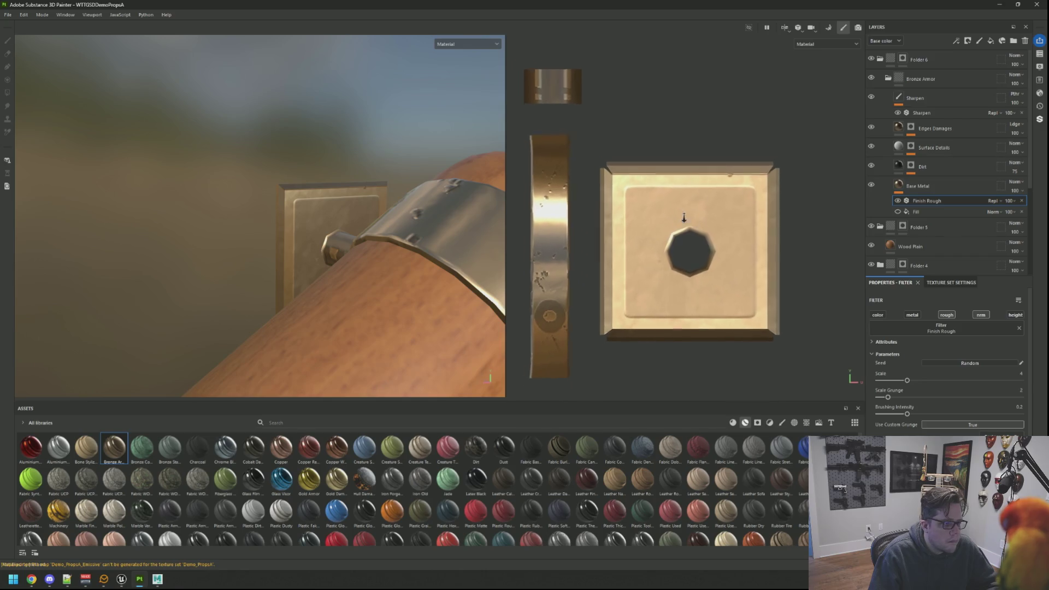
click(930, 128)
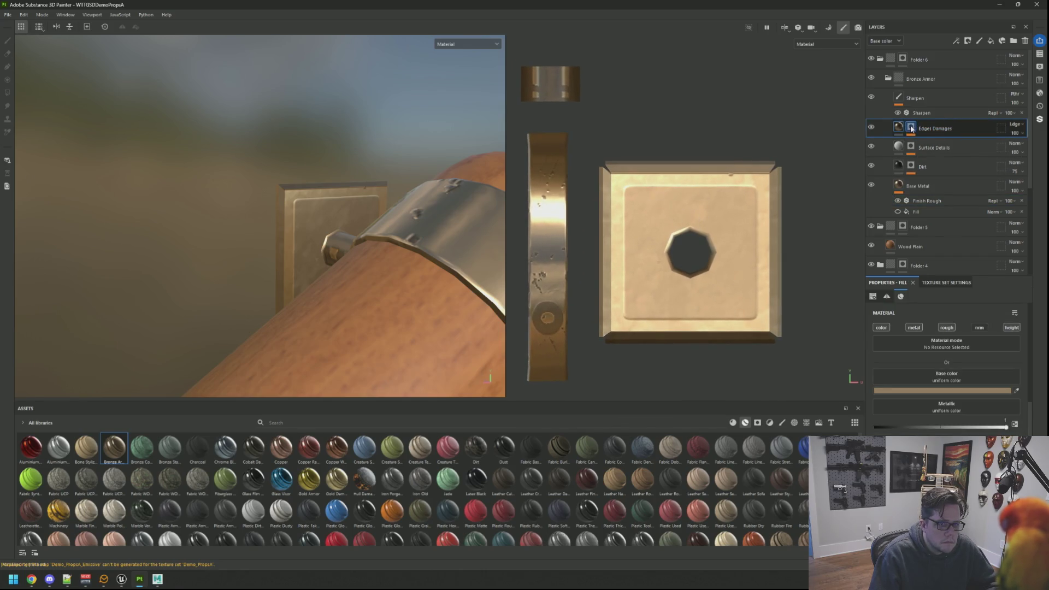
click(911, 129)
key(4)
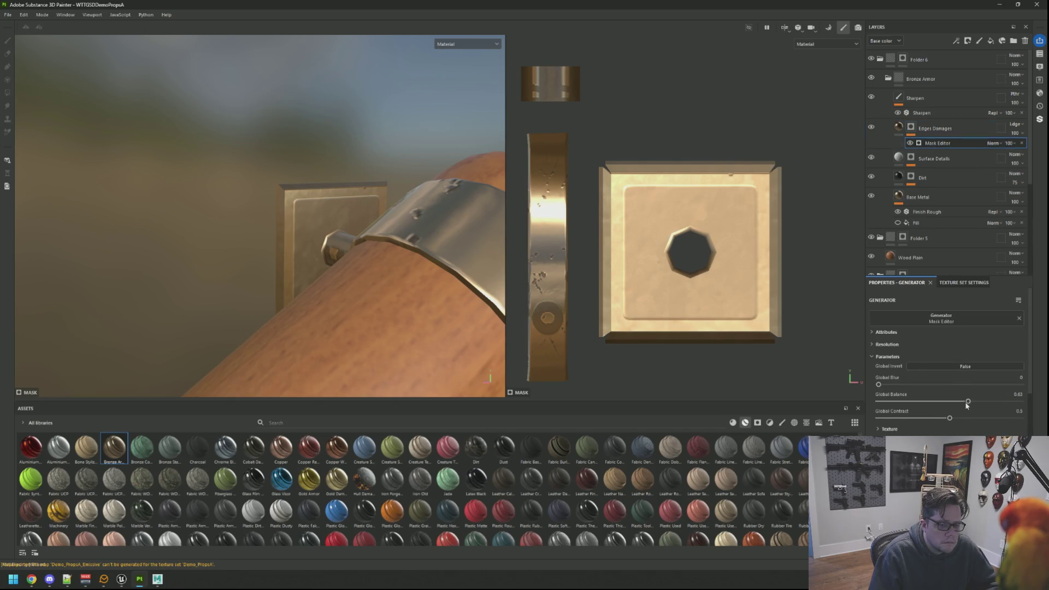
drag(972, 404, 942, 413)
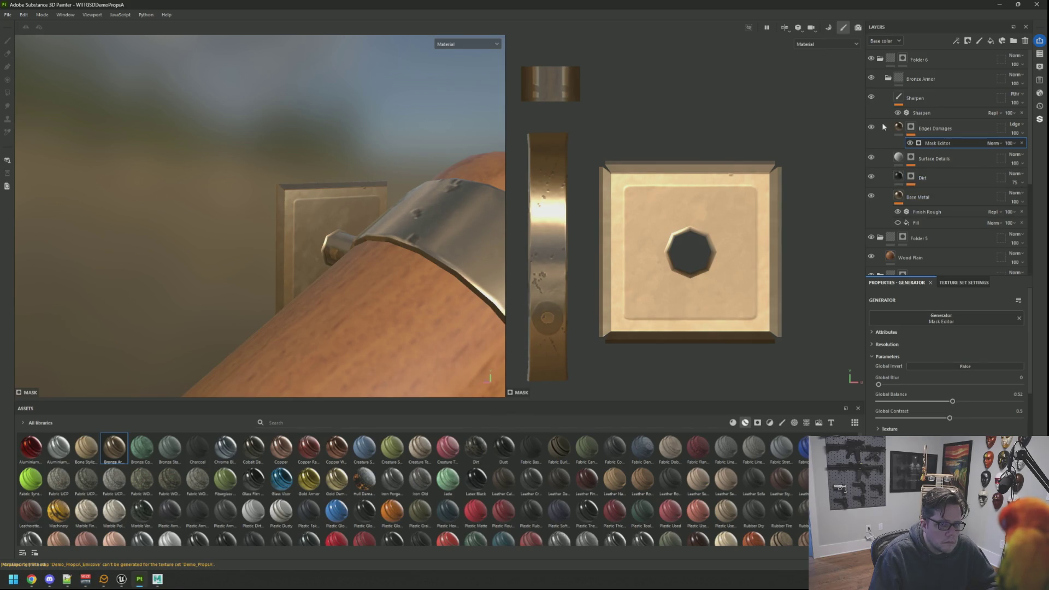
Raise the mask's global balance to 0.62, comparing the bronze with and without edge wear
click(871, 127)
click(871, 127)
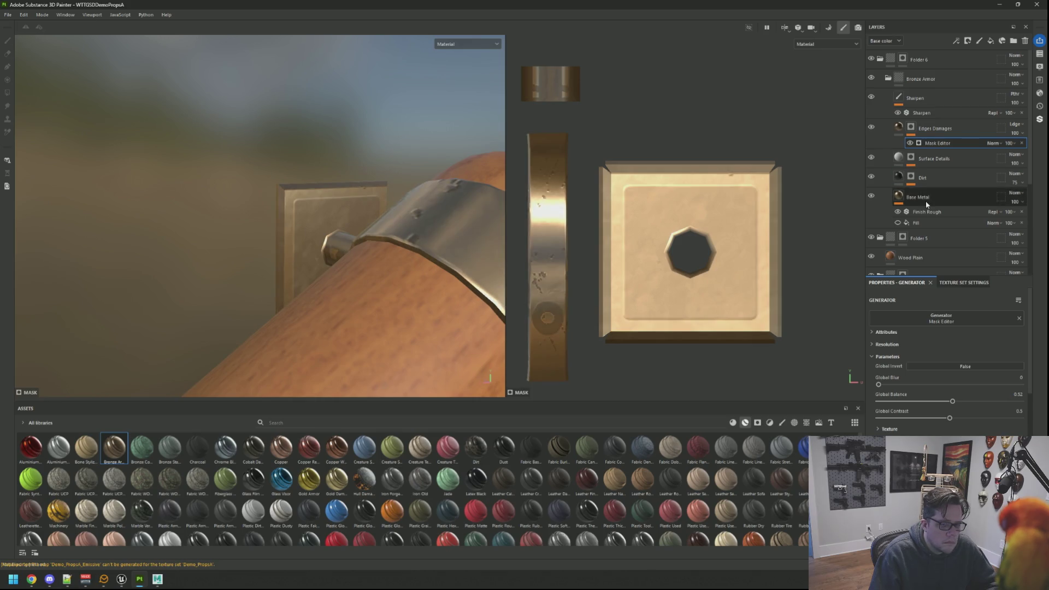
drag(328, 191, 332, 175)
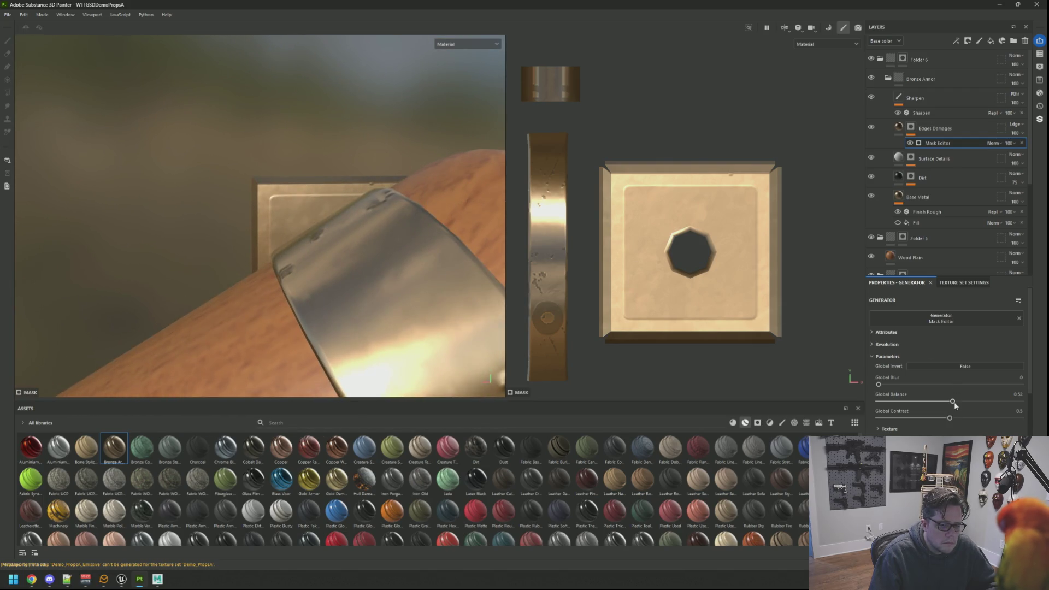
drag(951, 402, 967, 403)
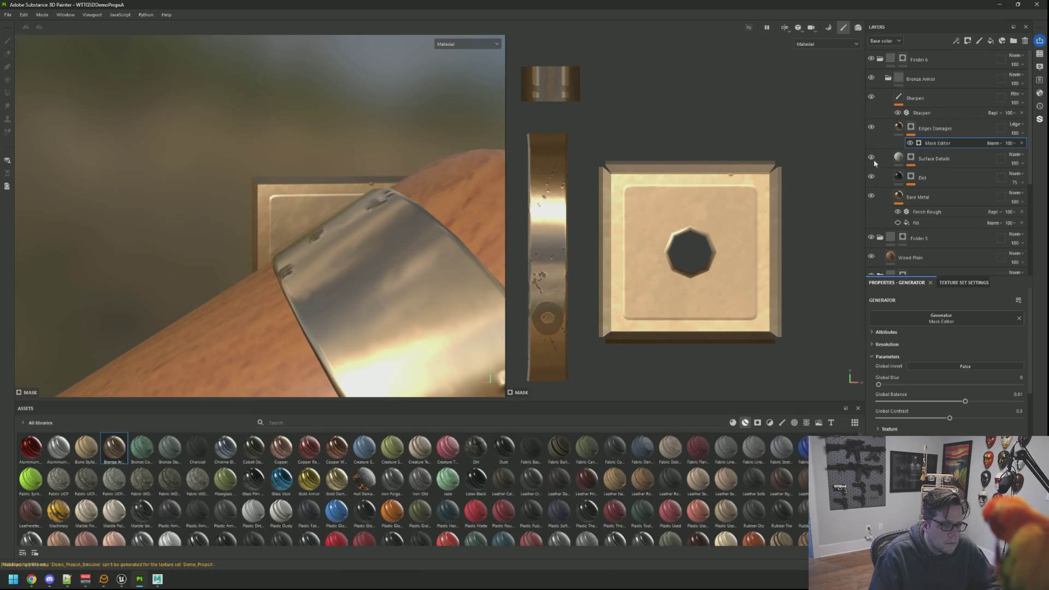
drag(463, 195, 342, 124)
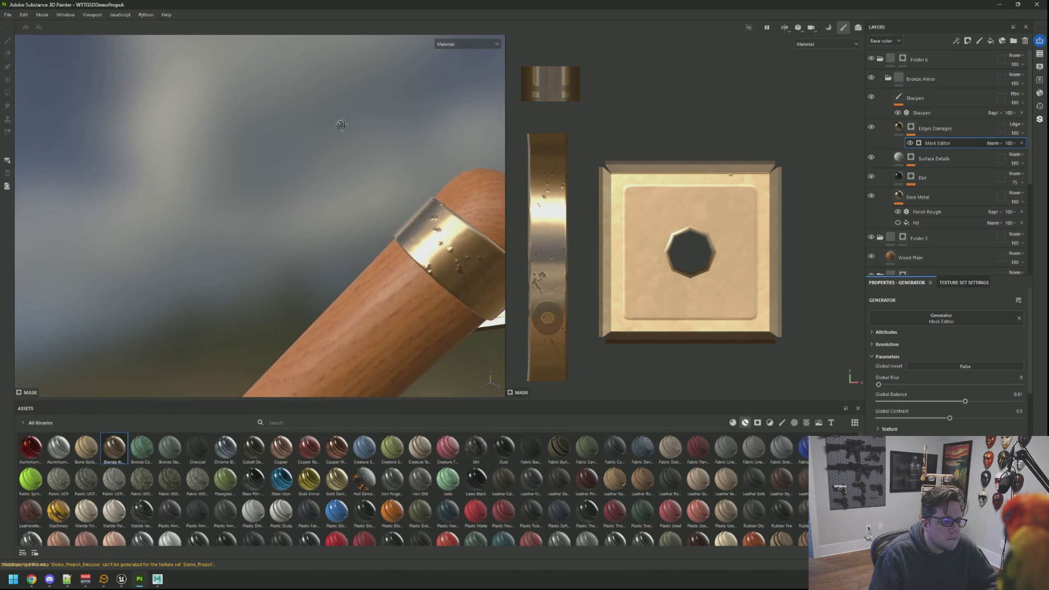
click(874, 127)
click(874, 126)
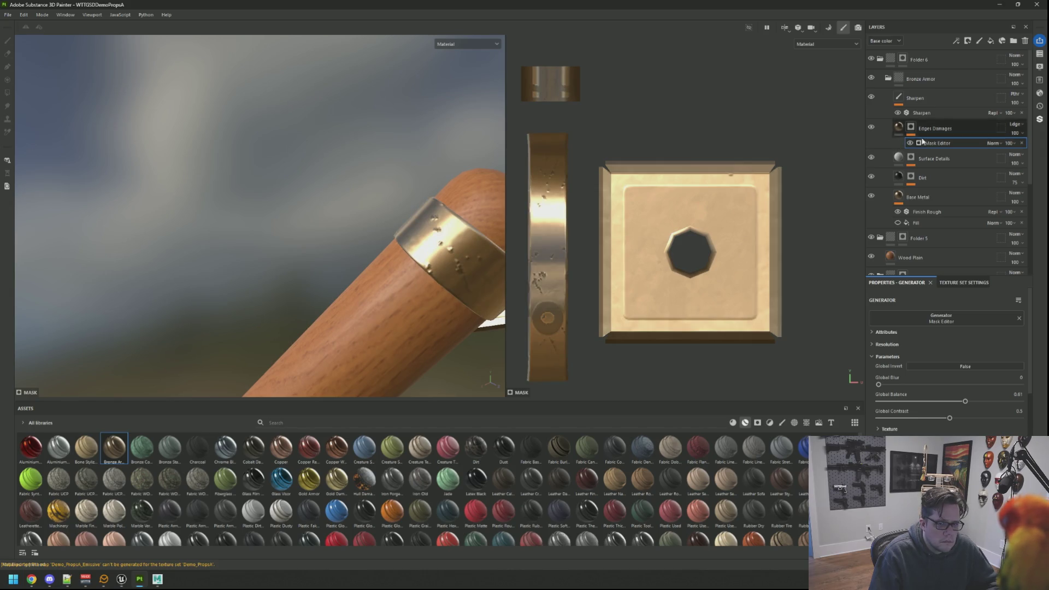
click(909, 143)
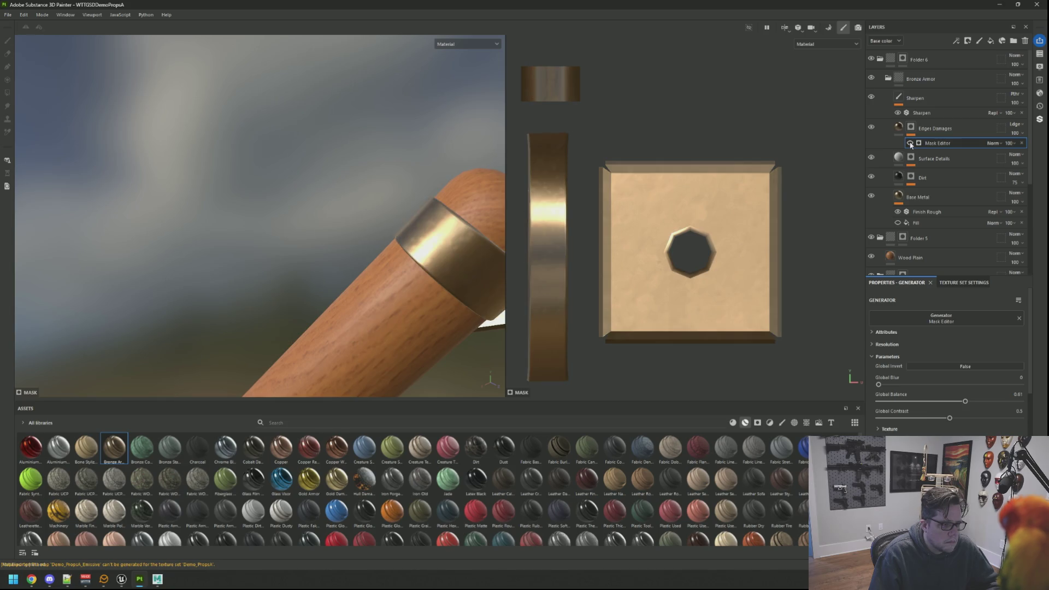
drag(481, 164, 437, 197)
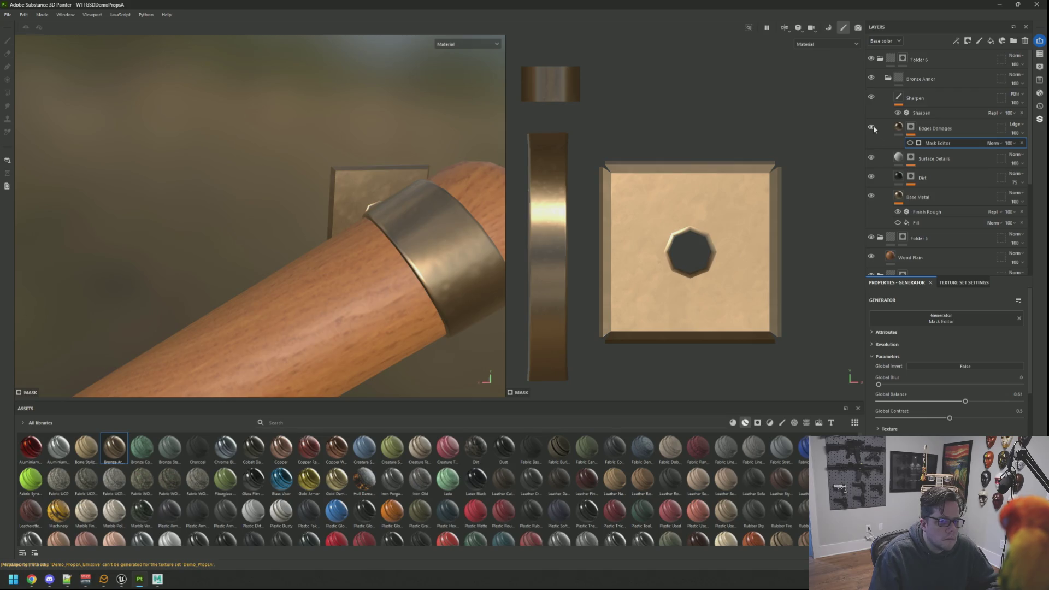
click(910, 143)
drag(383, 202, 355, 207)
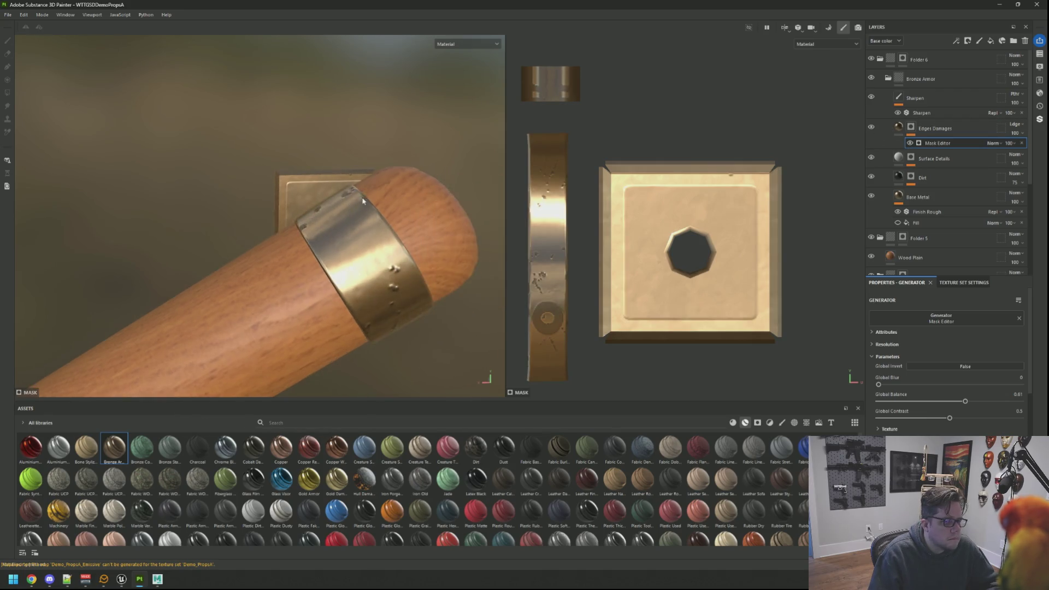
Turn off Edges Damages height, then add a blurred Mask Editor with balance 0.49 and Texture 2 0.07
click(897, 128)
click(1011, 327)
drag(382, 240, 398, 233)
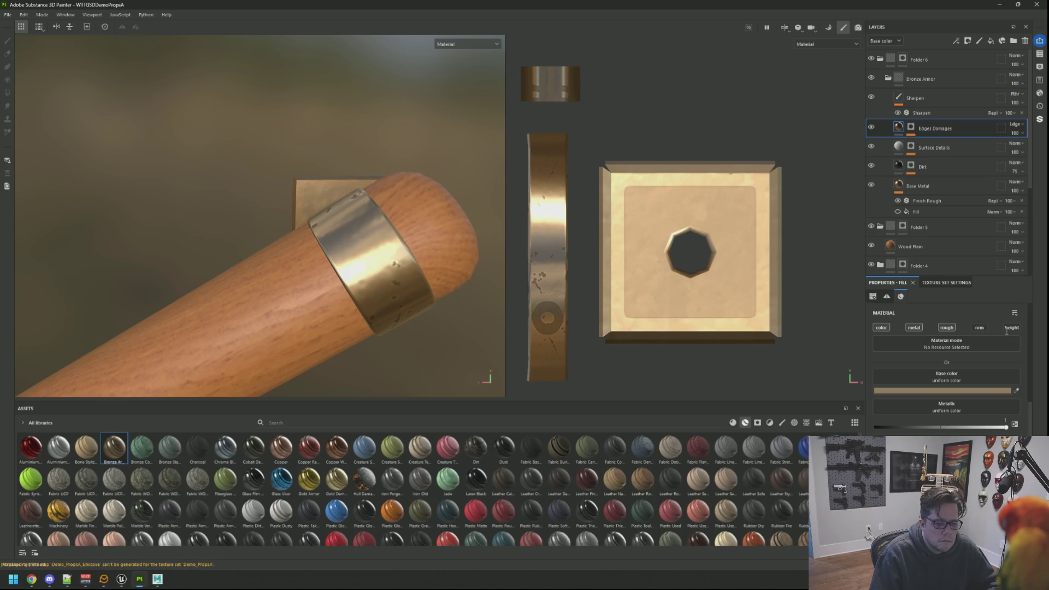
right_click(910, 127)
click(928, 147)
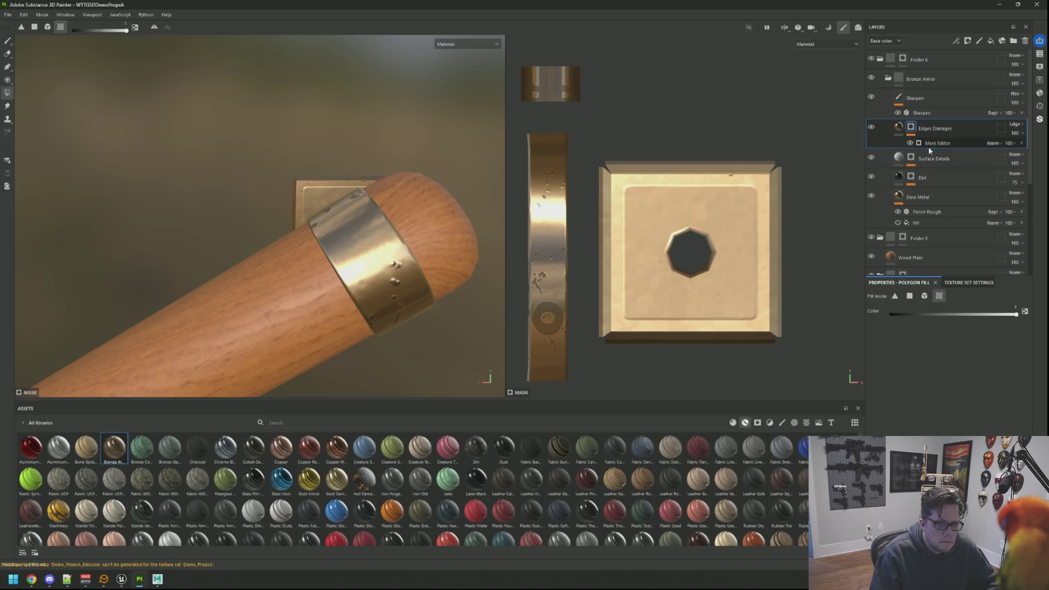
drag(879, 383, 878, 385)
drag(965, 404, 948, 406)
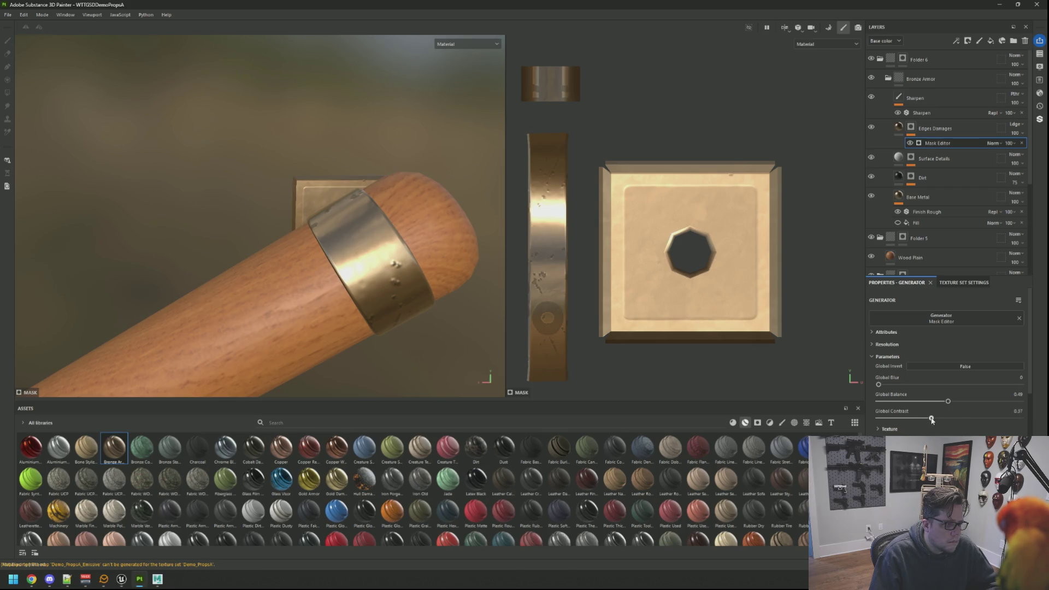
scroll(down, 3)
drag(972, 408, 830, 402)
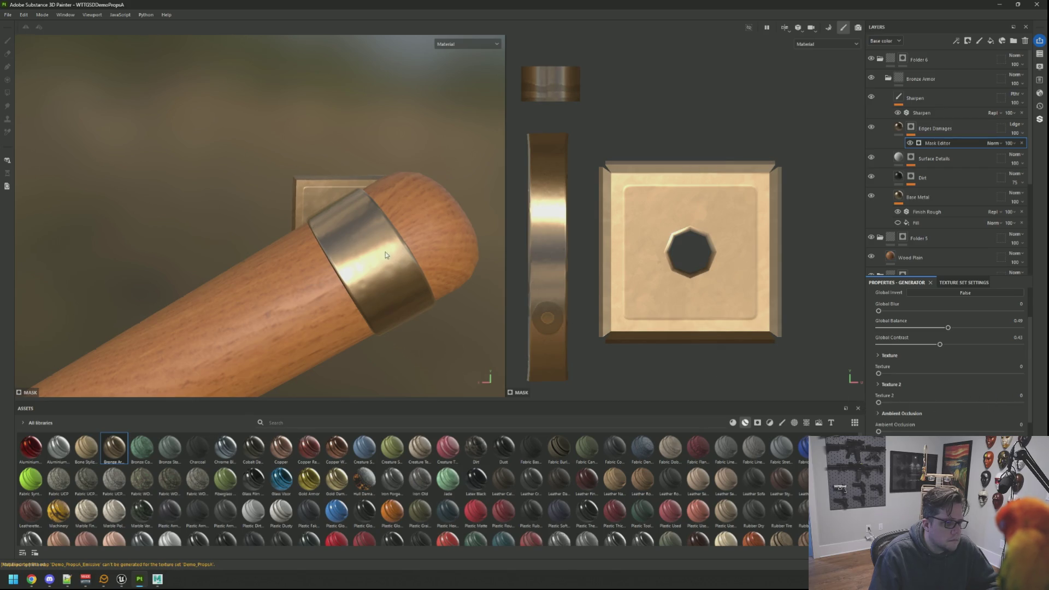
key(f)
drag(387, 265, 393, 257)
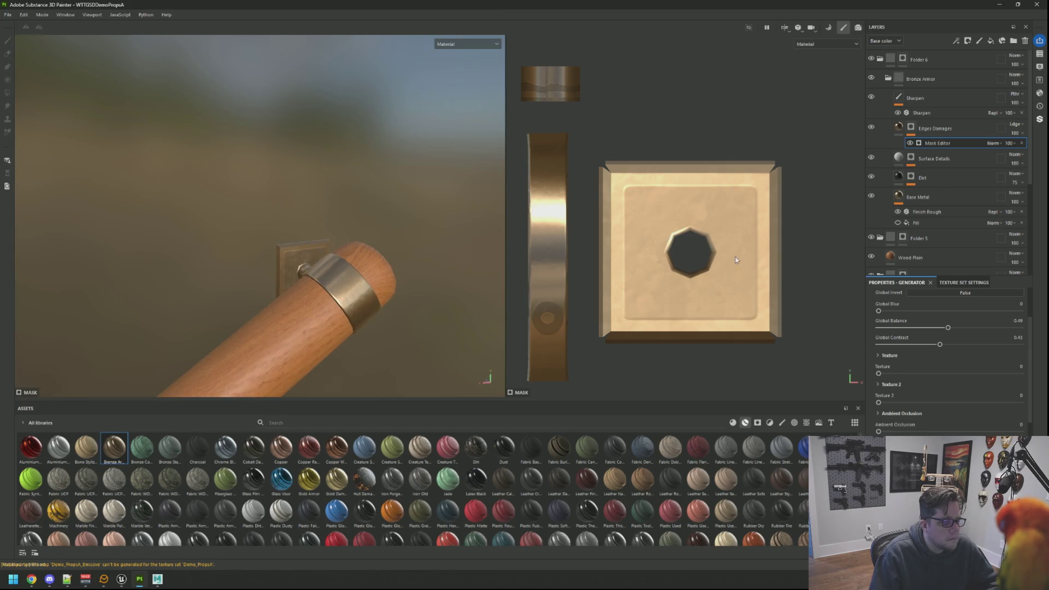
scroll(down, 3)
scroll(up, 3)
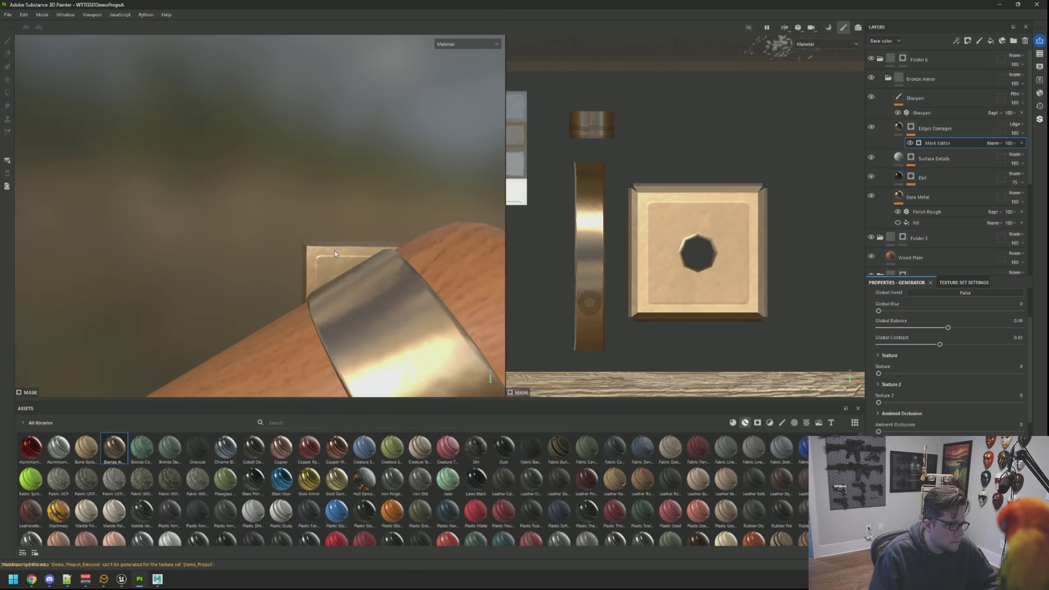
scroll(up, 3)
scroll(down, 3)
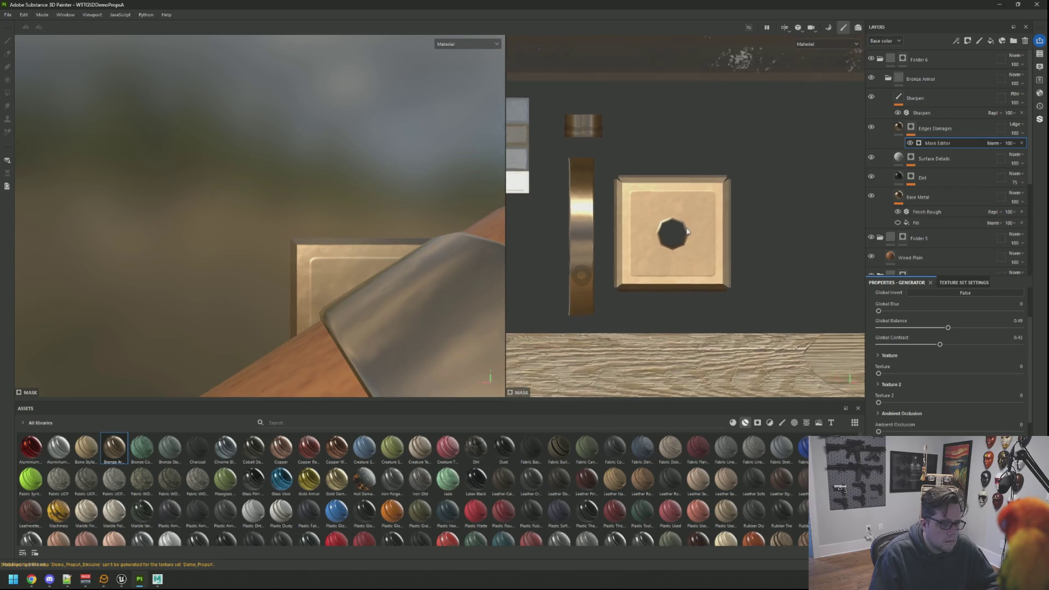
scroll(up, 3)
drag(393, 241, 297, 235)
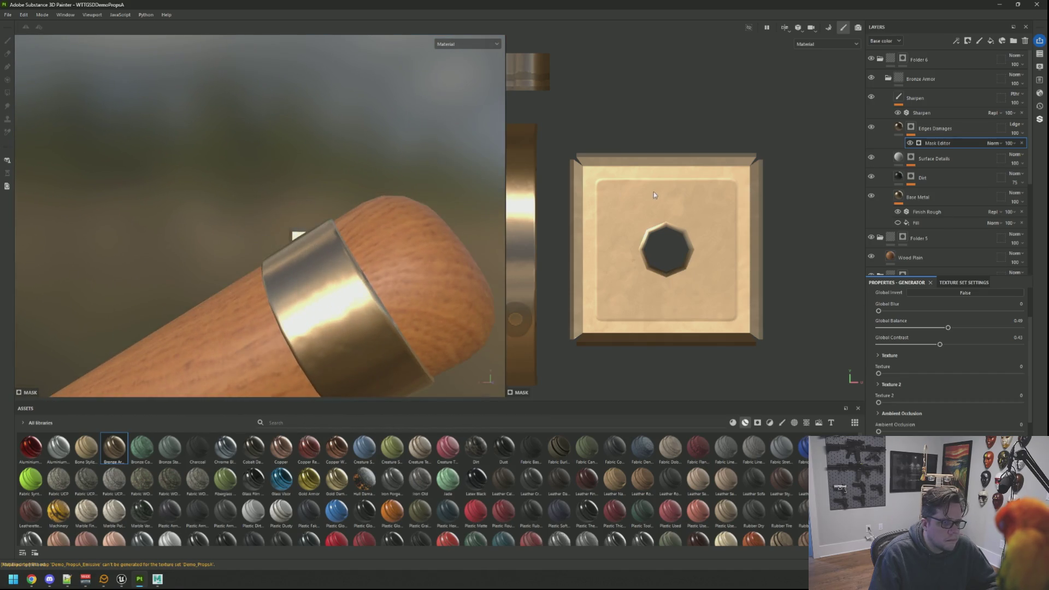
scroll(up, 3)
drag(361, 215, 281, 278)
drag(456, 223, 330, 182)
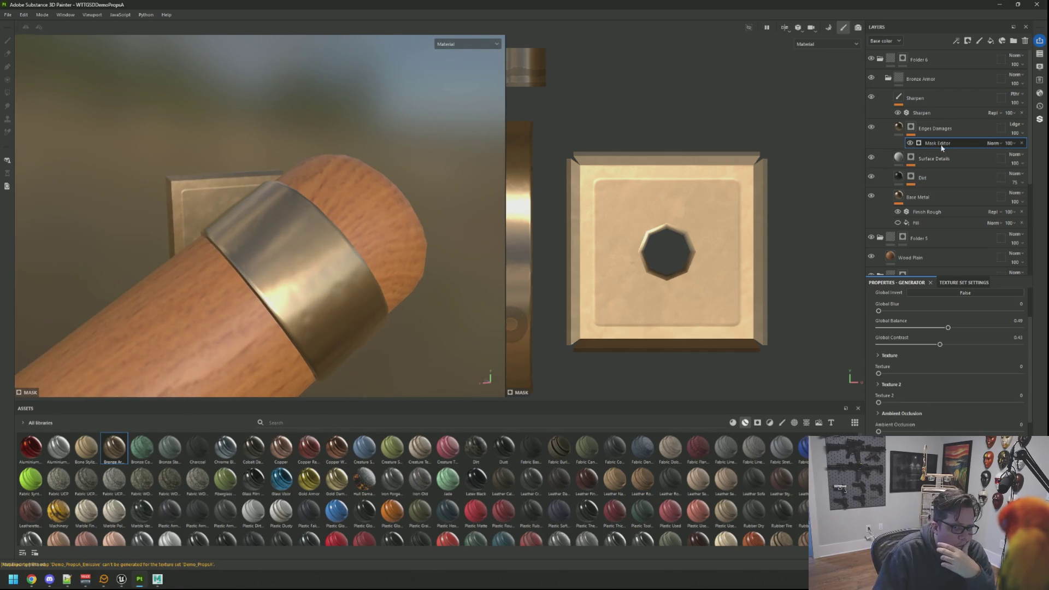
Mix texture into the wear mask, set grunge balance 0.35, add Thickness, and set Curvature 0.45
scroll(down, 3)
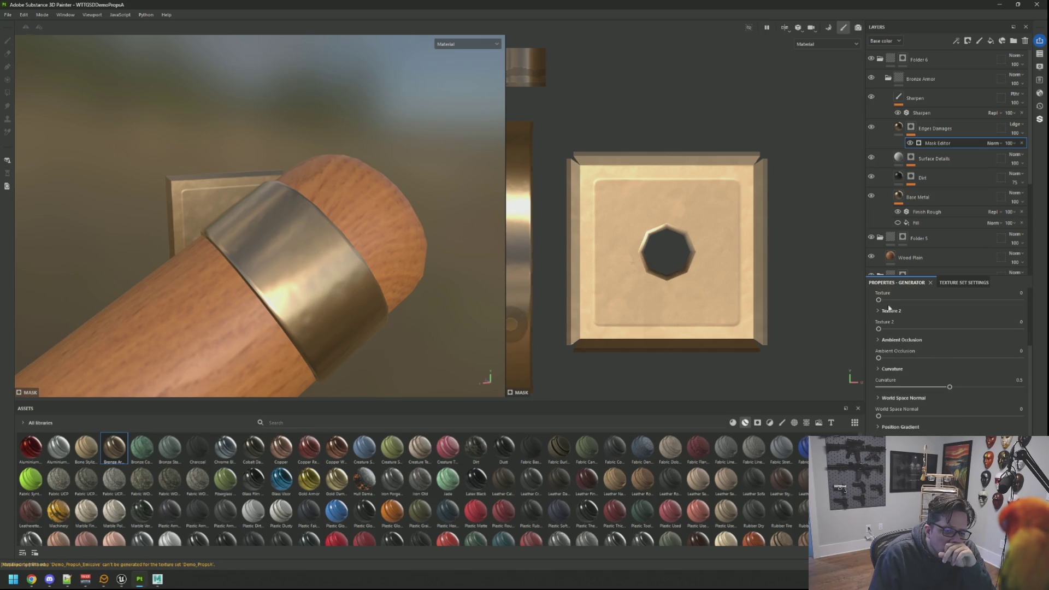
drag(879, 300, 906, 304)
scroll(down, 3)
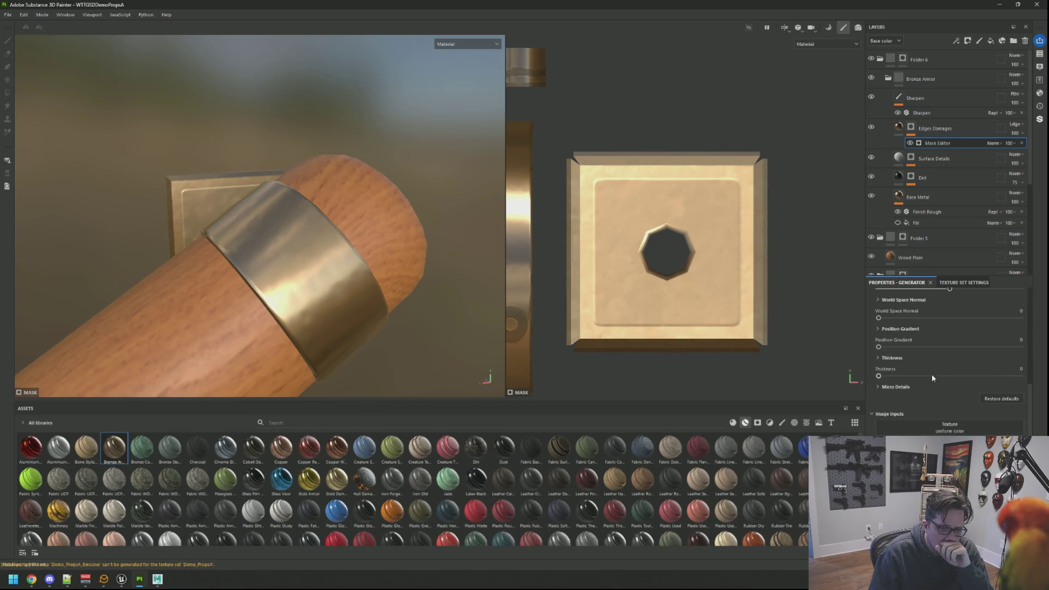
scroll(down, 3)
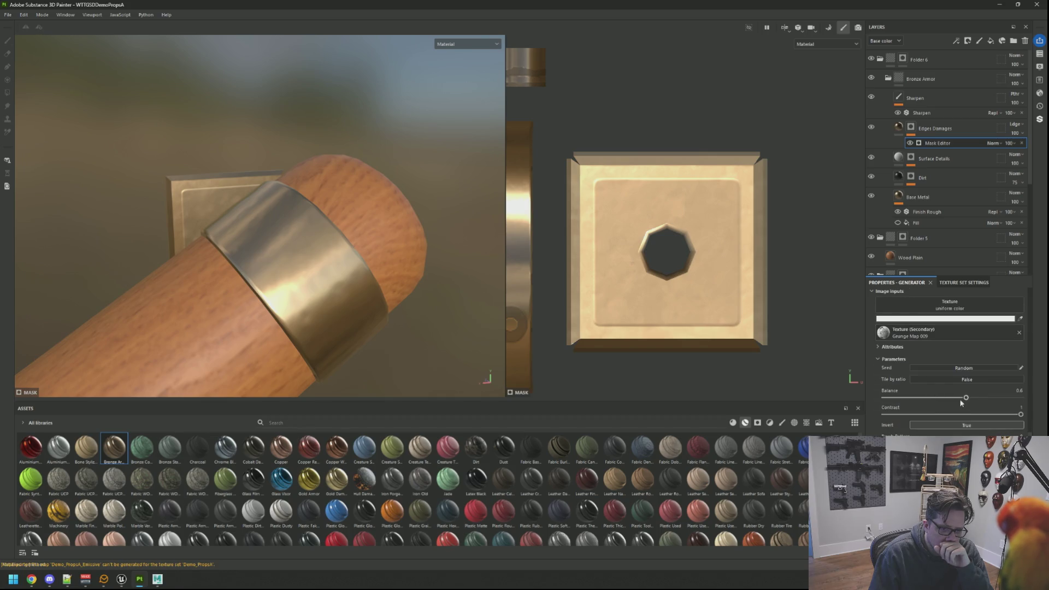
drag(965, 399, 969, 400)
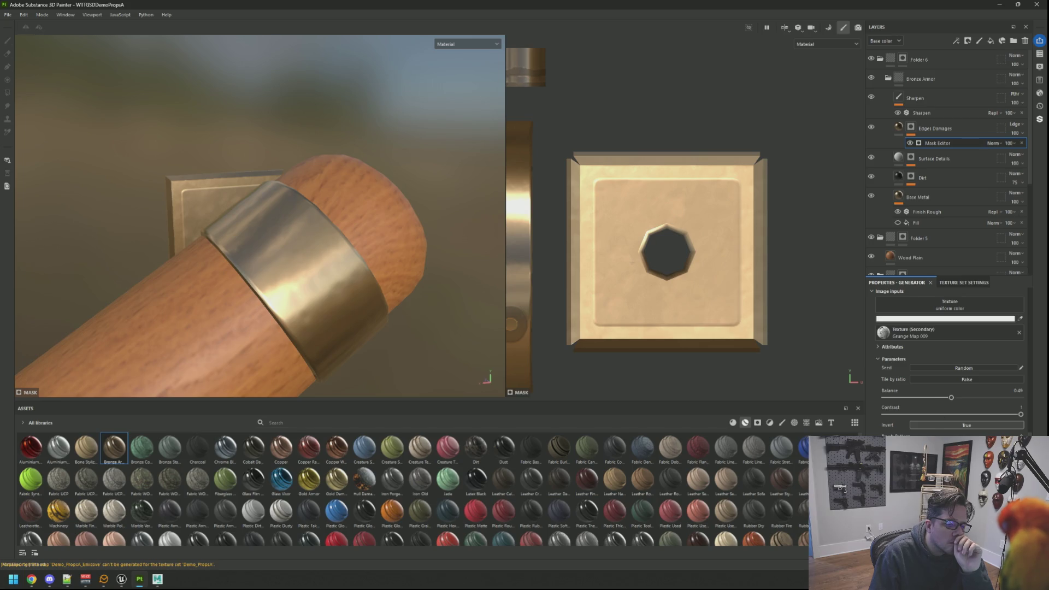
scroll(up, 3)
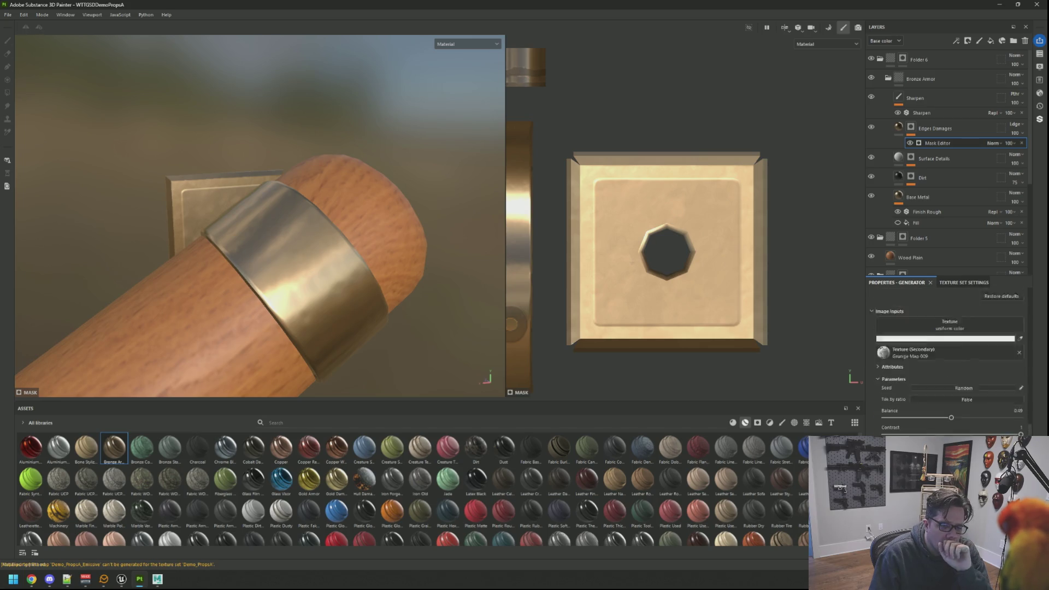
scroll(up, 3)
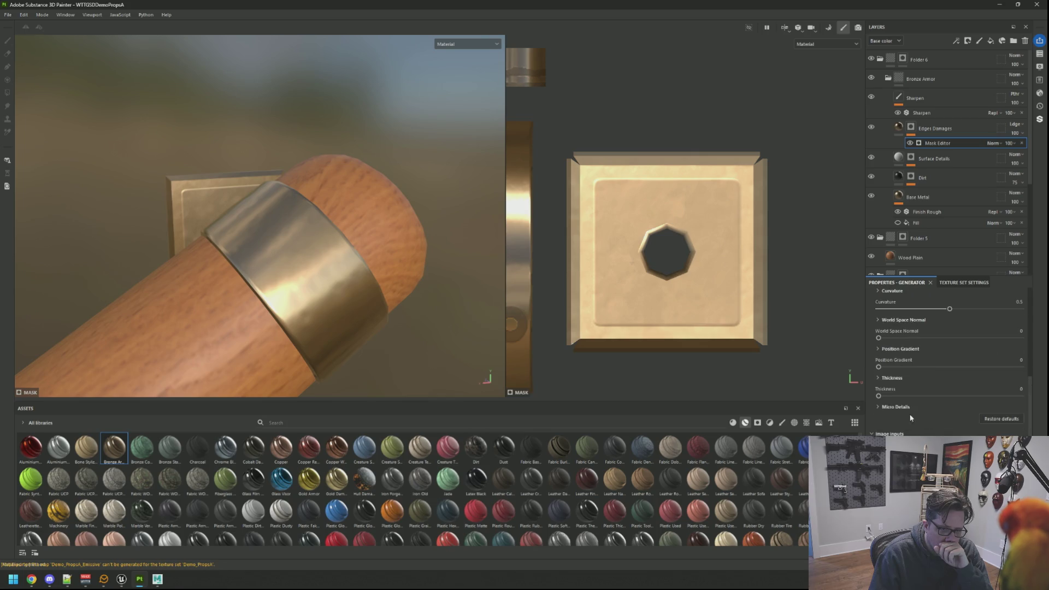
drag(880, 397, 898, 394)
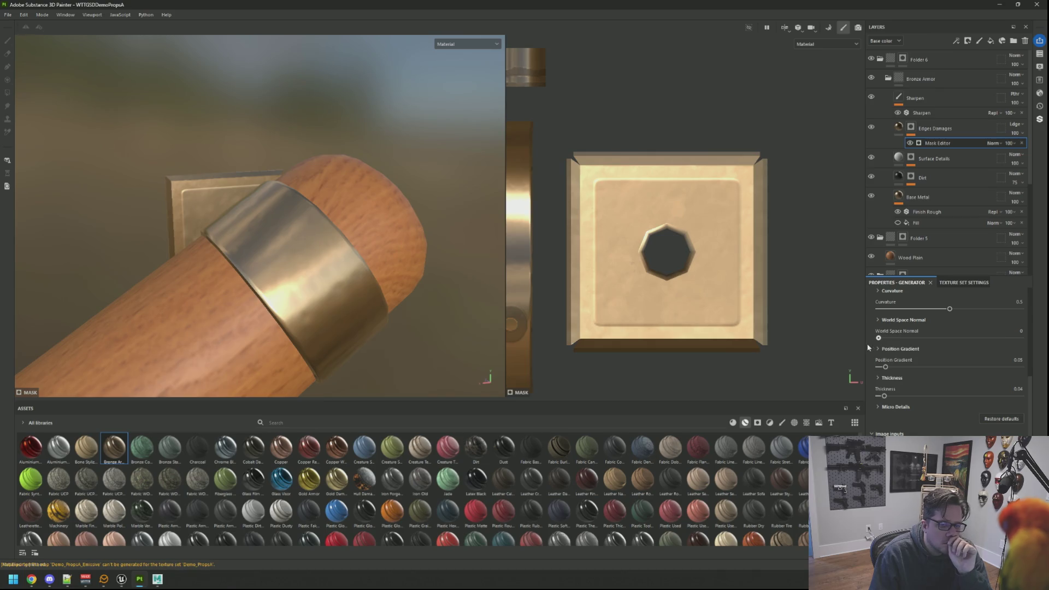
drag(978, 311, 942, 311)
scroll(up, 3)
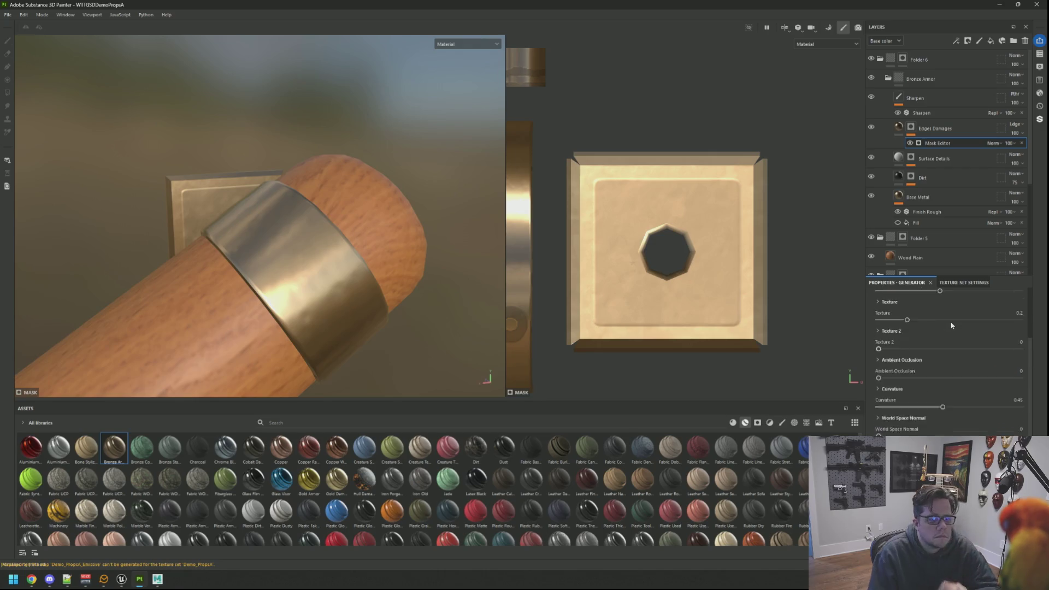
right_click(910, 133)
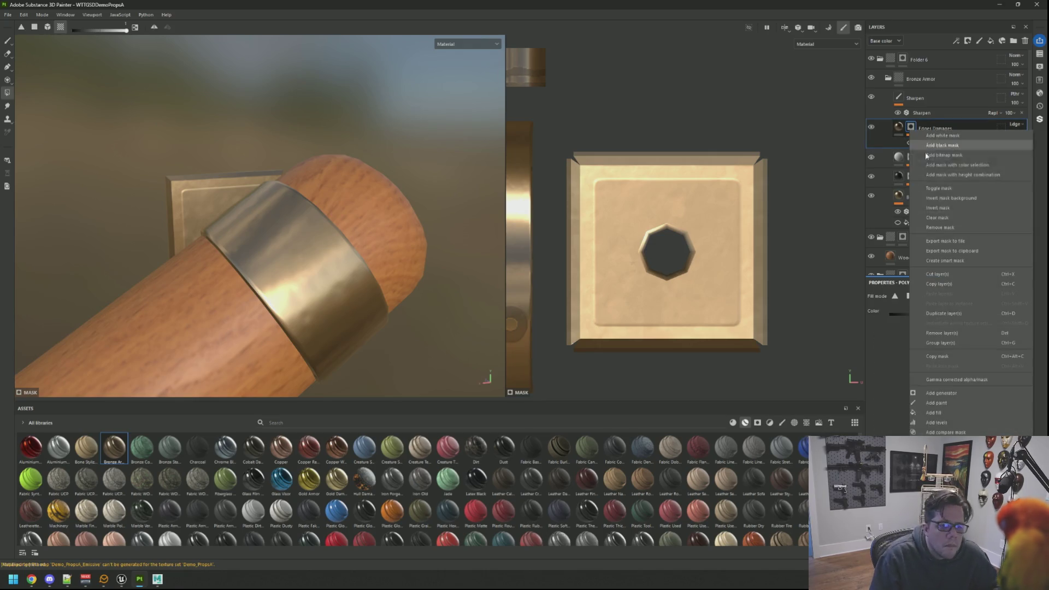
Add a paint effect to the Edges Damages mask and set a fine brush painting black
click(956, 403)
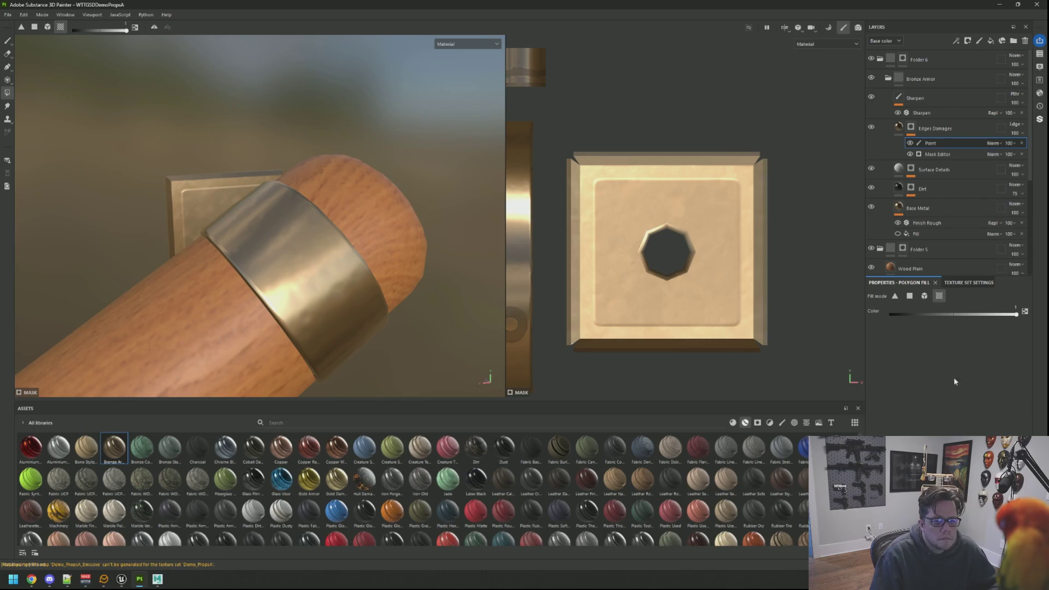
click(7, 41)
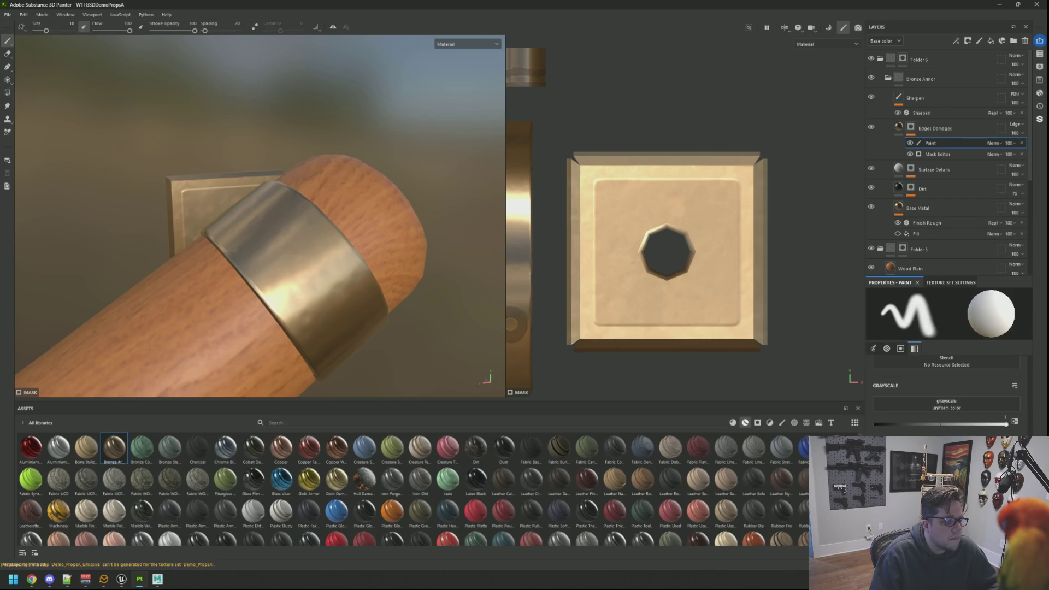
key(bracketleft)
key(bracketleft)
key(bracketleft)
drag(613, 206, 605, 190)
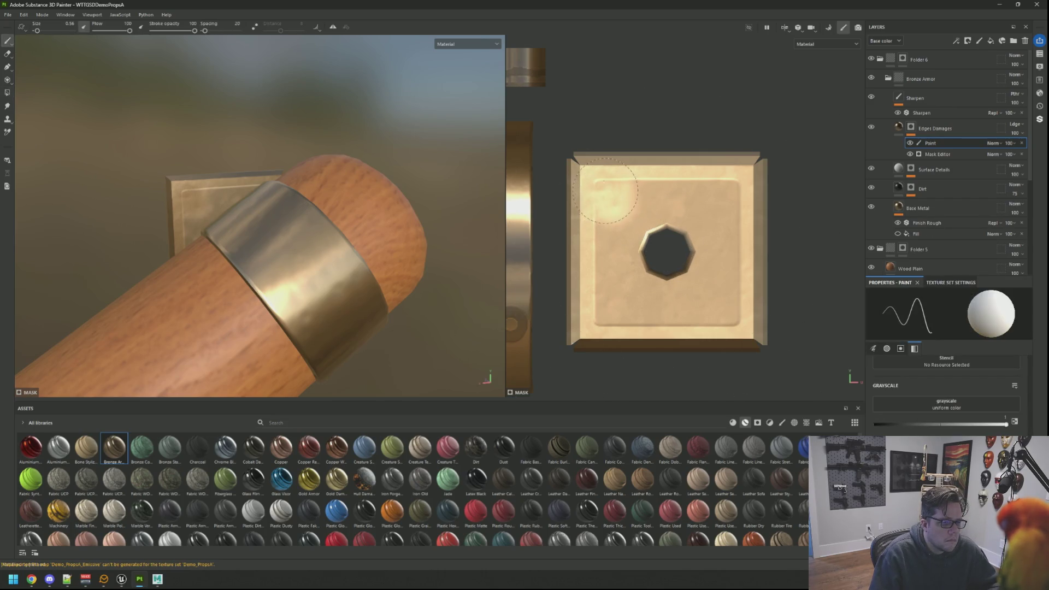
key(ctrl+z)
scroll(up, 3)
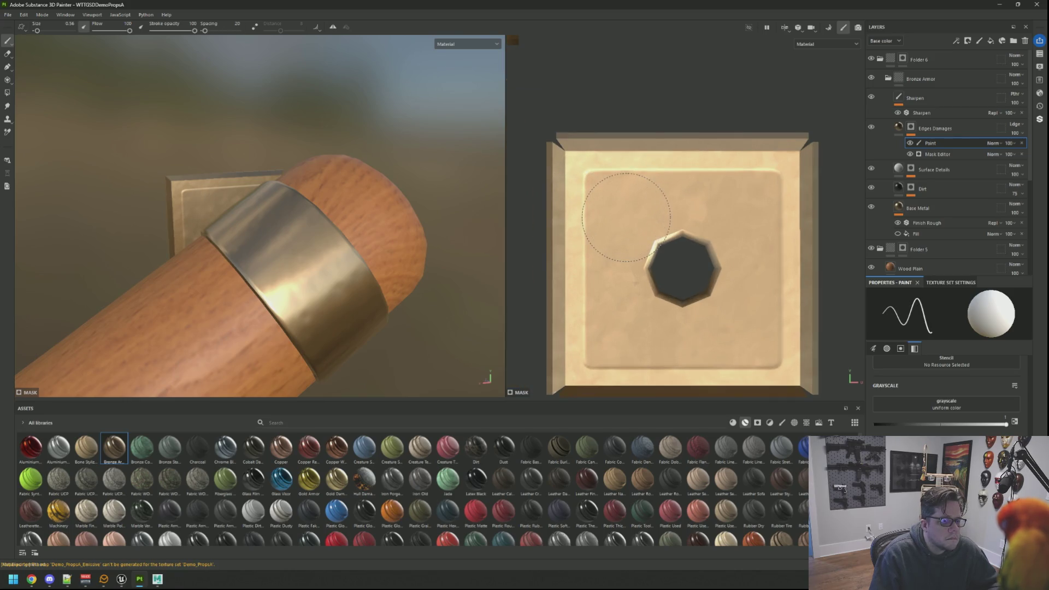
drag(599, 177, 581, 174)
key(ctrl+z)
key(x)
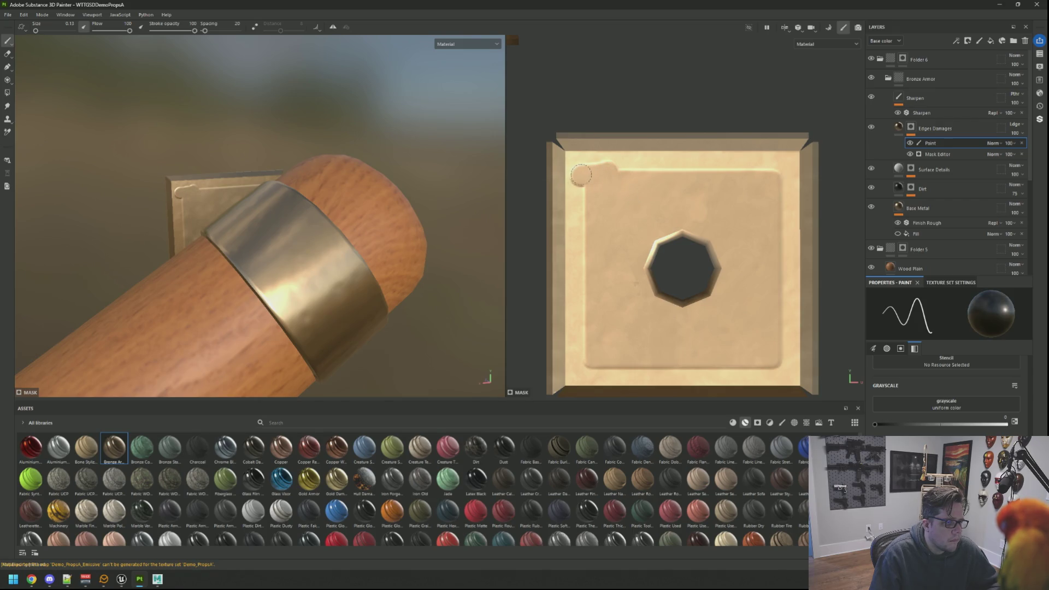
key(ctrl+z)
scroll(down, 3)
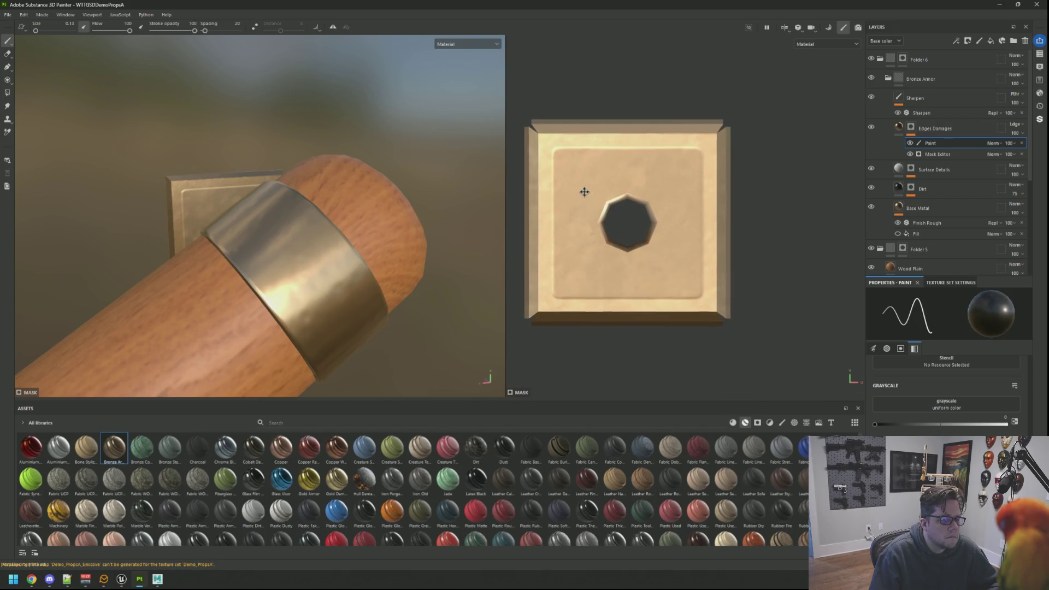
Paint straight lines around the bronze plate's left, bottom, right and top borders
click(548, 145)
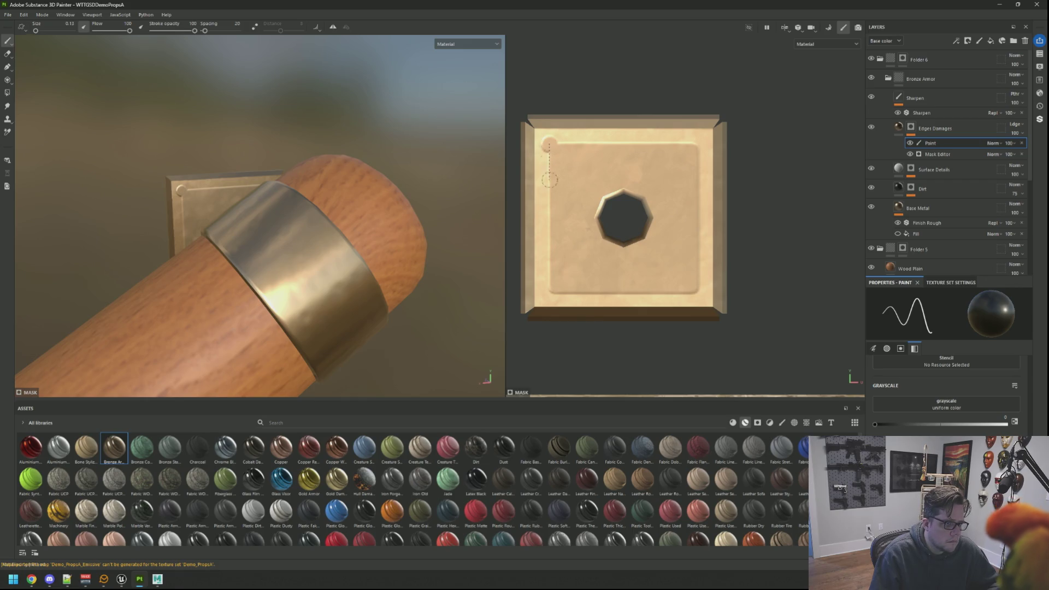
click(549, 292)
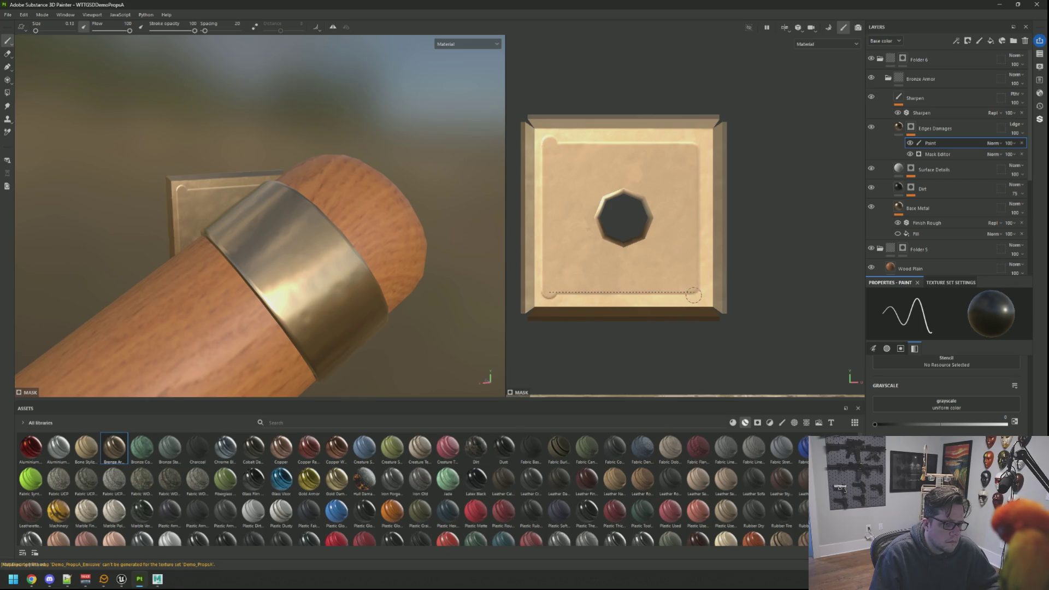
click(694, 295)
click(696, 143)
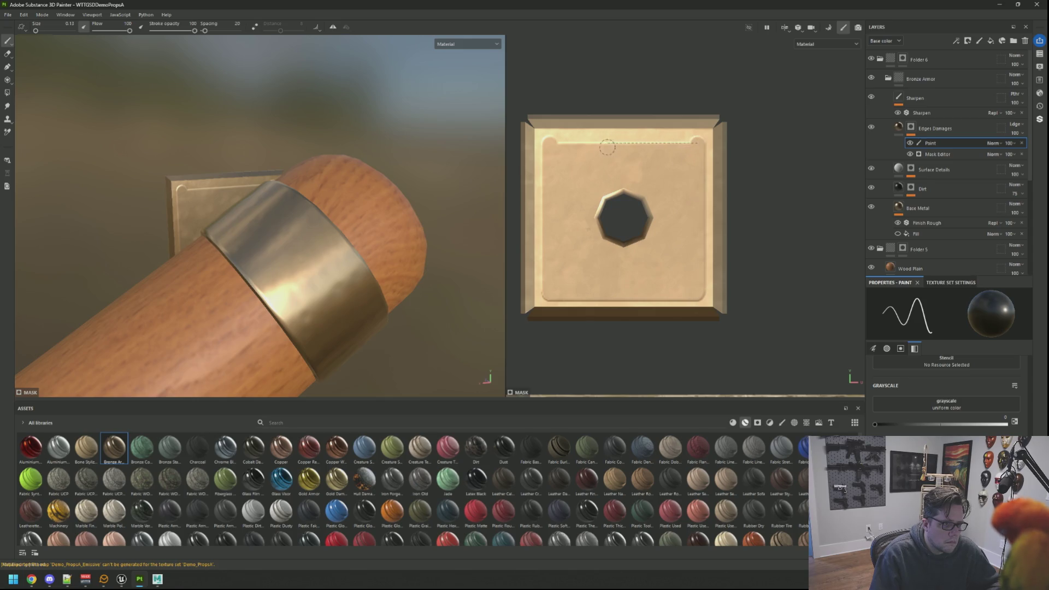
click(554, 145)
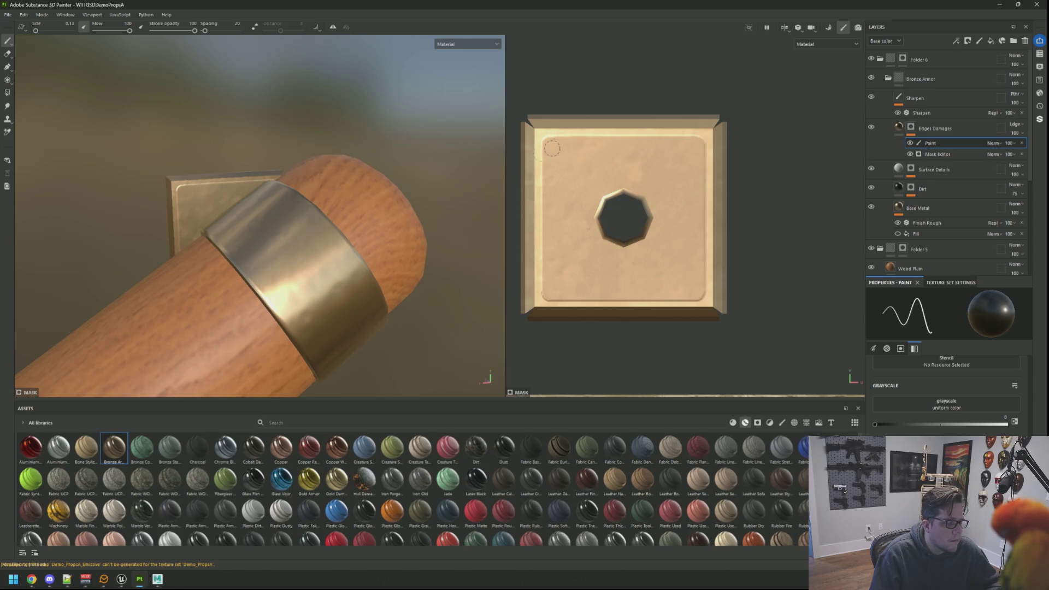
Paint dark strokes along the plate's top edge and down its right inner edge
drag(256, 169, 273, 167)
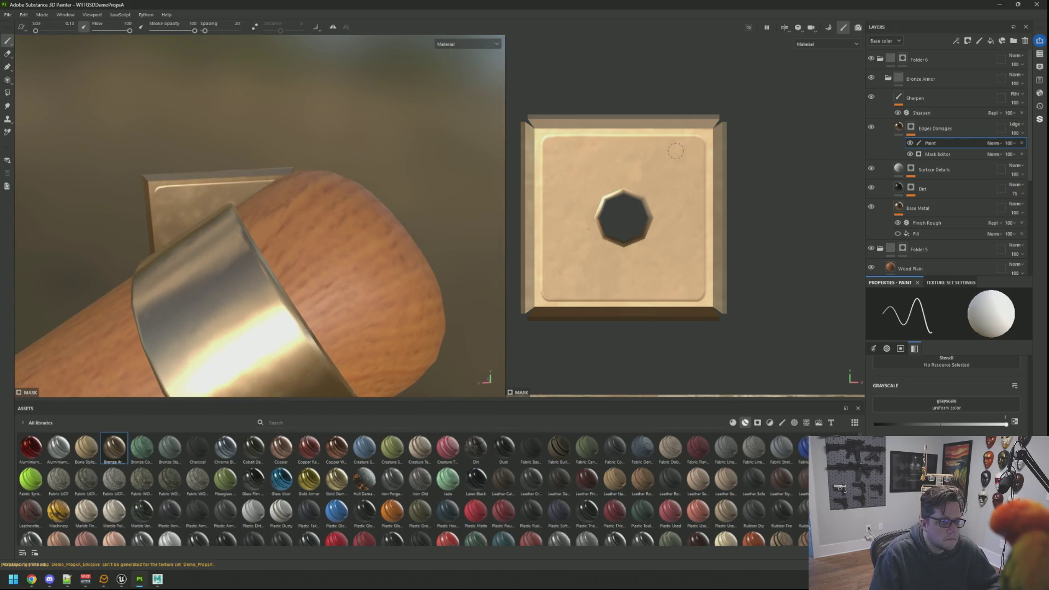
click(707, 141)
click(548, 141)
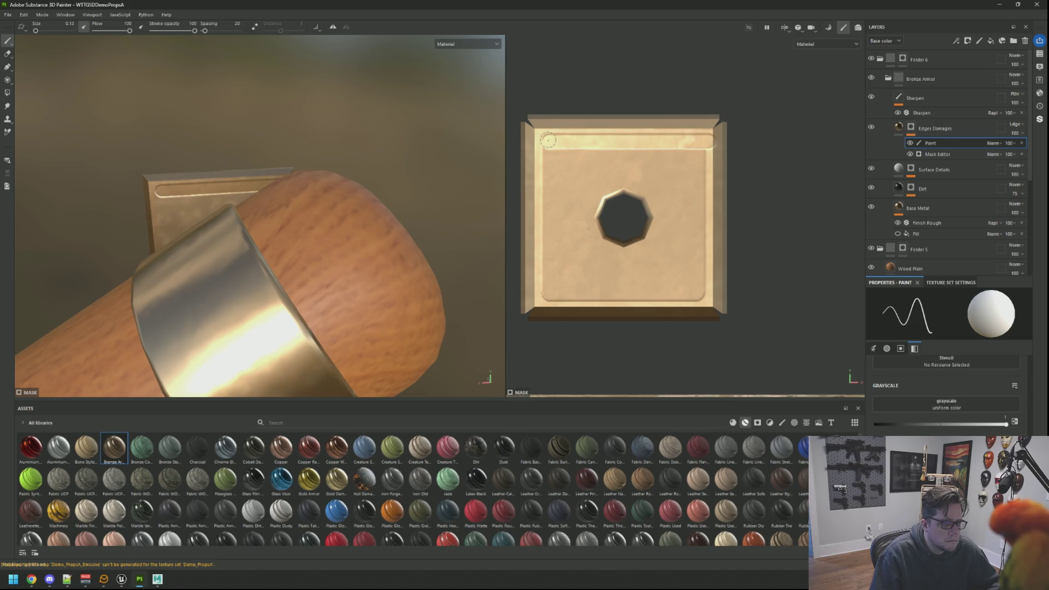
drag(558, 138, 649, 134)
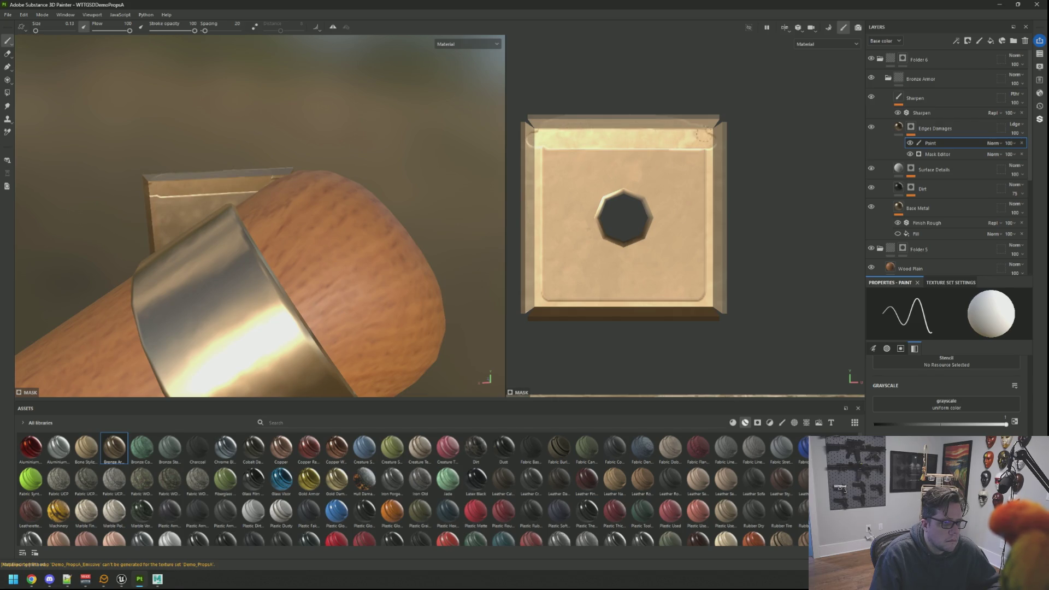
key(ctrl+z)
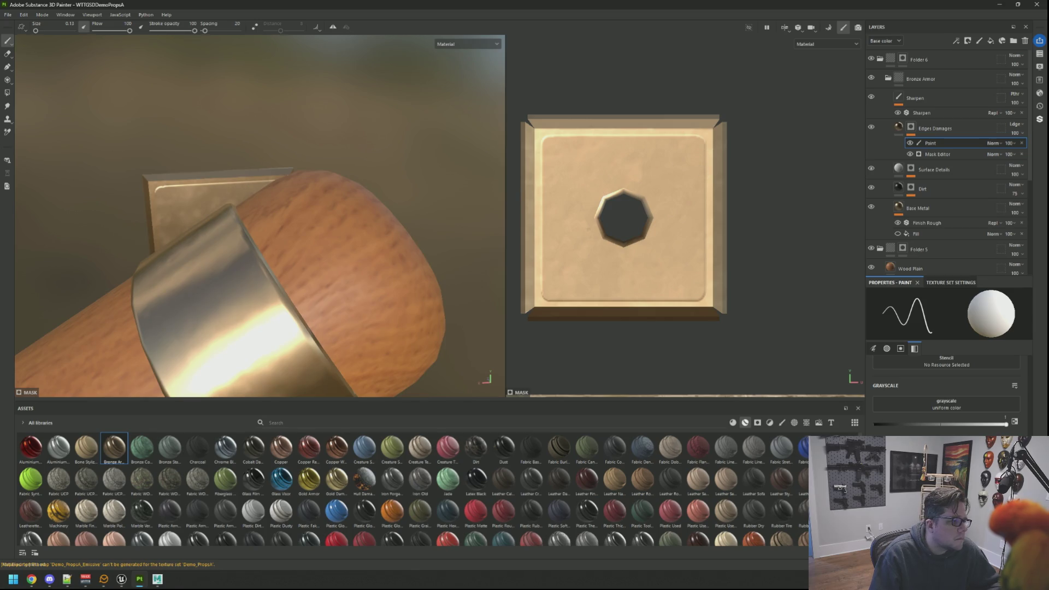
key(x)
drag(573, 137, 544, 117)
drag(738, 138, 761, 191)
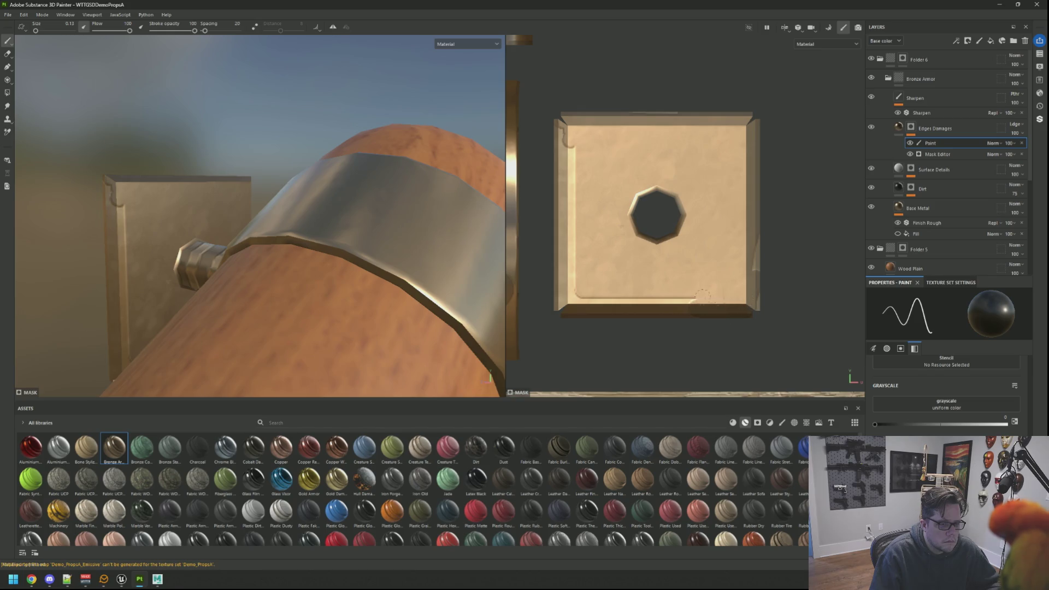
Repaint the top edge and trace dark lines down the left, bottom and right edges, then return to white
drag(328, 230, 211, 202)
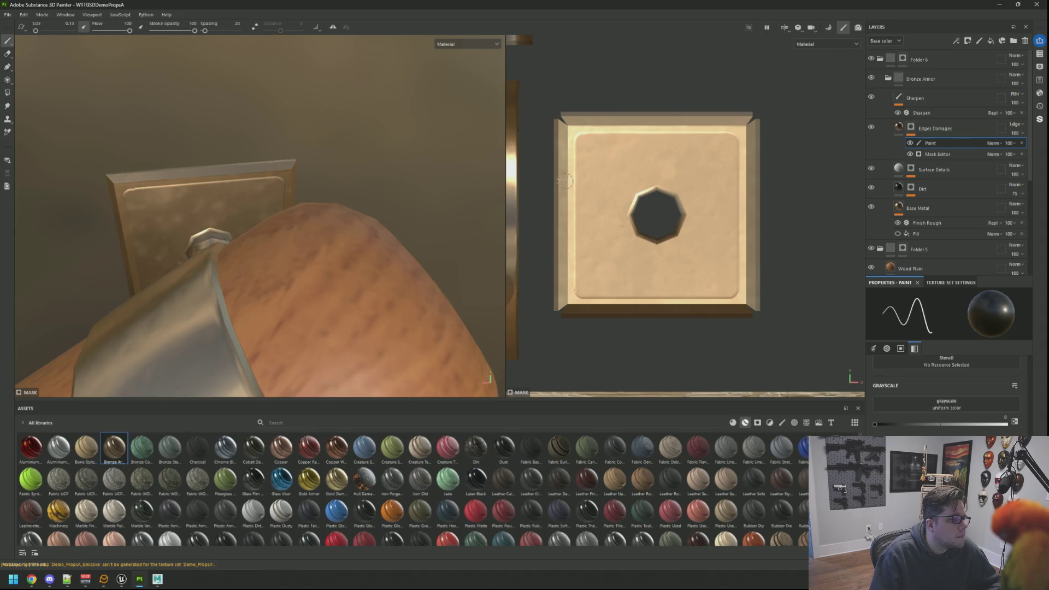
drag(740, 139, 648, 140)
key(ctrl+z)
key(x)
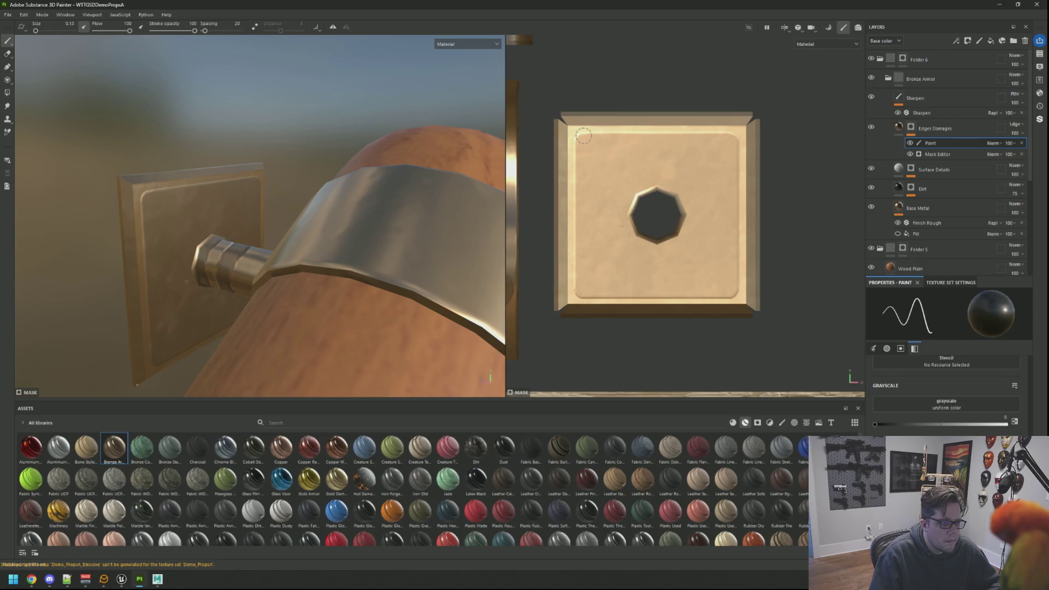
drag(592, 137, 650, 137)
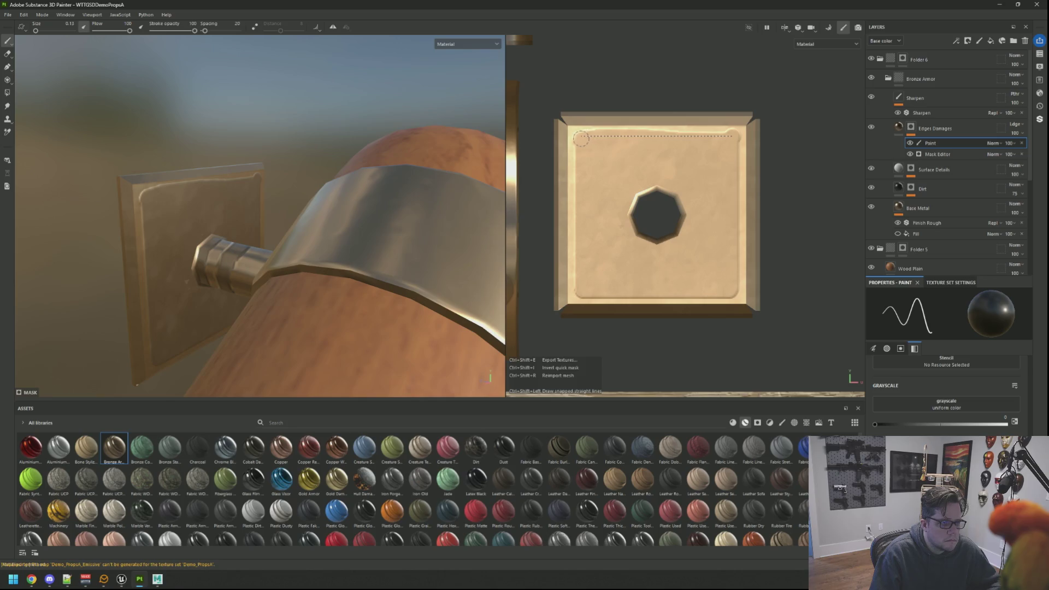
click(577, 282)
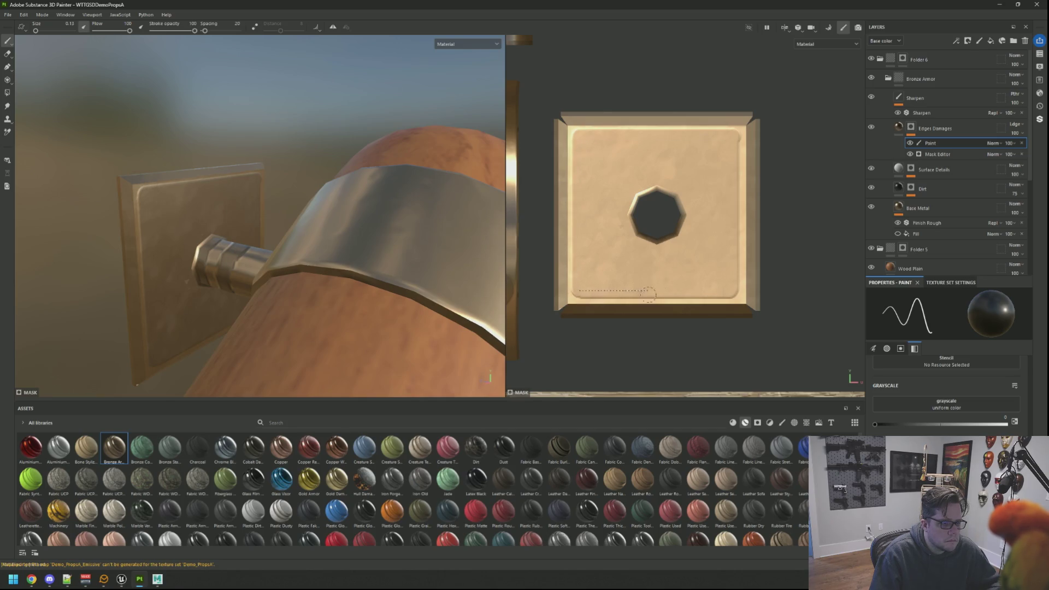
click(733, 293)
click(730, 140)
key(x)
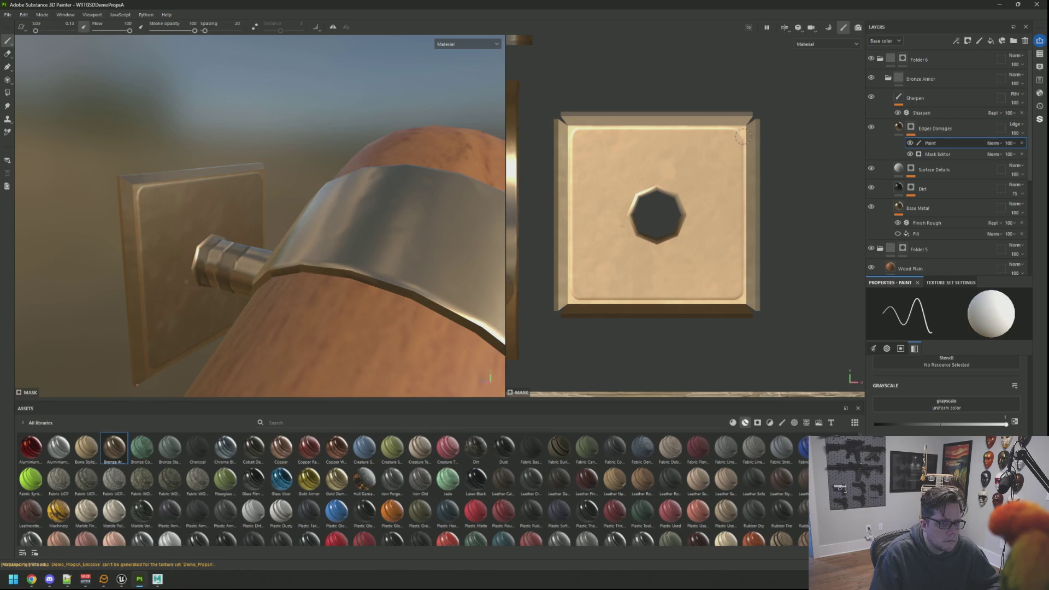
drag(327, 230, 245, 154)
scroll(down, 3)
scroll(up, 3)
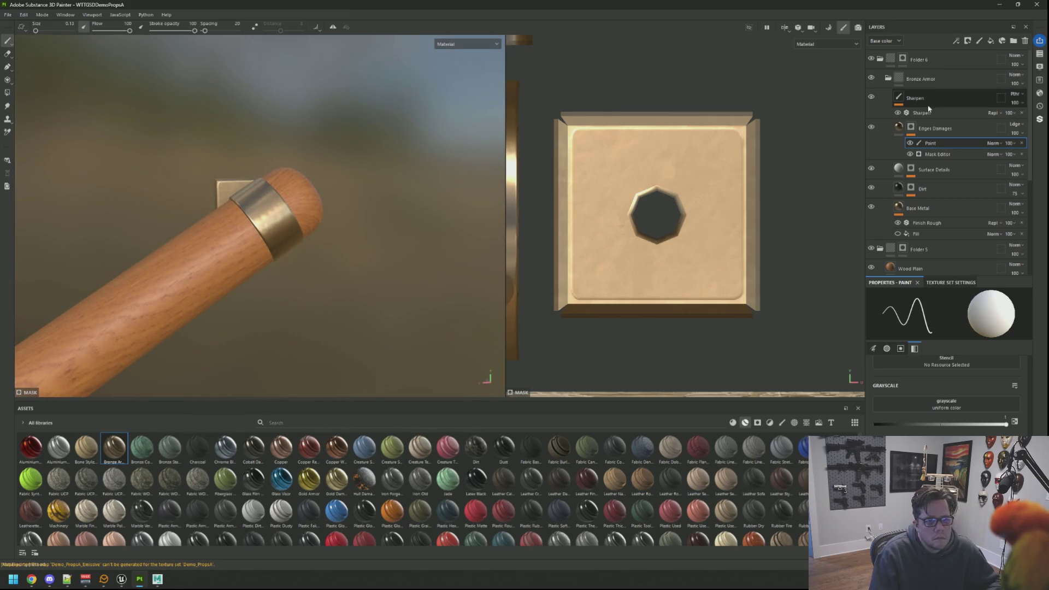
Add Layer 1 above the Bronze Armor folder and filter the shelf textures to 'normal'
click(945, 77)
click(980, 42)
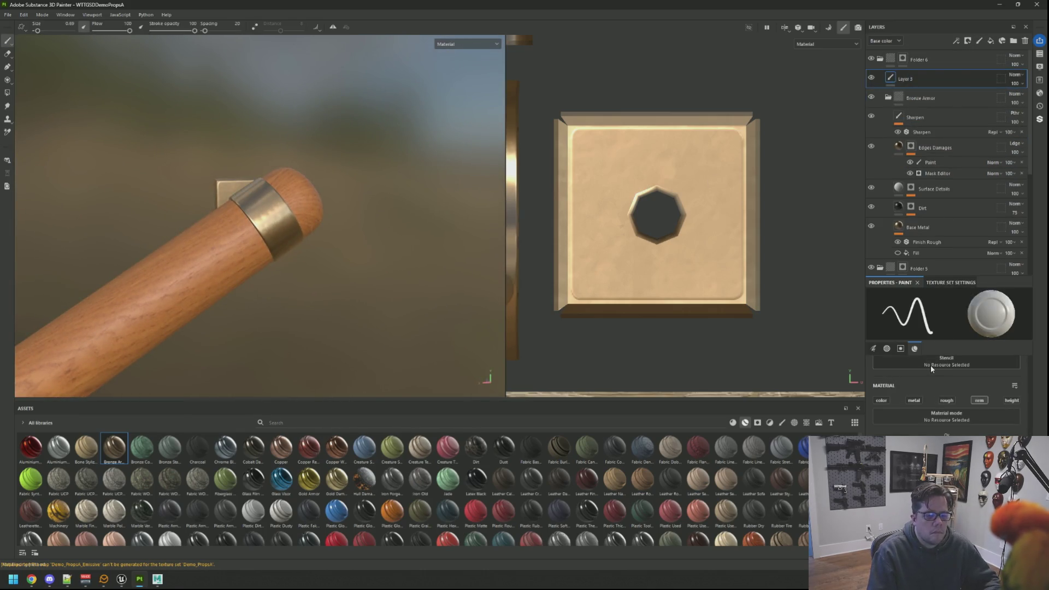
click(793, 424)
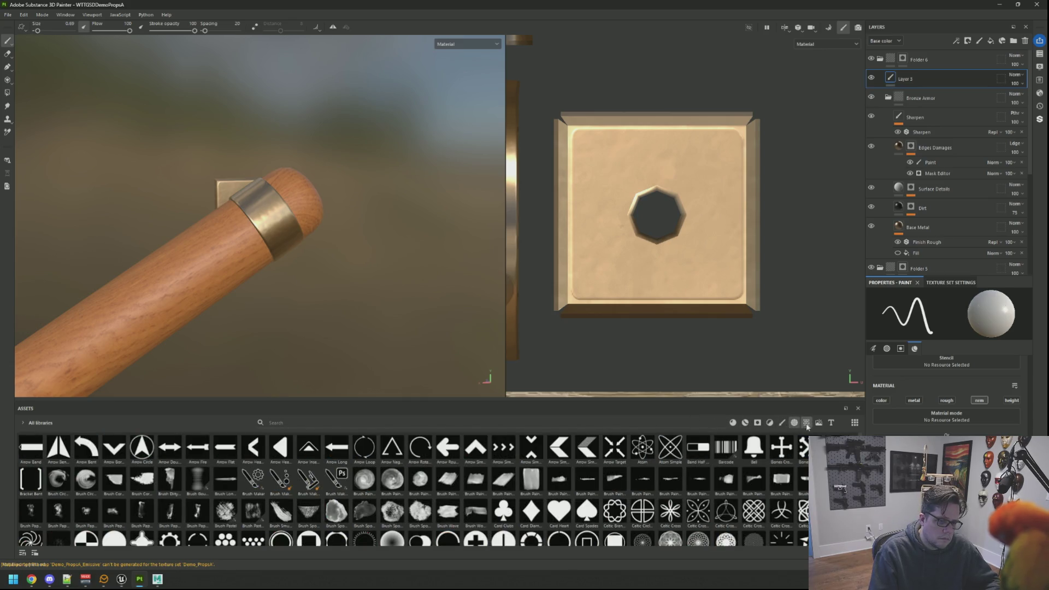
click(806, 424)
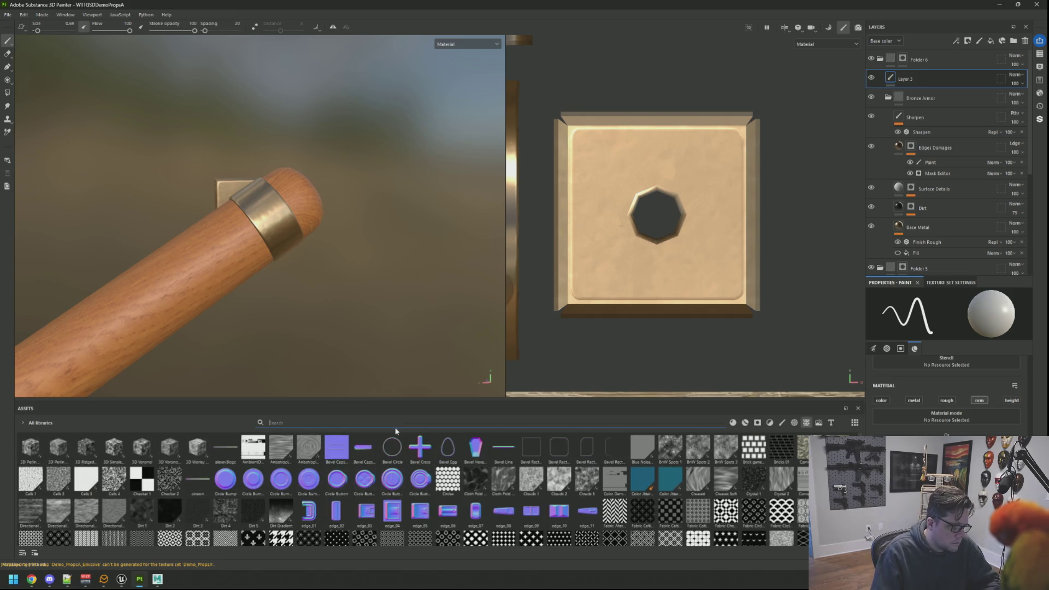
text(normal)
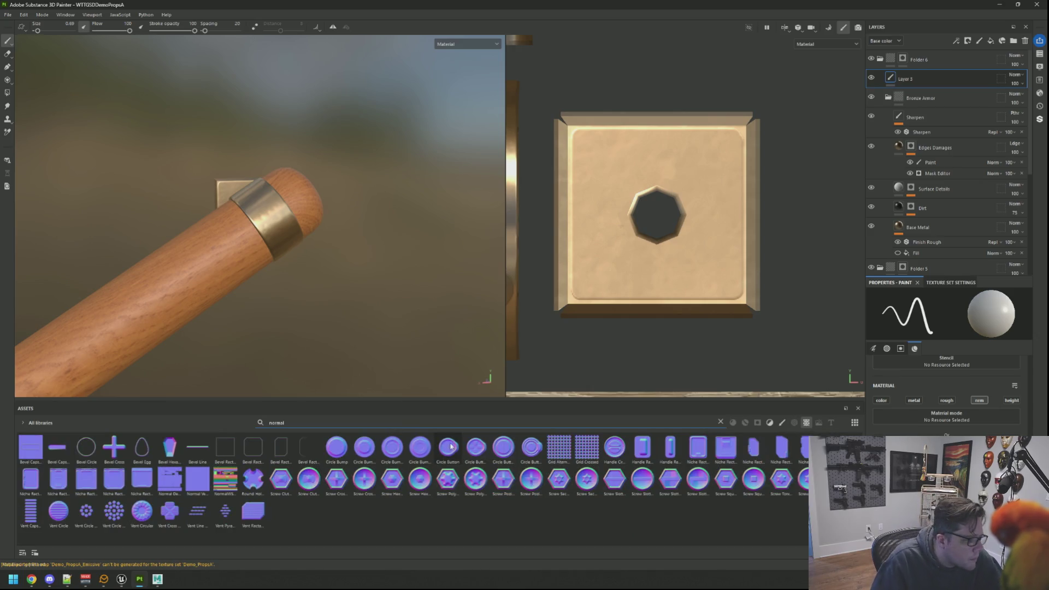
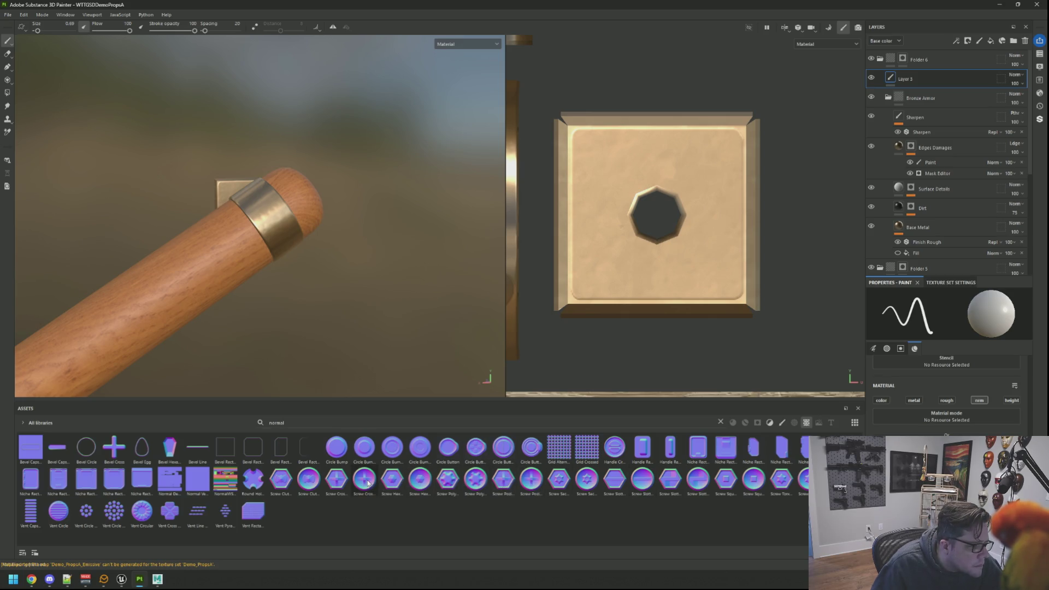
Pick the Screw Cross normal stamp and place a screw in the plate's top-left corner
click(368, 483)
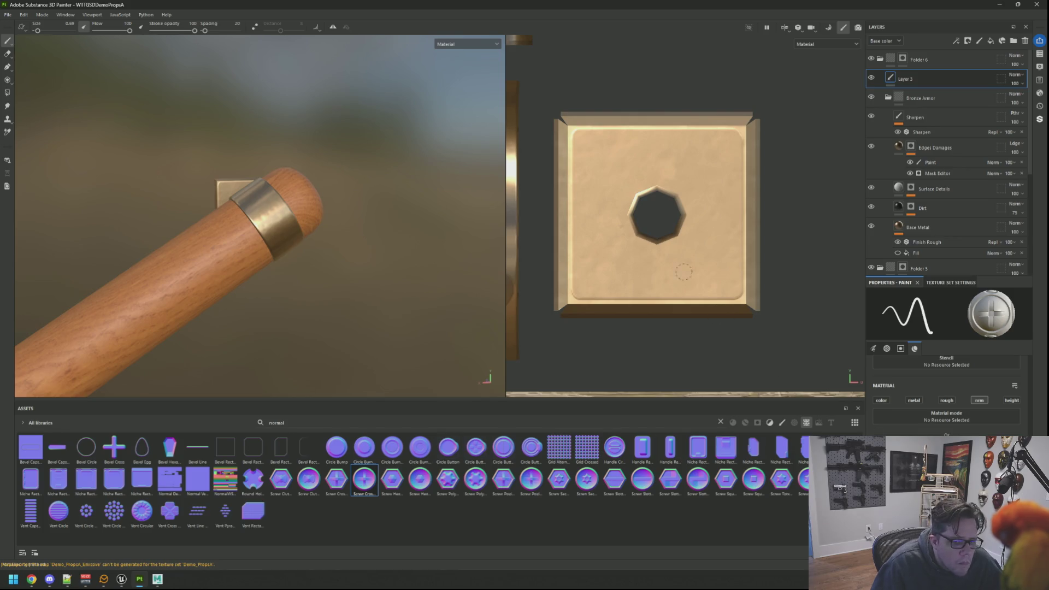
click(586, 144)
key(ctrl+z)
key(bracketright)
key(bracketright)
key(bracketleft)
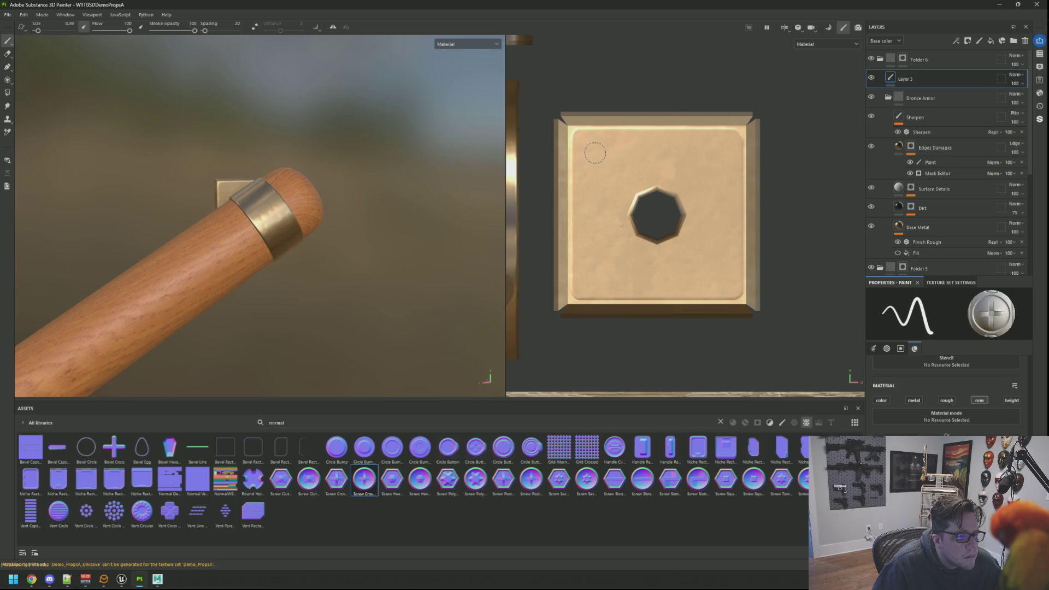
click(592, 150)
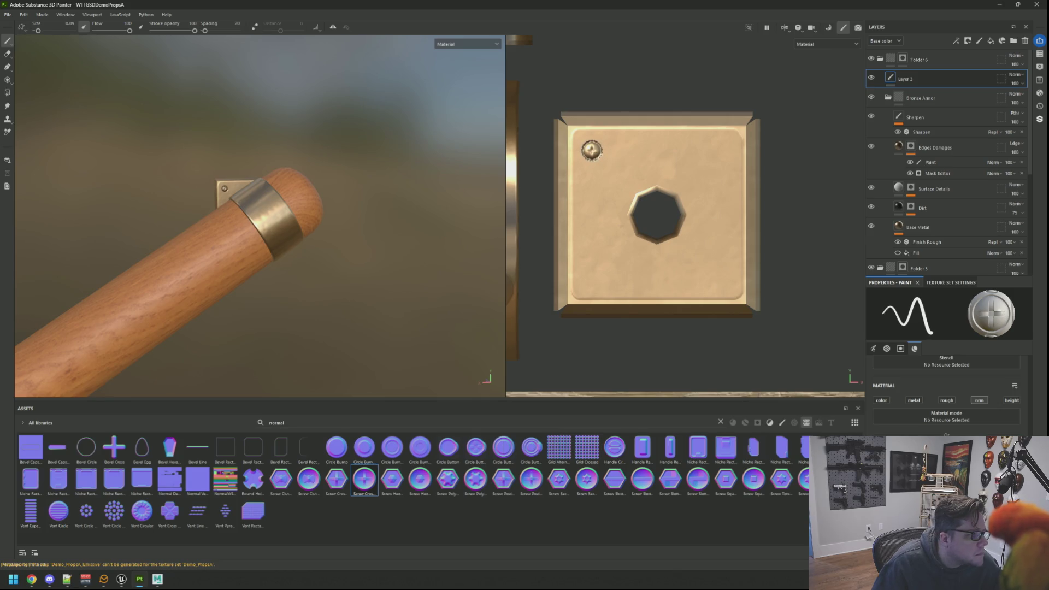
drag(262, 180, 251, 184)
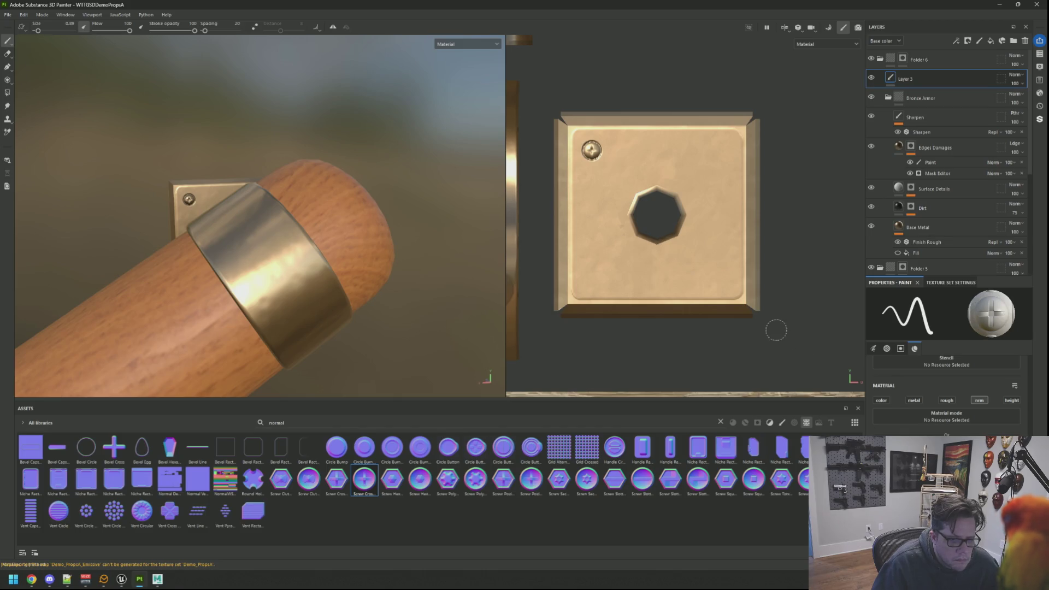
key(ctrl+z)
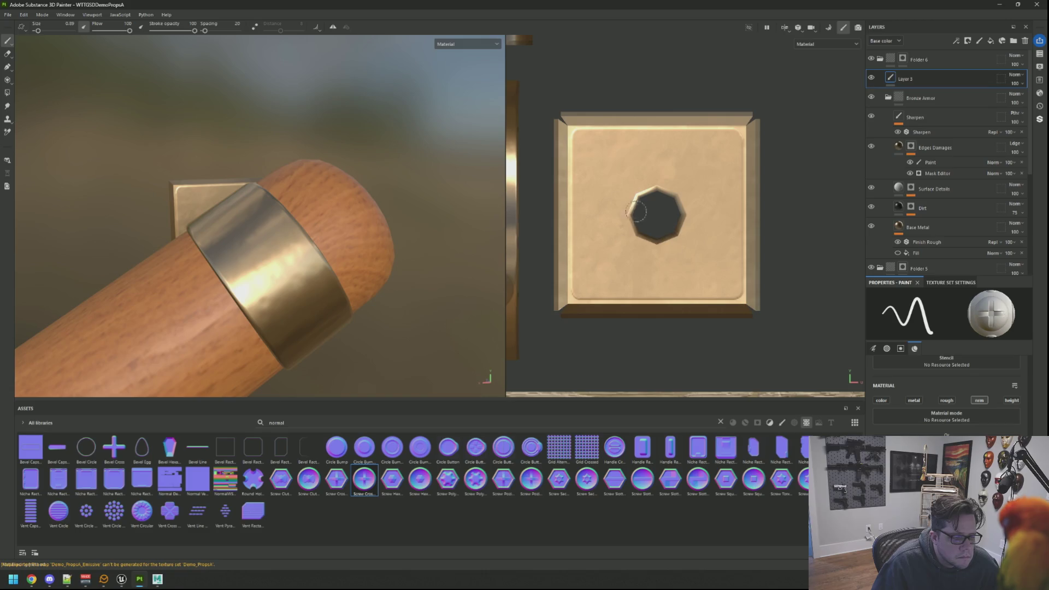
click(590, 144)
key(ctrl+z)
click(587, 146)
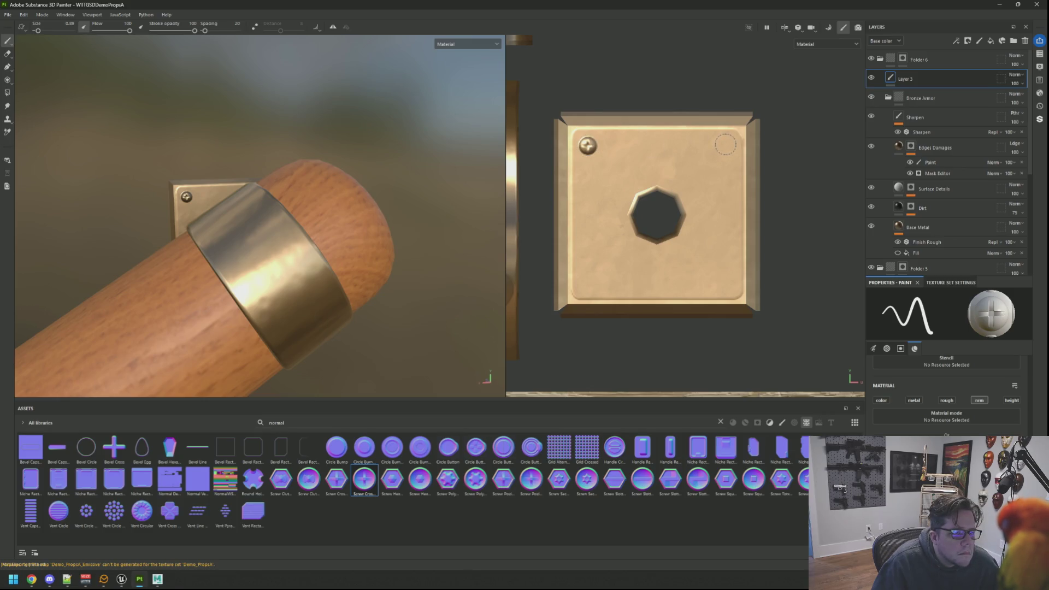
Raise the stamp's Angle Jitter to 62
scroll(up, 3)
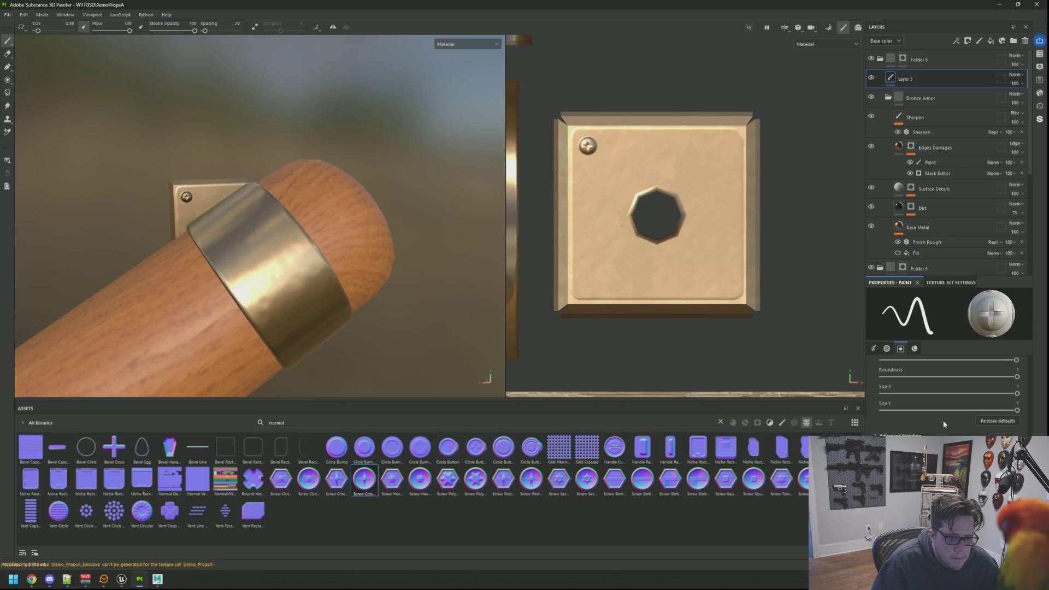
scroll(up, 3)
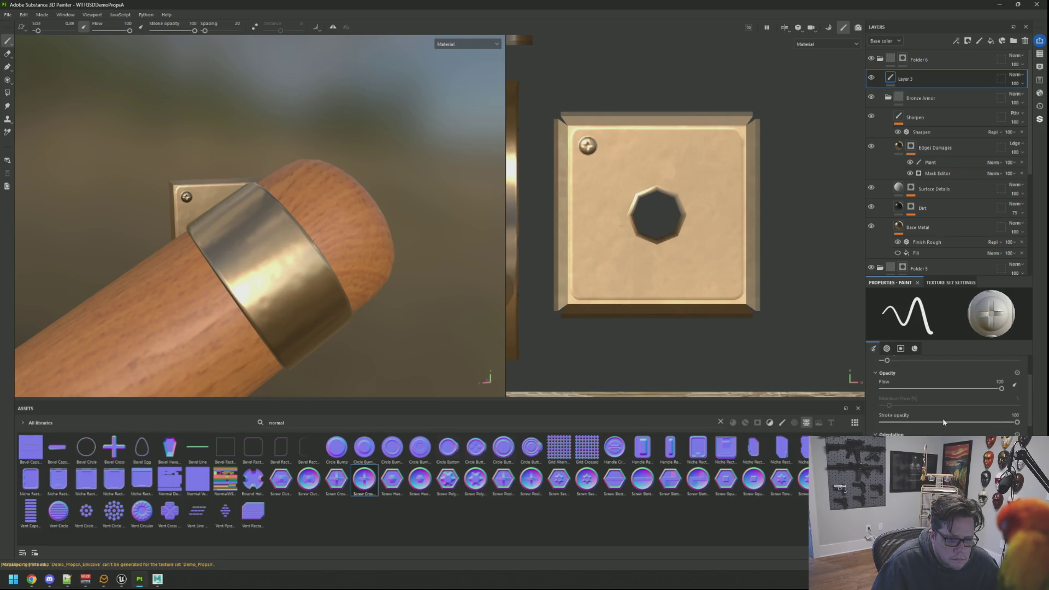
scroll(down, 3)
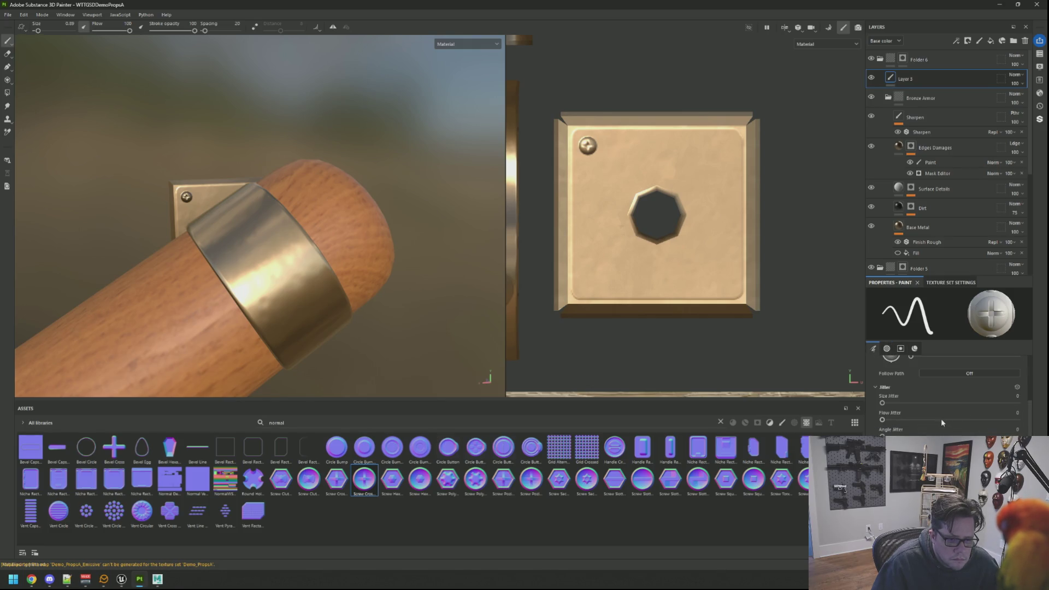
drag(918, 435, 929, 435)
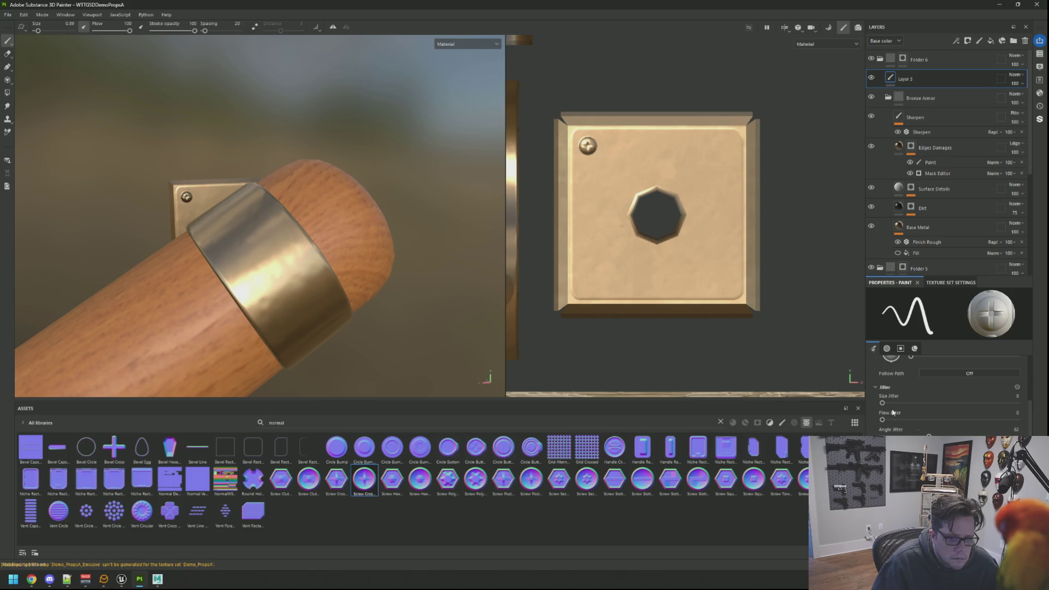
Stamp screws in all four plate corners, each lined up straight from the last
click(723, 148)
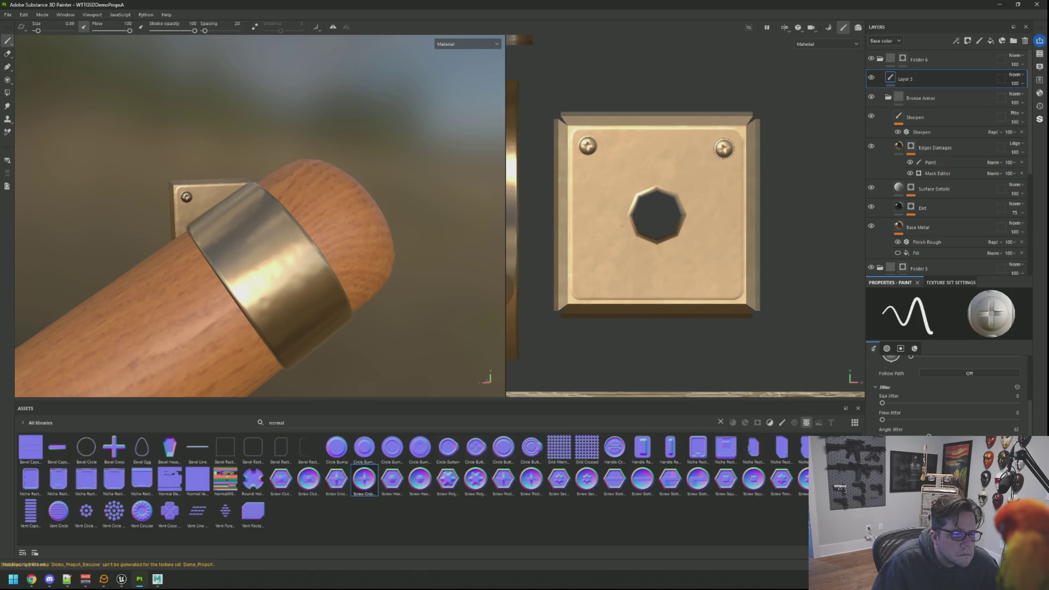
key(ctrl+z)
key(ctrl+z)
click(588, 143)
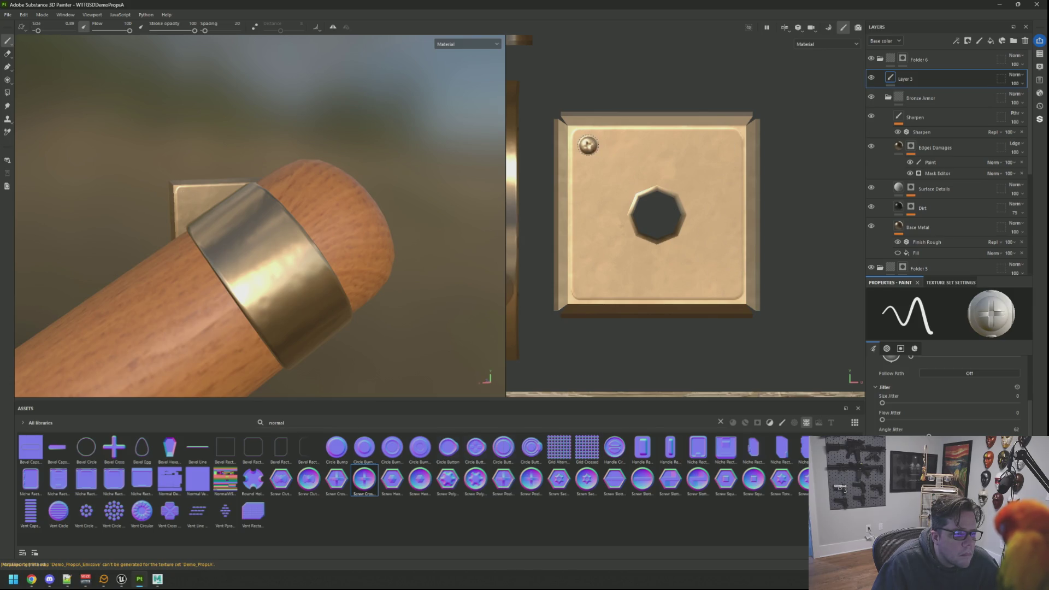
key(ctrl)
click(589, 283)
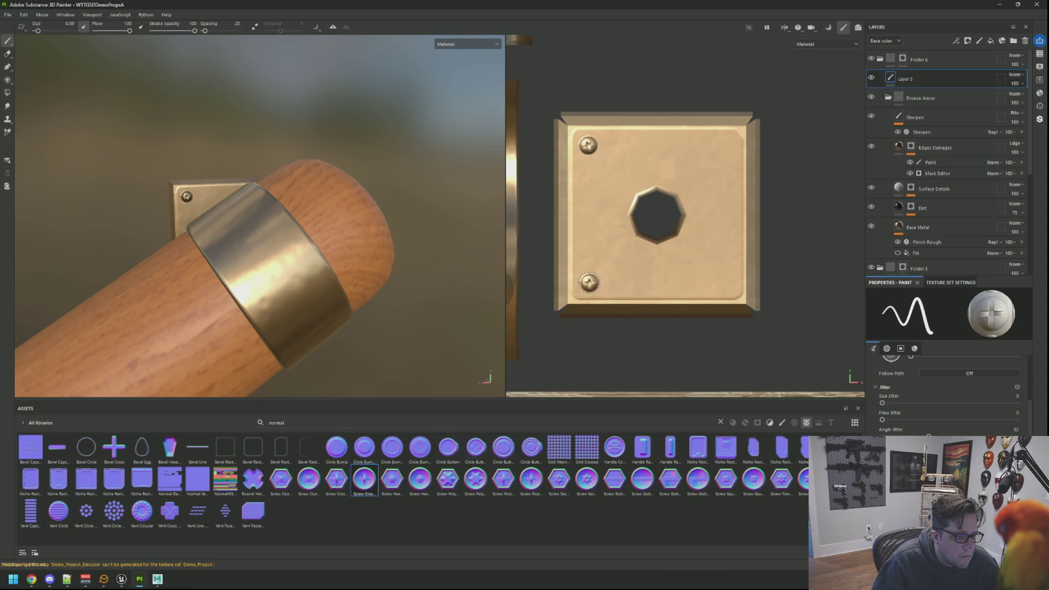
key(ctrl)
click(728, 283)
key(ctrl)
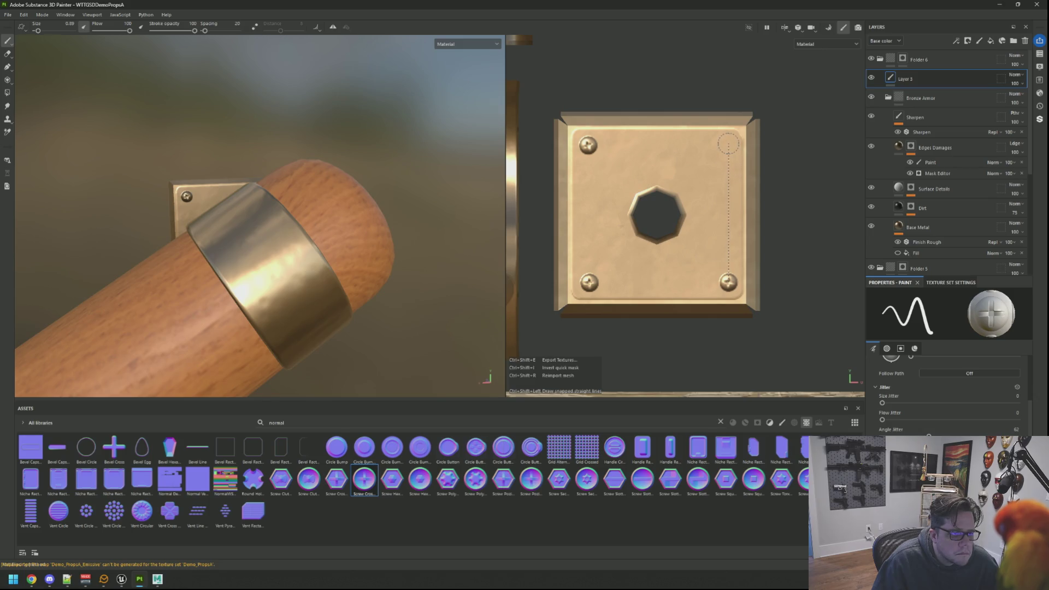
click(727, 144)
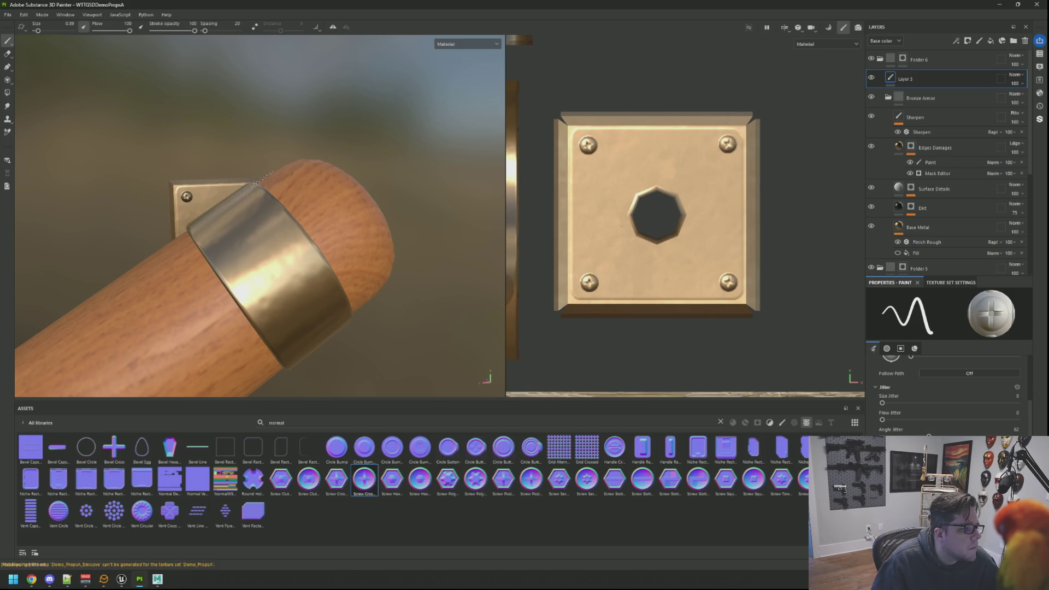
Add a new paint layer, Layer 4, above the screws and show its stencil and material settings
scroll(down, 3)
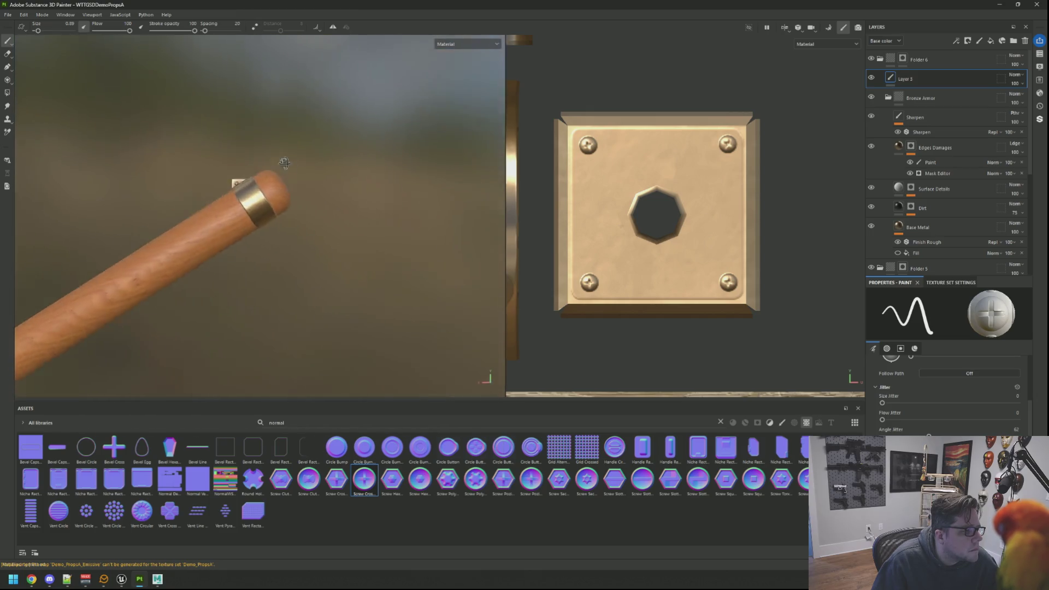
scroll(up, 3)
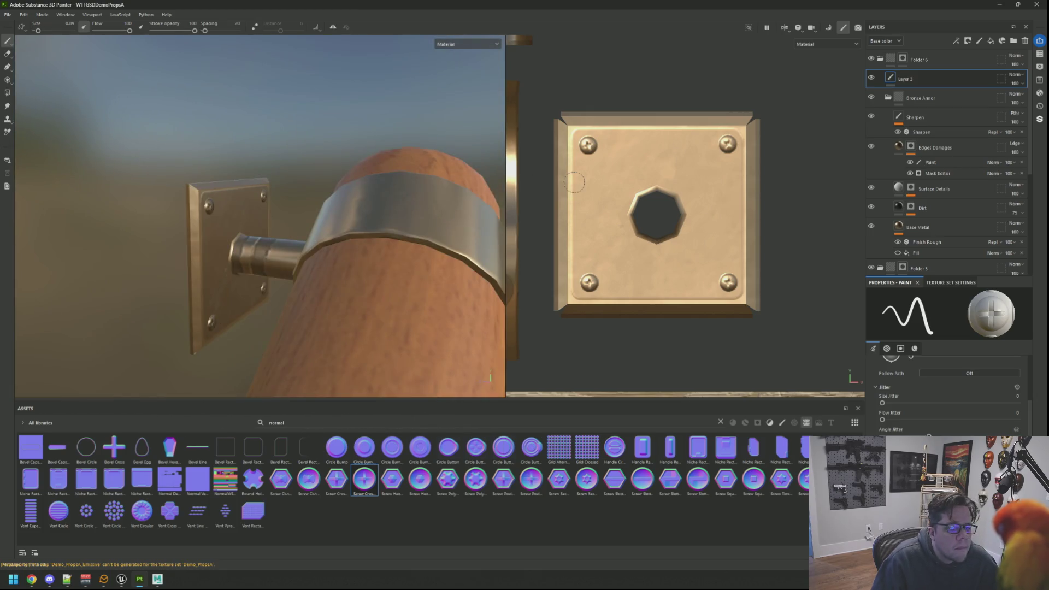
drag(575, 181, 583, 170)
drag(441, 170, 609, 163)
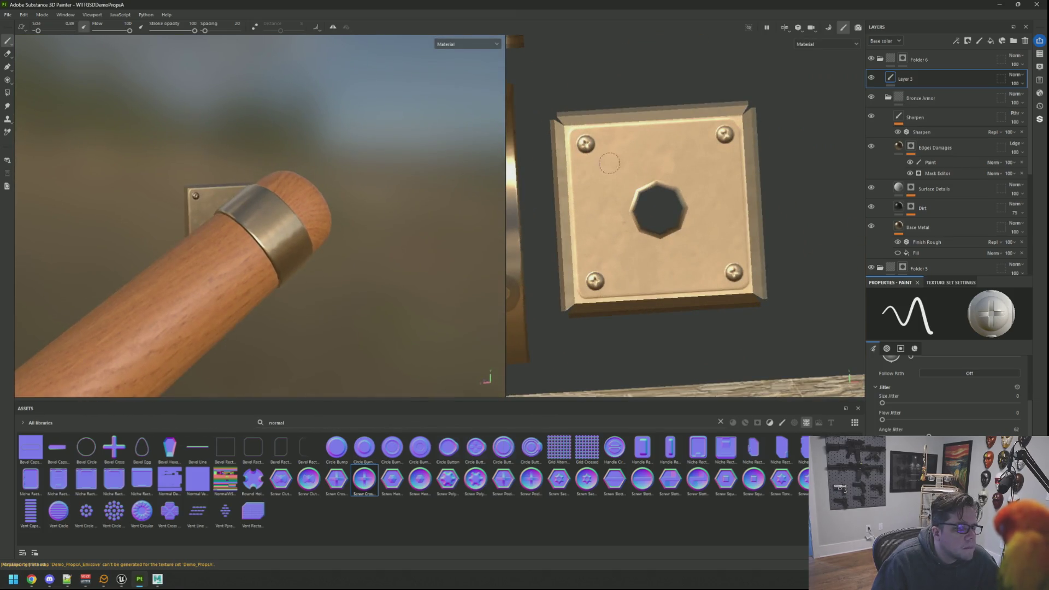
click(979, 42)
scroll(down, 3)
scroll(up, 3)
scroll(down, 3)
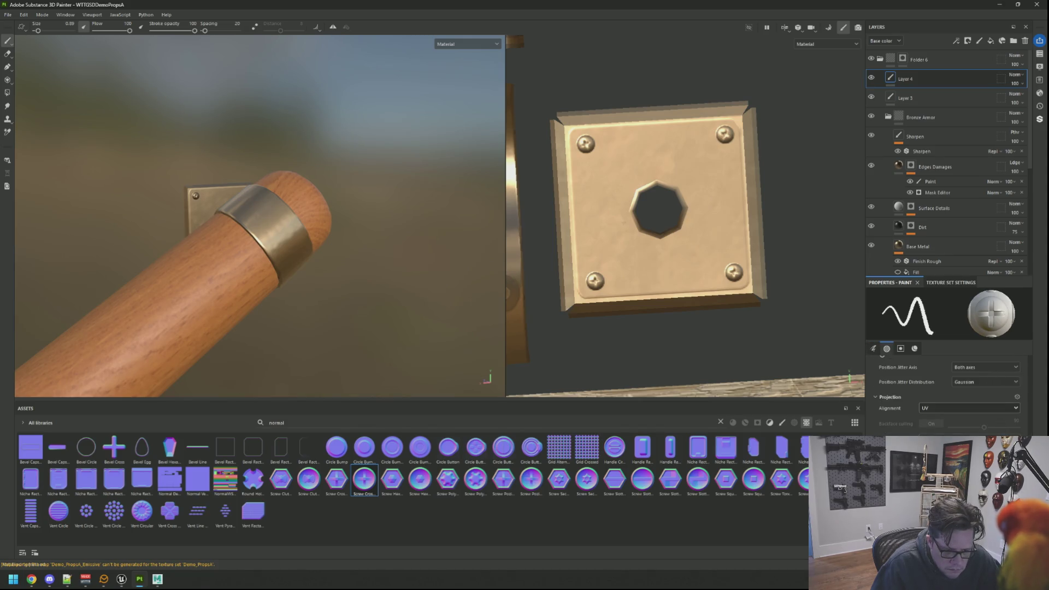
click(900, 348)
Switch painting from the normal channel to the colour channel and choose the Basic Hard brush
click(976, 423)
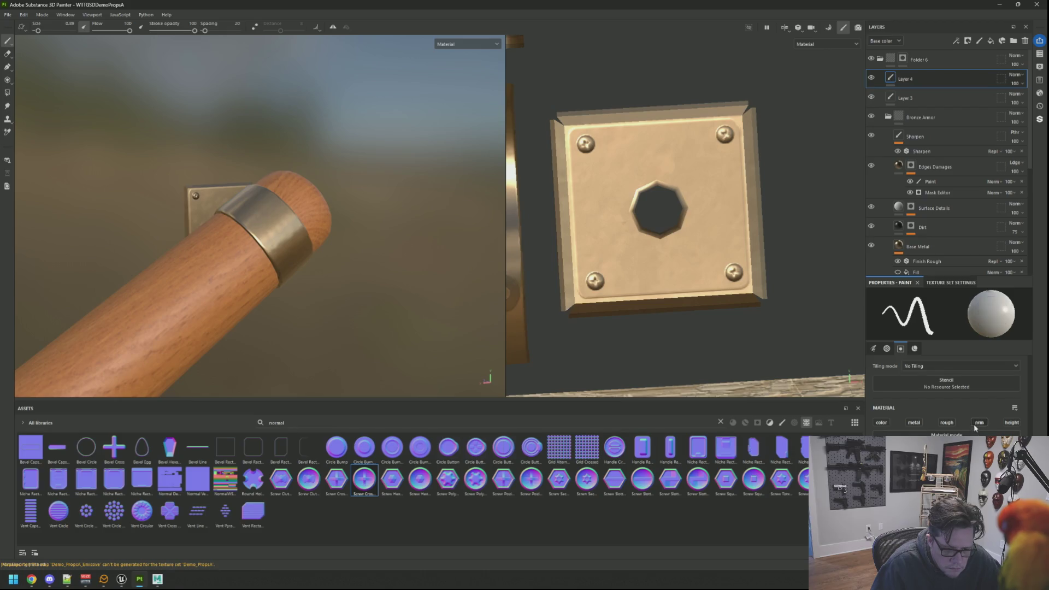
click(889, 424)
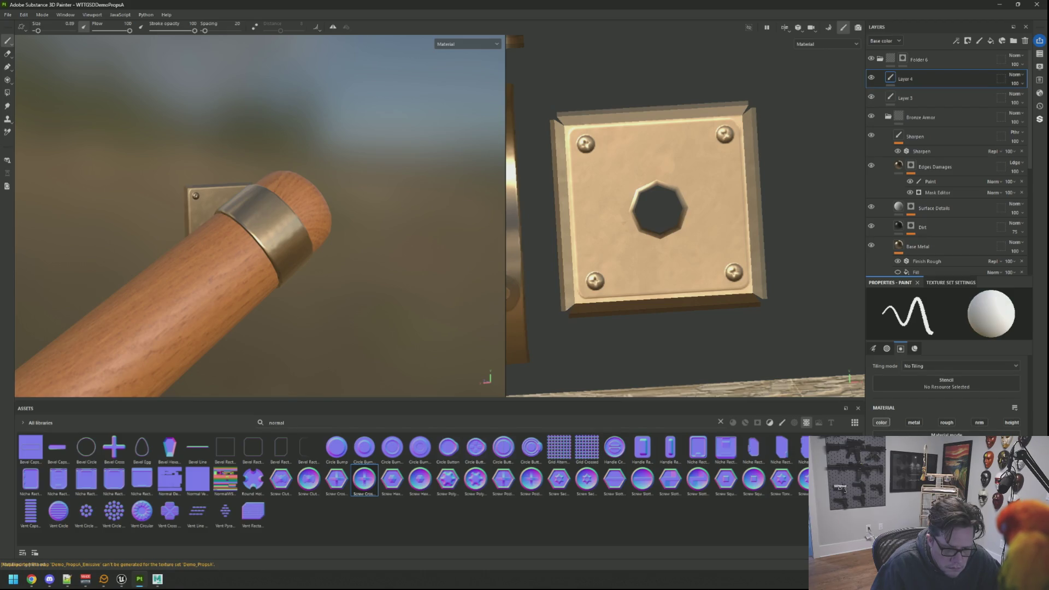
click(720, 421)
click(782, 423)
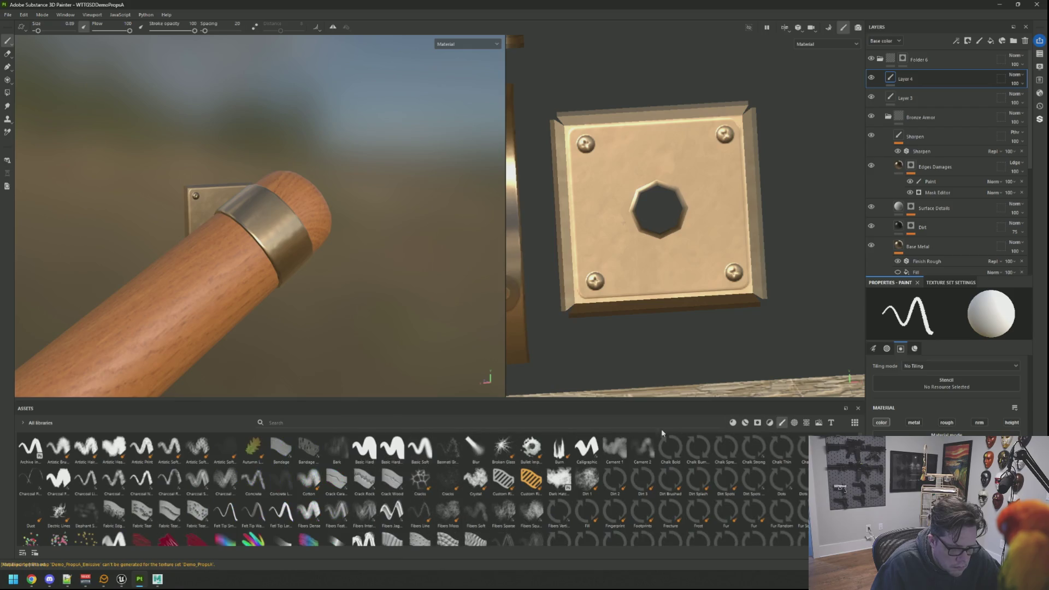
click(391, 447)
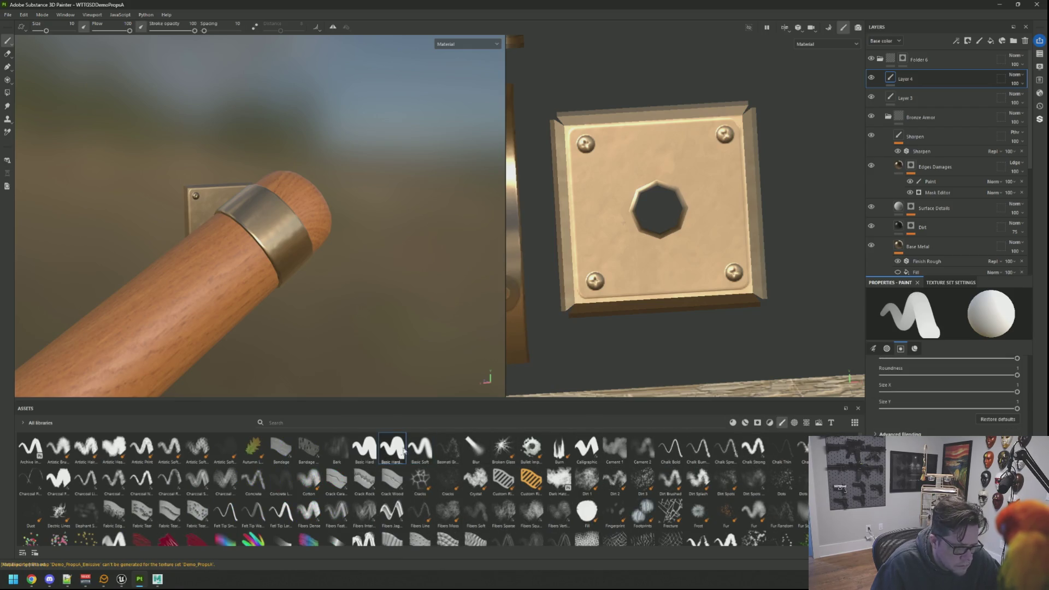
Set the brush projection alignment to UV and shrink the brush drastically
scroll(up, 3)
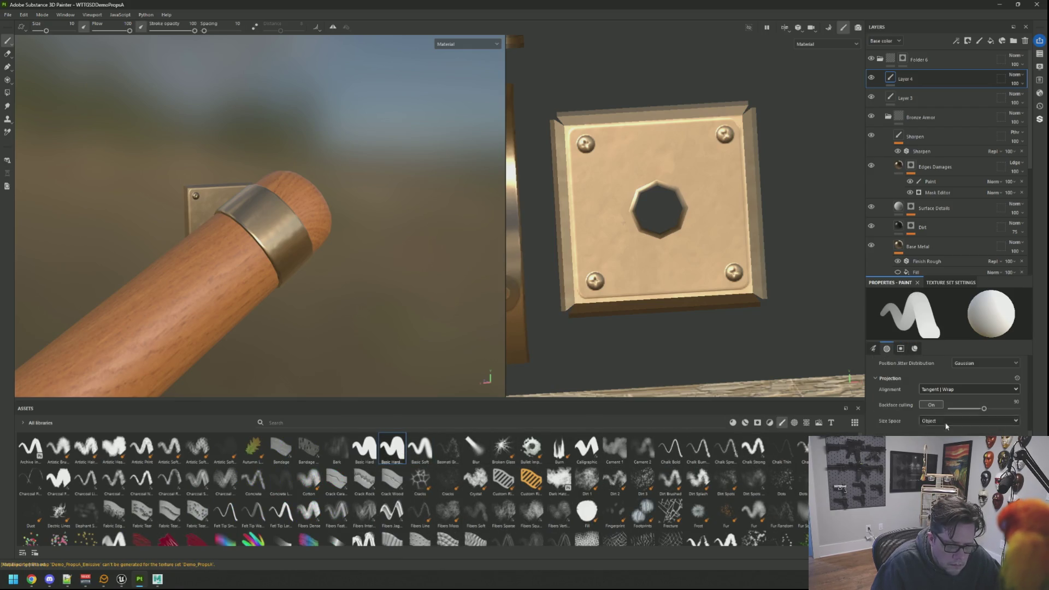
click(947, 390)
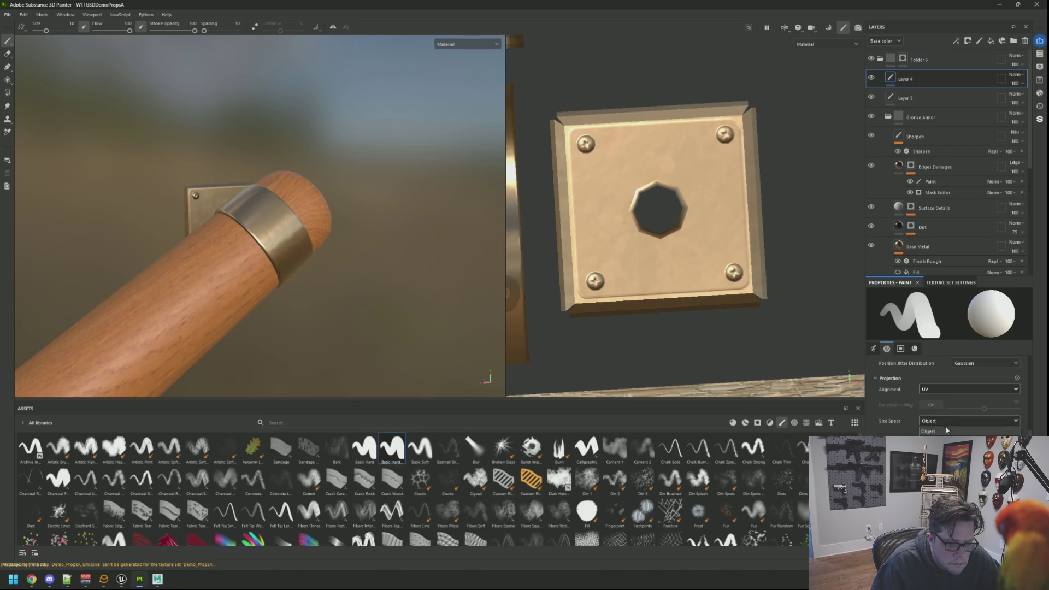
click(942, 425)
scroll(down, 3)
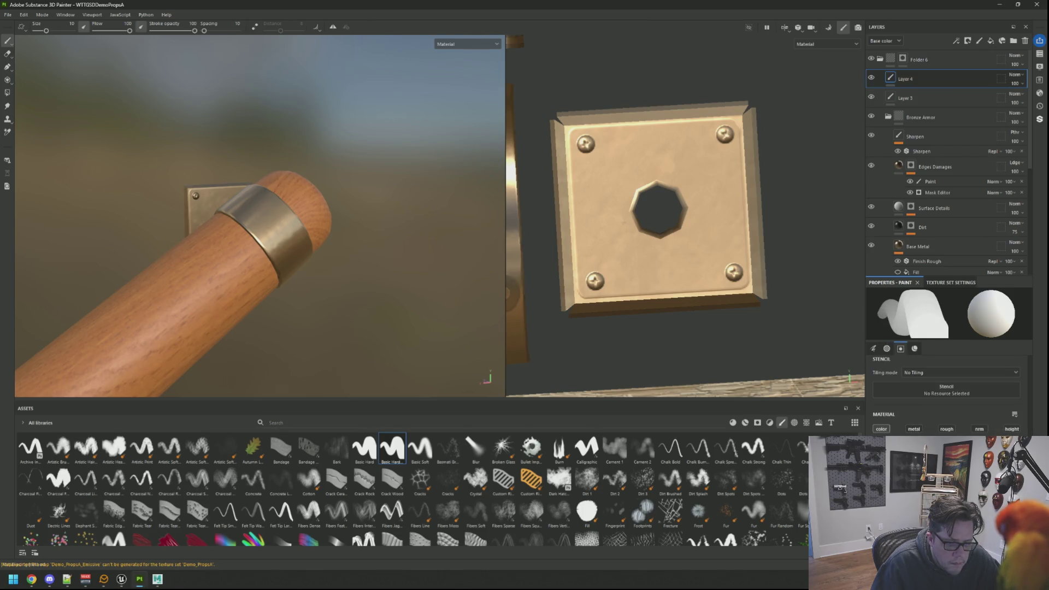
mouse_move(881, 429)
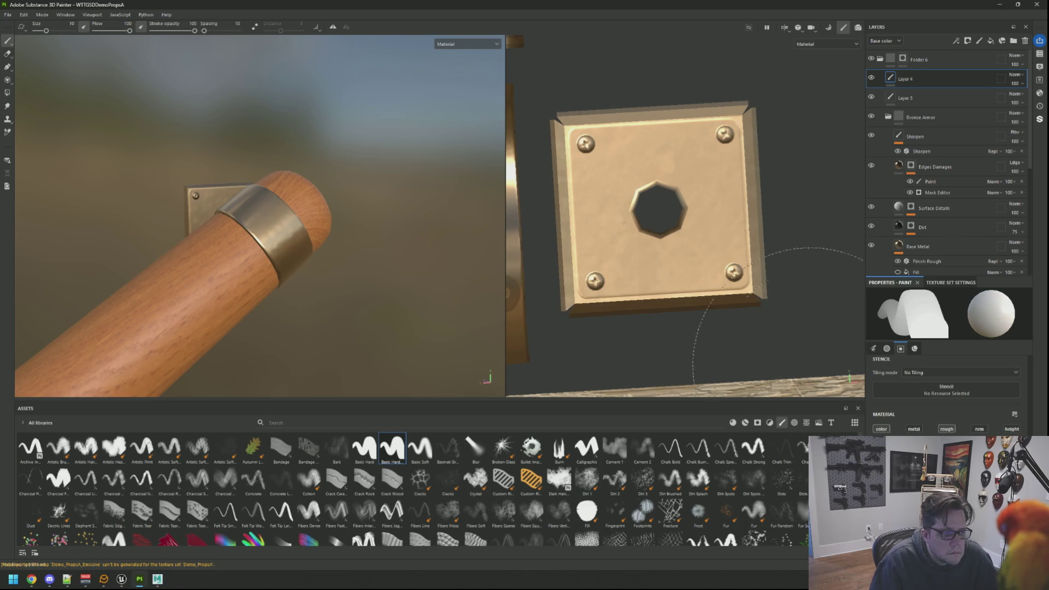
drag(628, 284, 650, 235)
scroll(up, 3)
drag(632, 168, 632, 167)
scroll(up, 3)
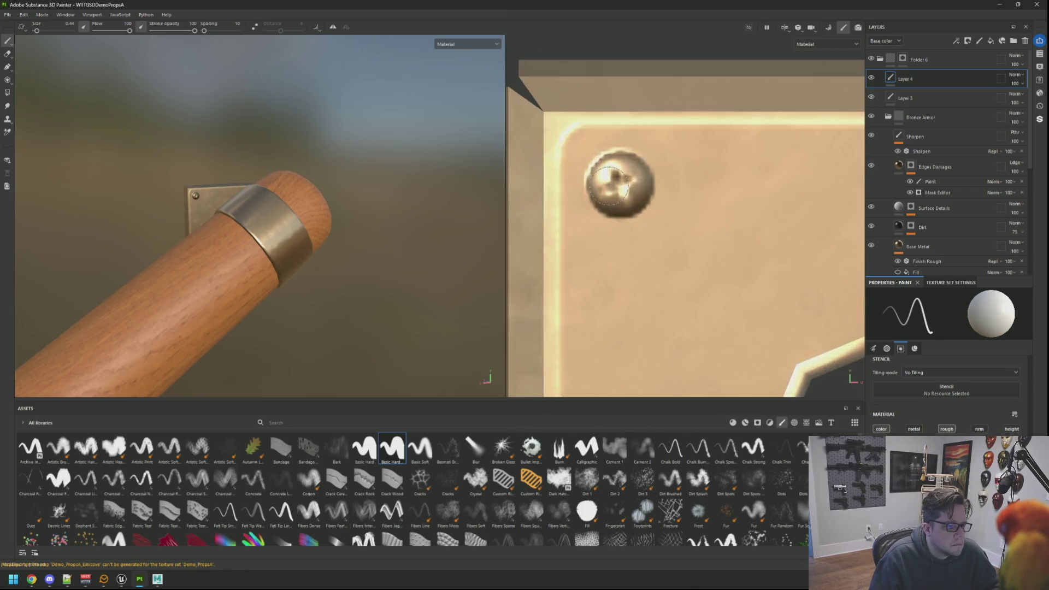
Enable the metal channel and pick the base colour for painting the screws
click(620, 180)
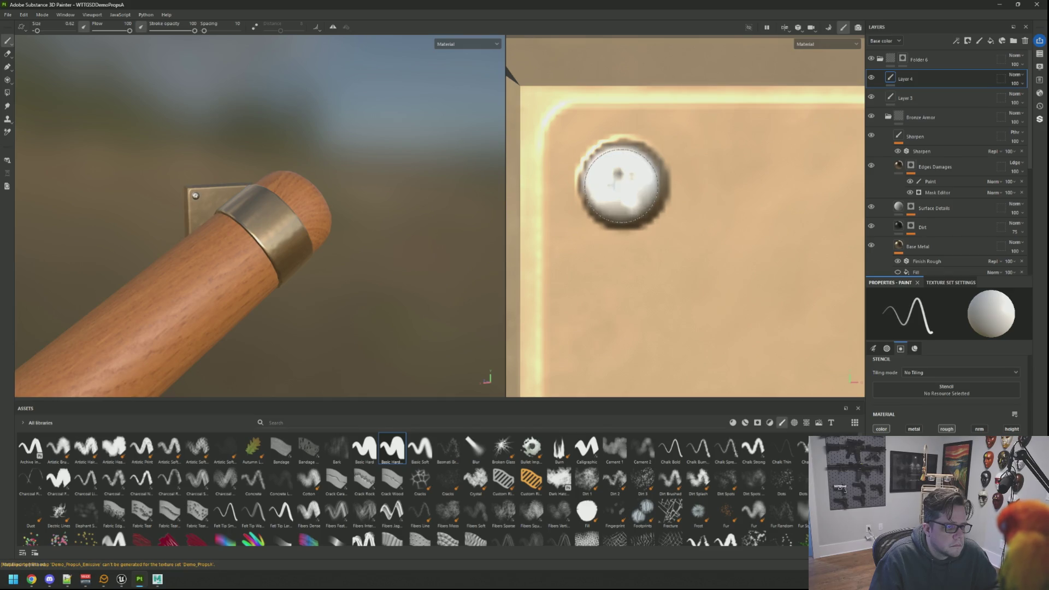
drag(350, 180, 244, 177)
key(ctrl+z)
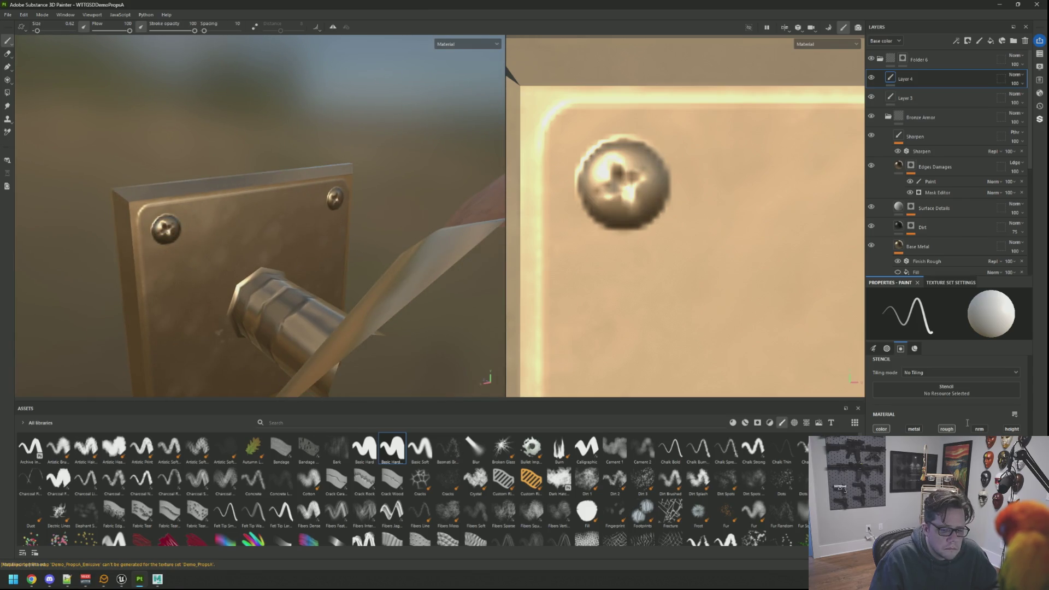
click(914, 429)
scroll(down, 3)
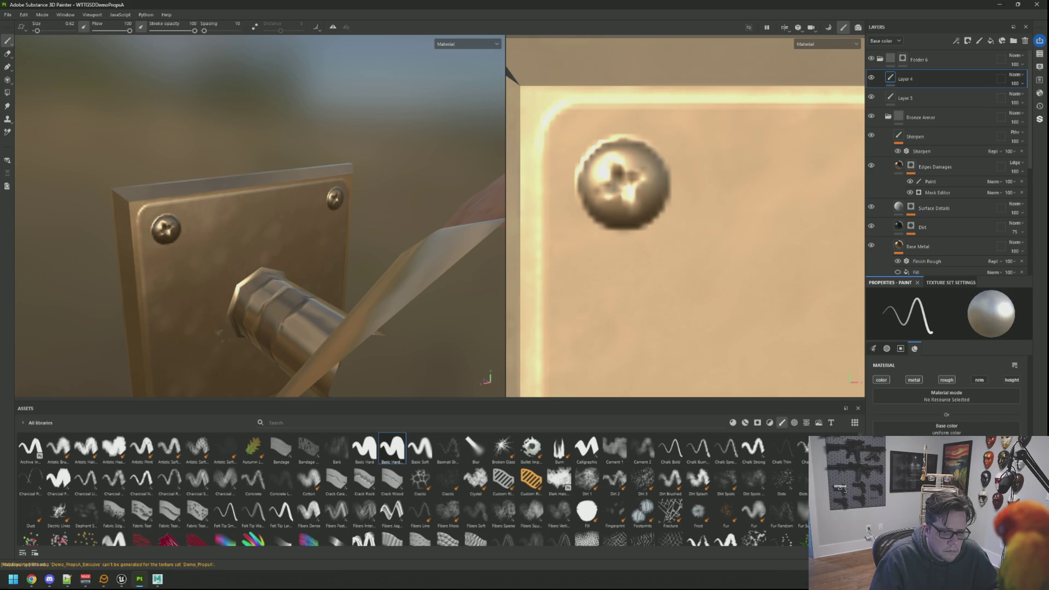
click(613, 176)
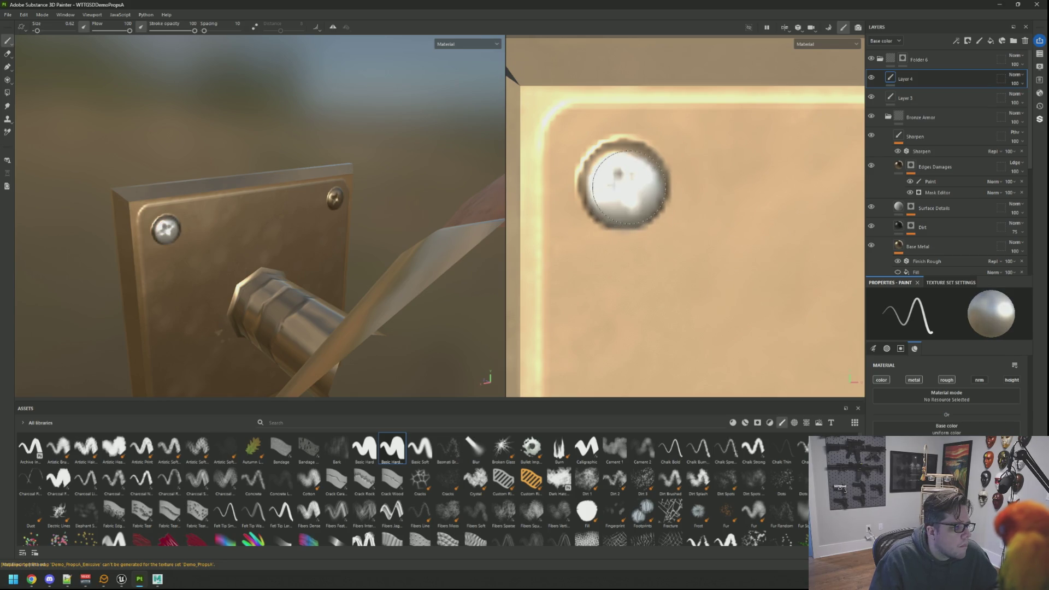
key(ctrl+z)
click(947, 428)
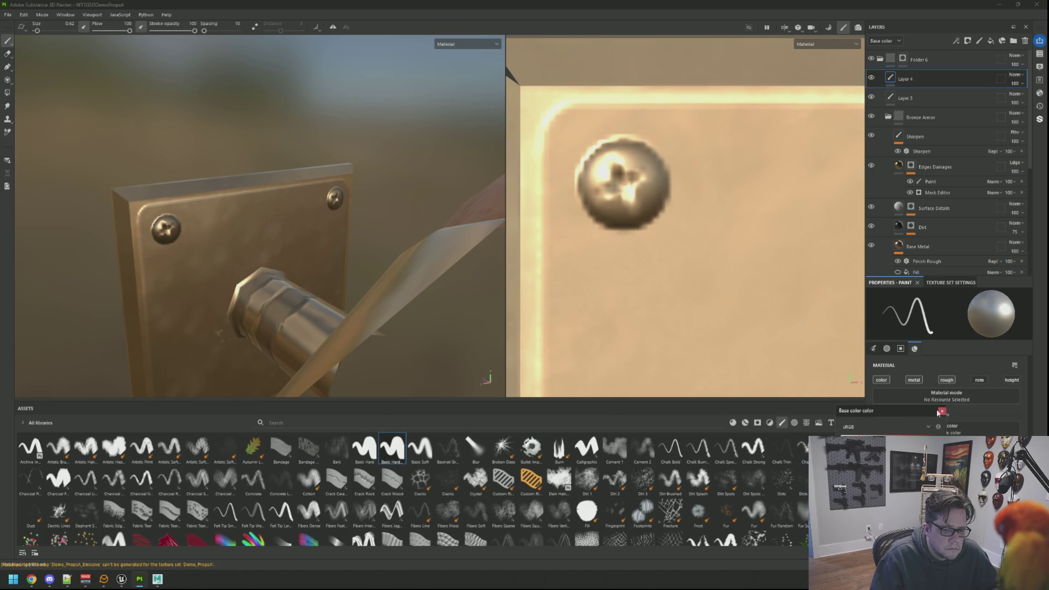
click(941, 411)
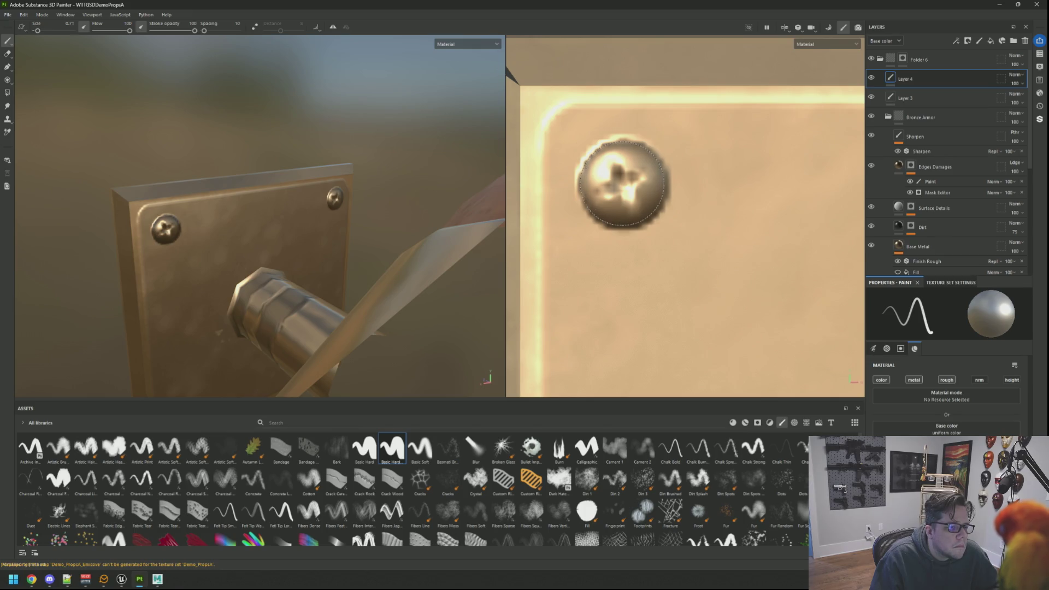
Enlarge the brush slightly and paint the screw heads bright silver
key(bracketright)
click(622, 183)
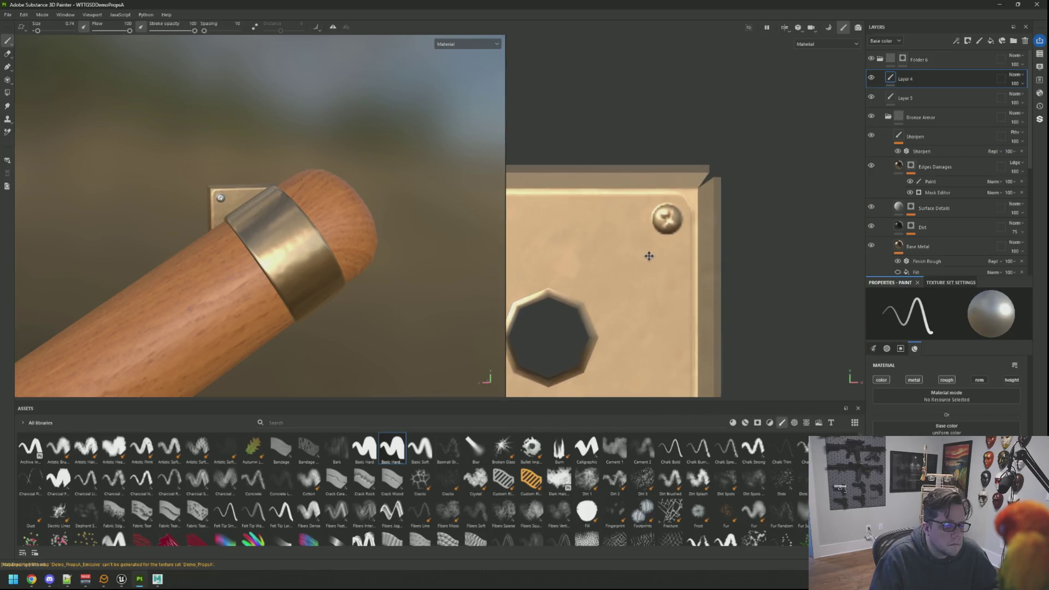
scroll(up, 3)
scroll(up, 3)
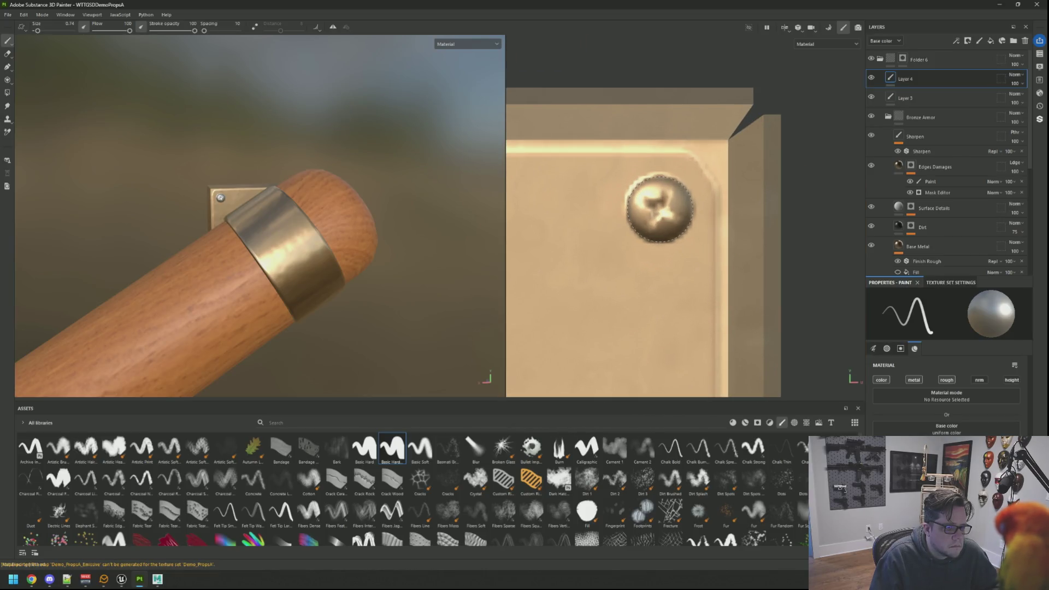
scroll(down, 3)
scroll(up, 3)
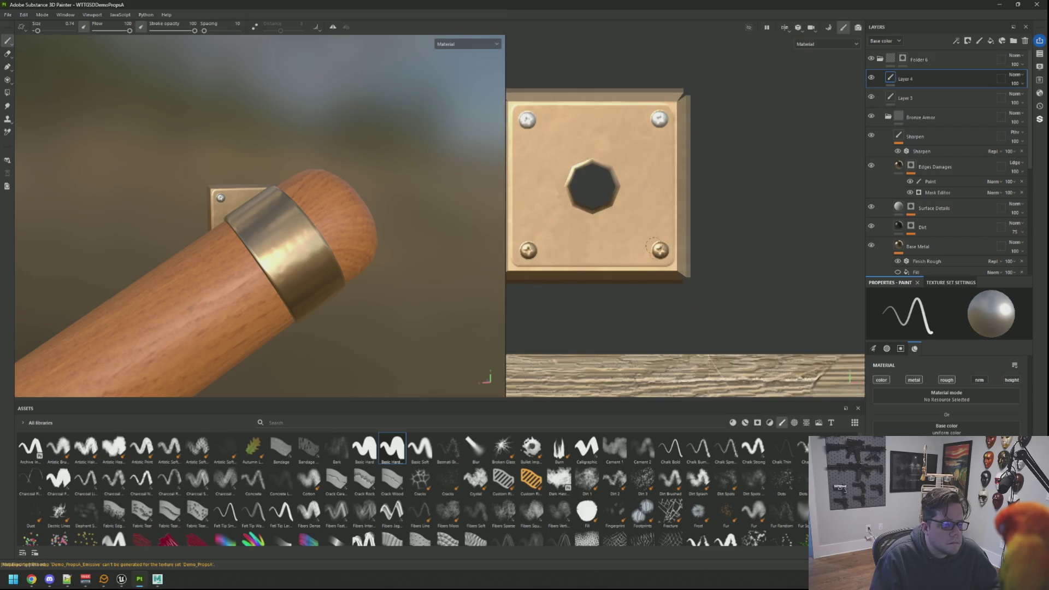
scroll(up, 3)
click(663, 255)
scroll(down, 3)
scroll(up, 3)
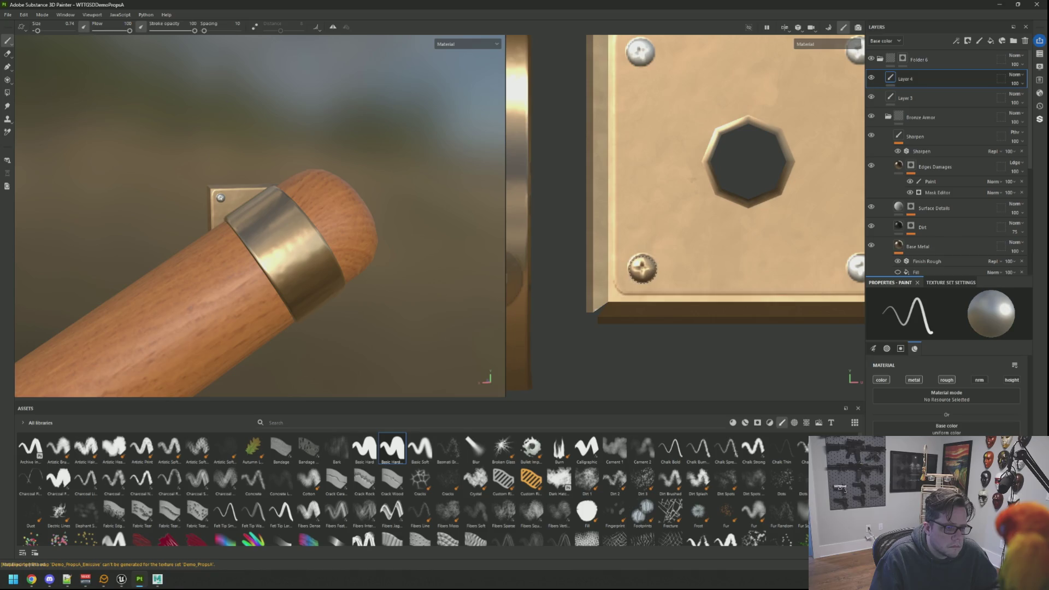
click(643, 268)
Export the textures with Ctrl+Shift+E and switch back to Unreal Engine
scroll(down, 3)
drag(244, 202, 389, 183)
scroll(up, 3)
key(F3)
key(F2)
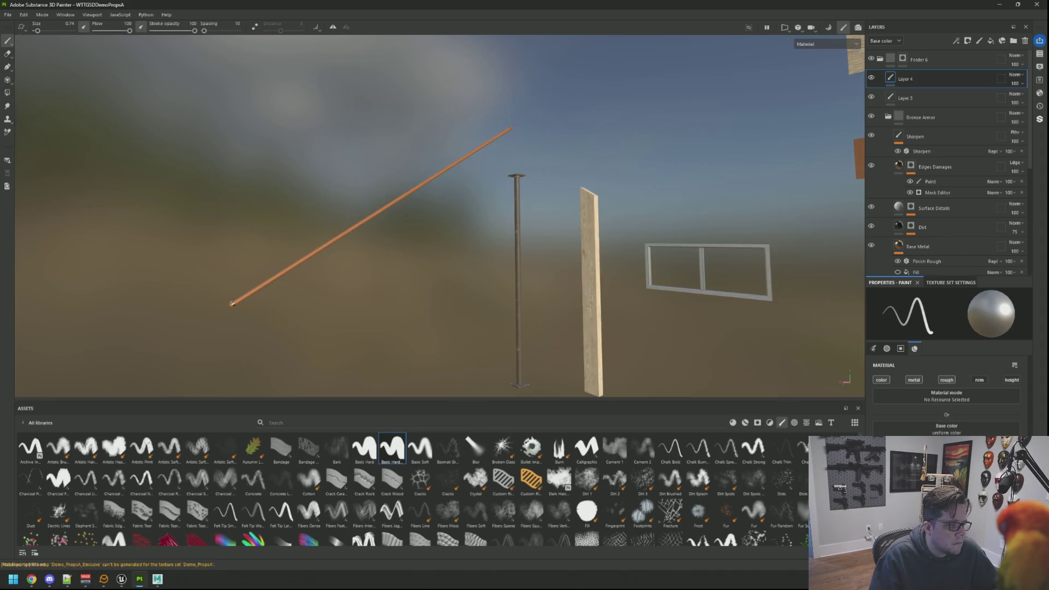
drag(469, 223, 423, 205)
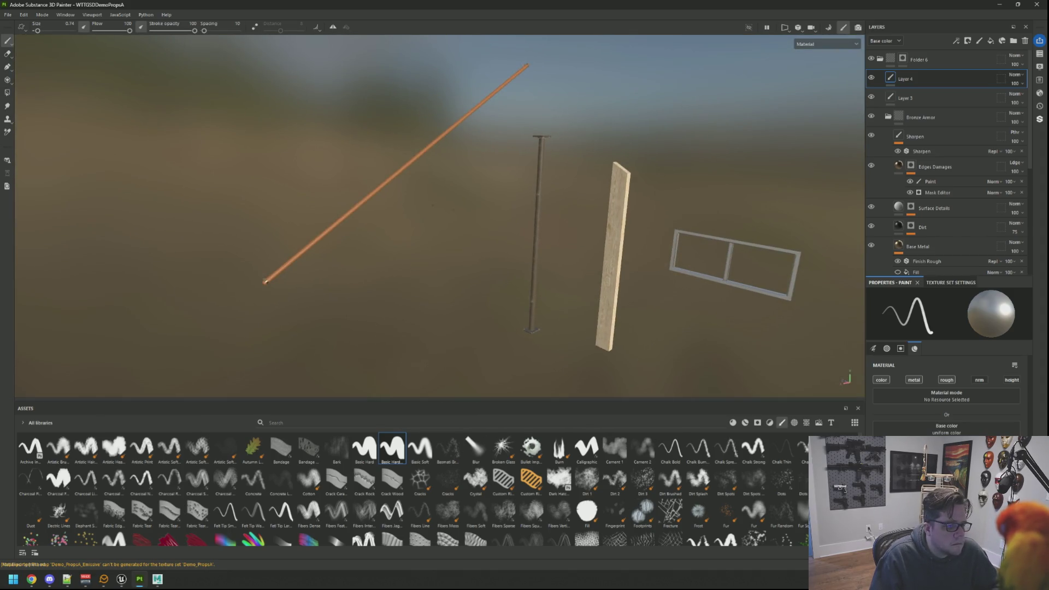
key(ctrl+shift+e)
click(716, 429)
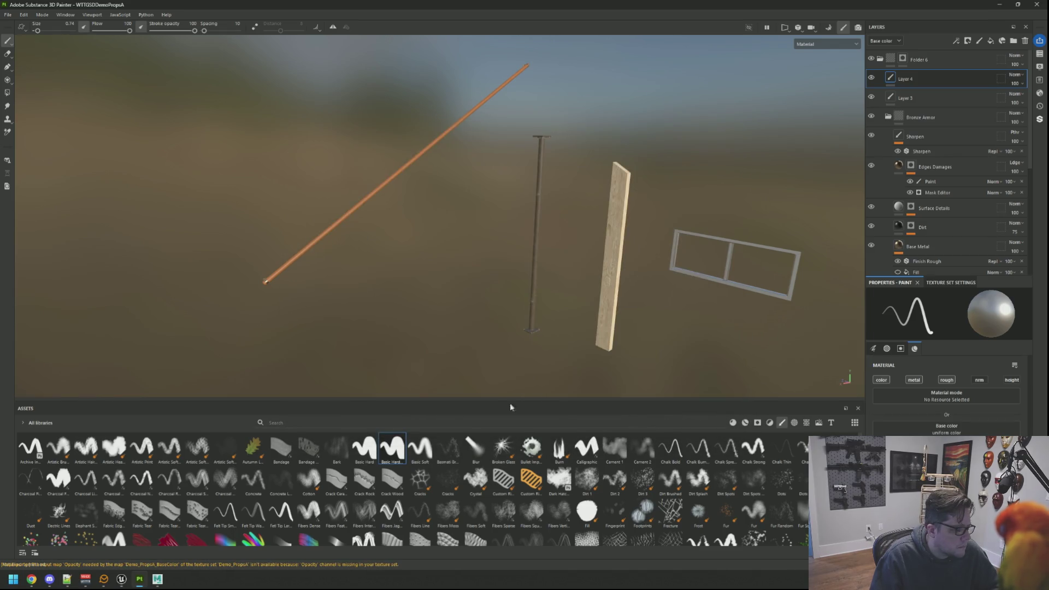
click(123, 578)
scroll(down, 3)
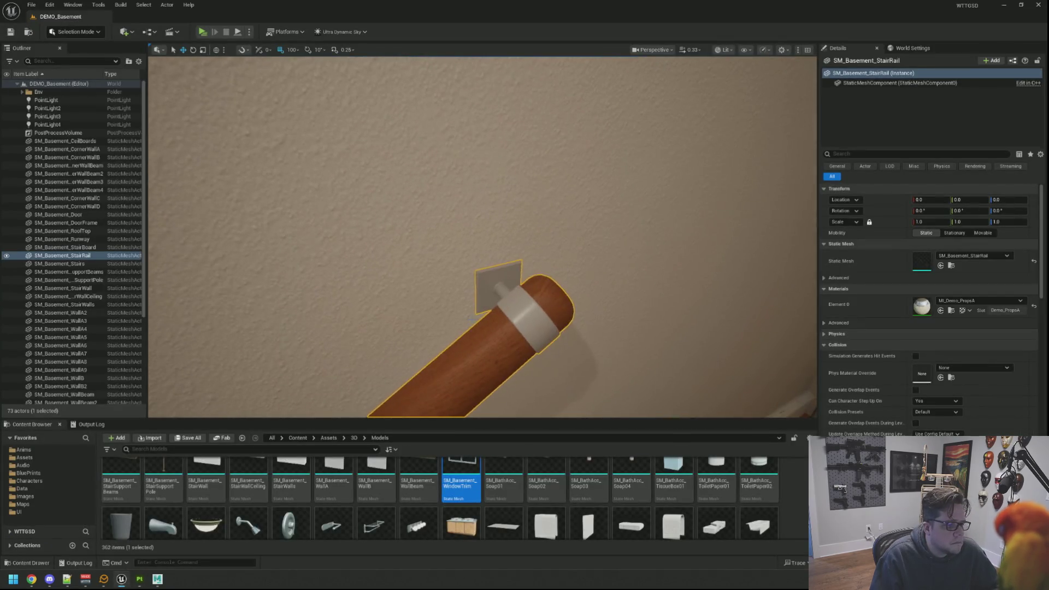
Deselect the stair rail and view its end bracket head-on in the Unreal viewport
key(Escape)
scroll(up, 3)
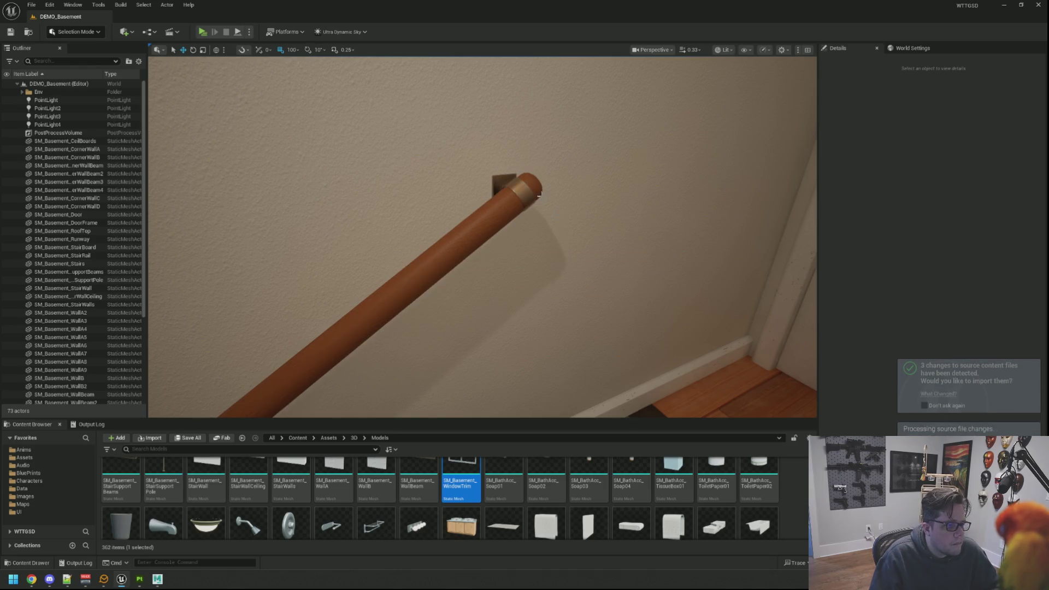
scroll(down, 3)
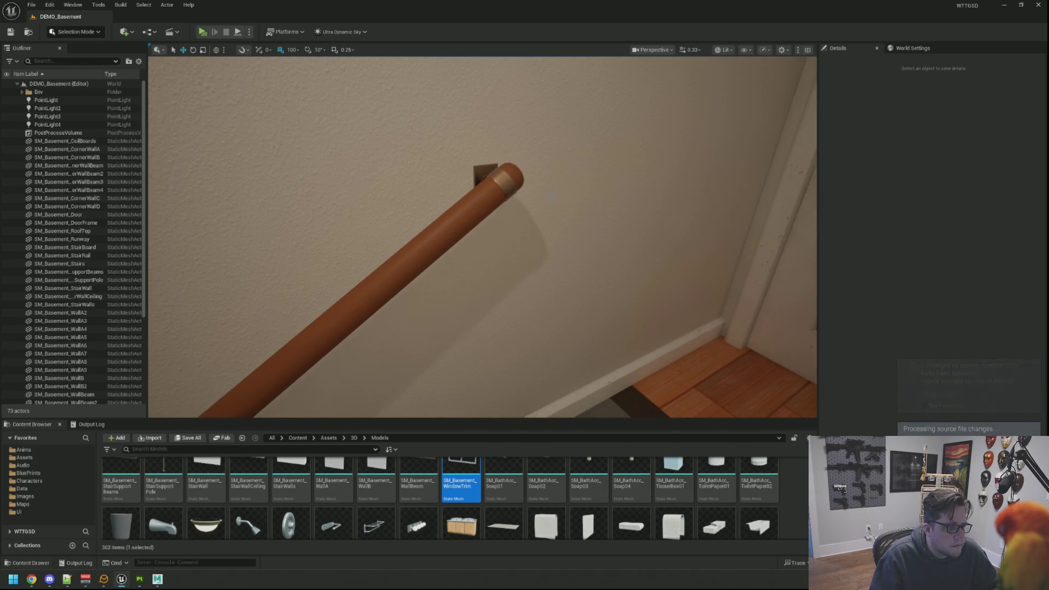
scroll(up, 3)
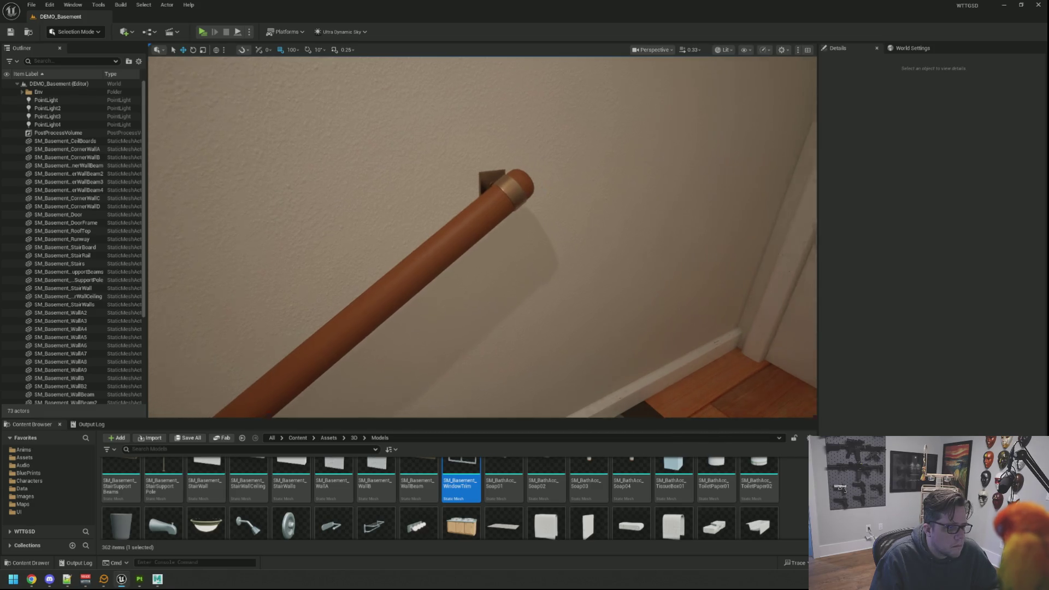
drag(538, 180, 500, 201)
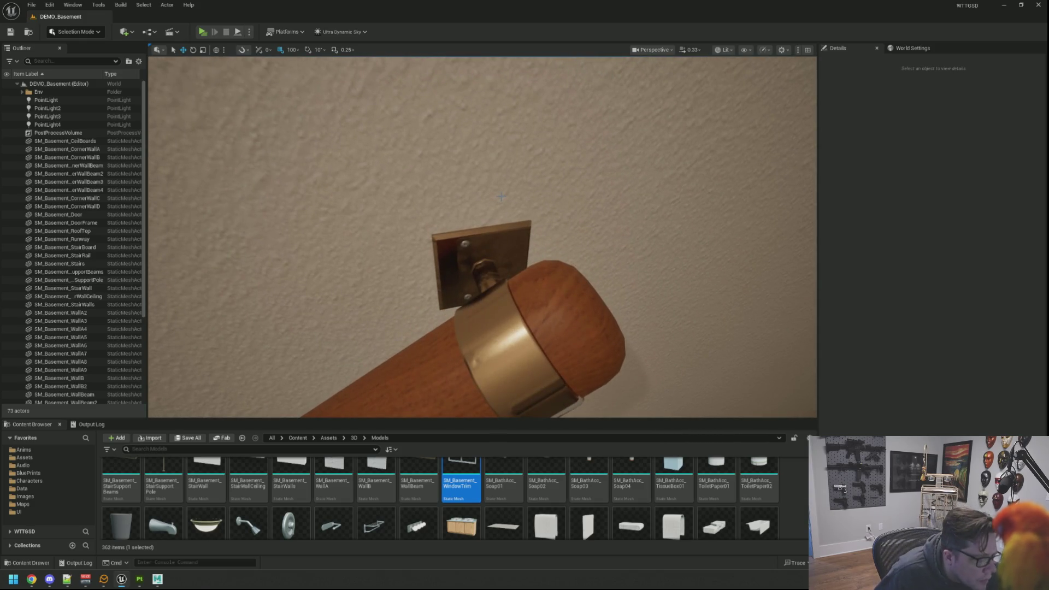
Bring up Maya's BasementAssets.ma scene and clear the current selection
click(140, 579)
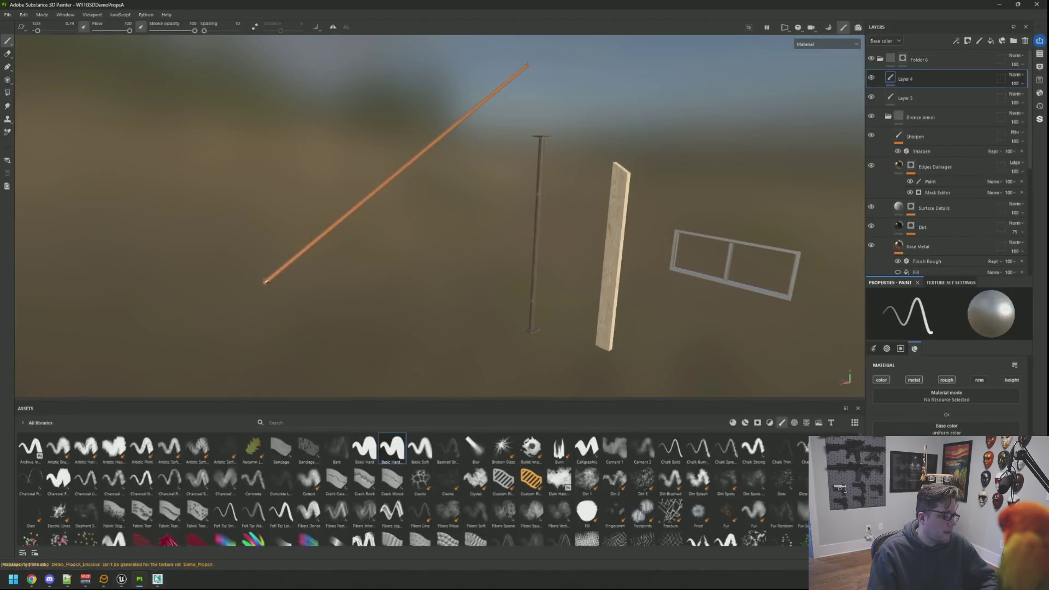
click(157, 579)
drag(559, 262, 593, 284)
click(704, 269)
click(686, 218)
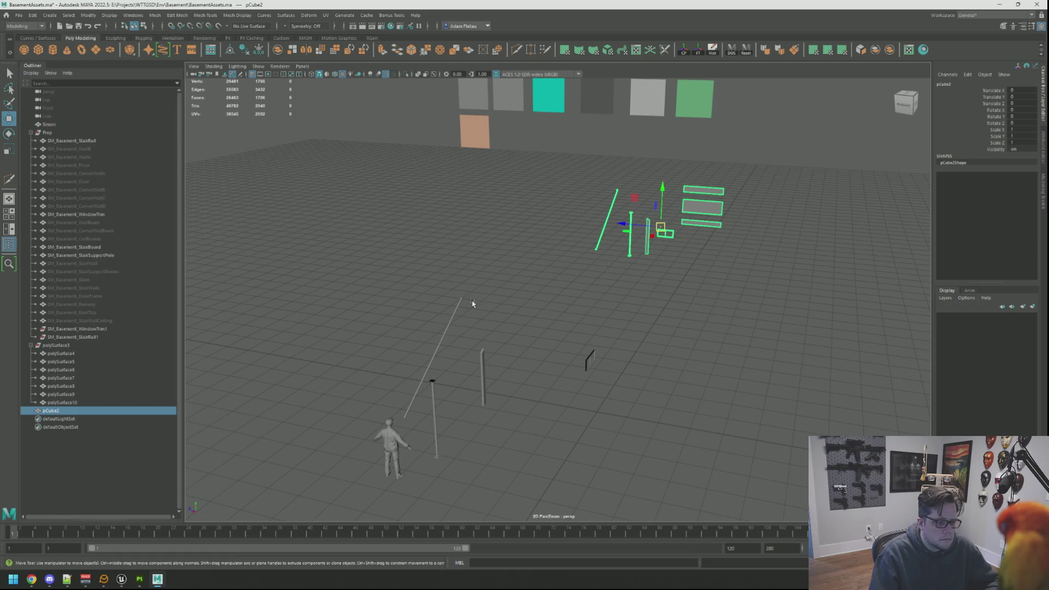
click(462, 301)
click(713, 210)
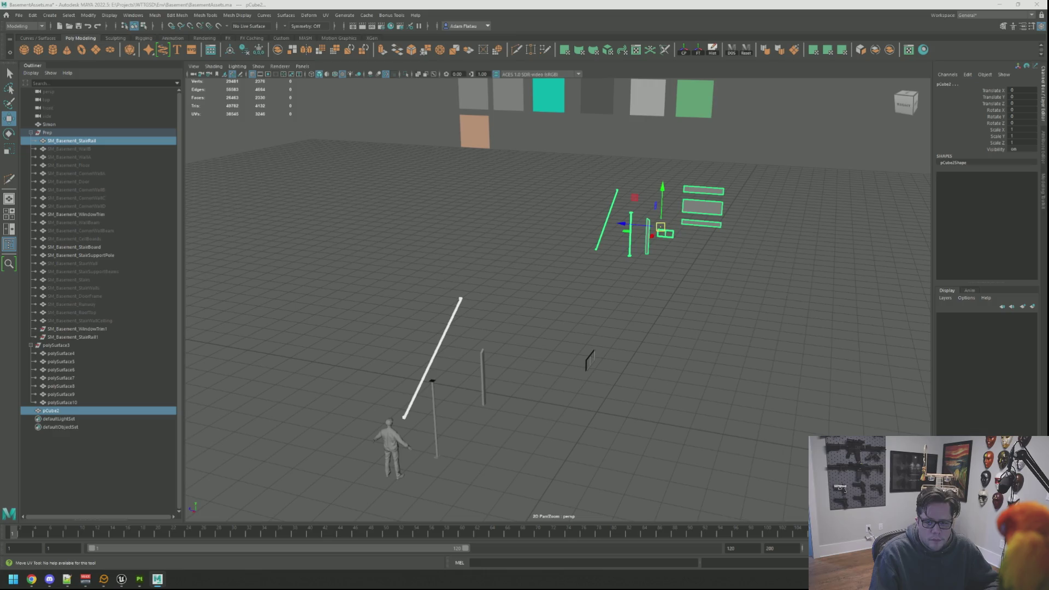
key(ctrl+z)
key(ctrl+z)
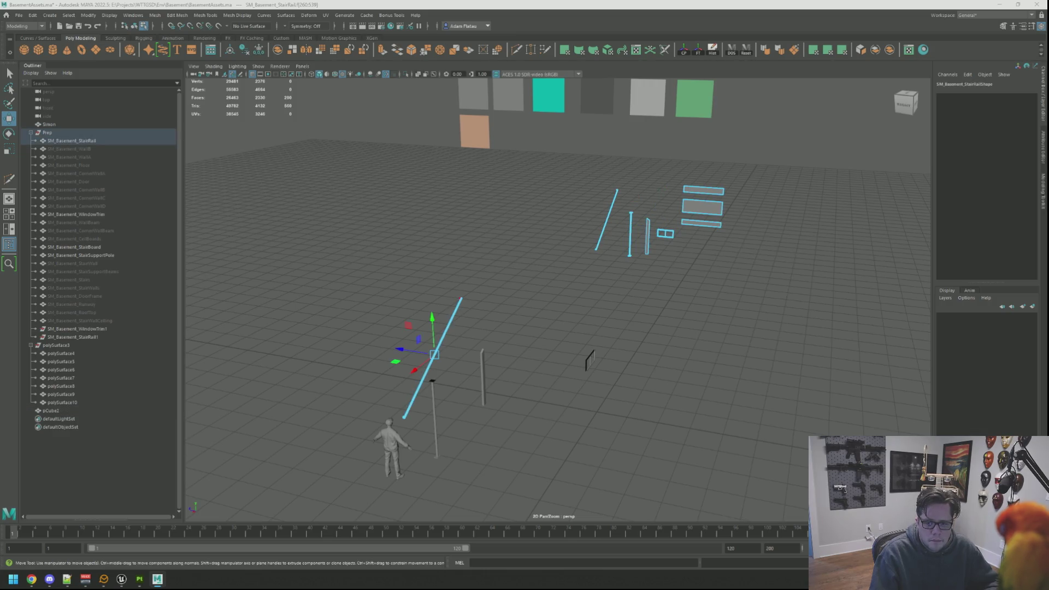
key(ctrl+z)
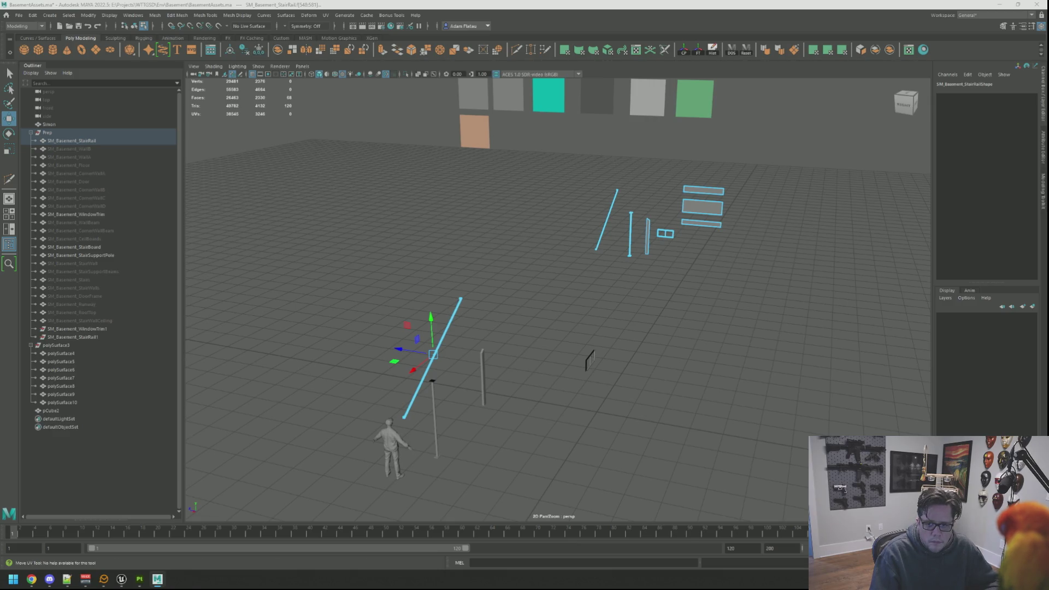
key(ctrl+z)
key(Escape)
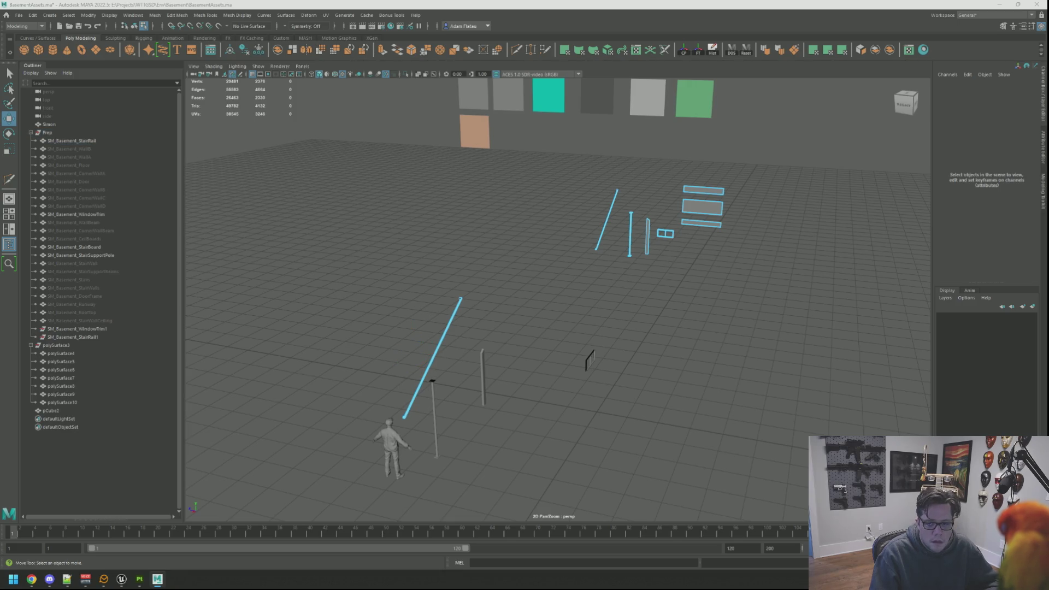
key(ctrl+z)
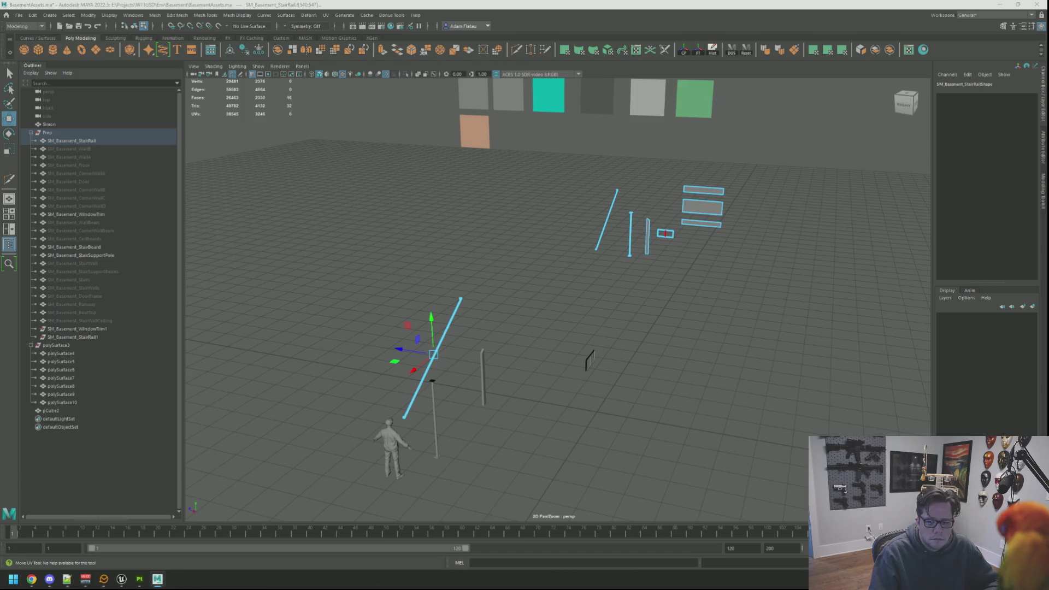
right_click(732, 227)
Select the whole stair rail and freeze its transformations
click(755, 220)
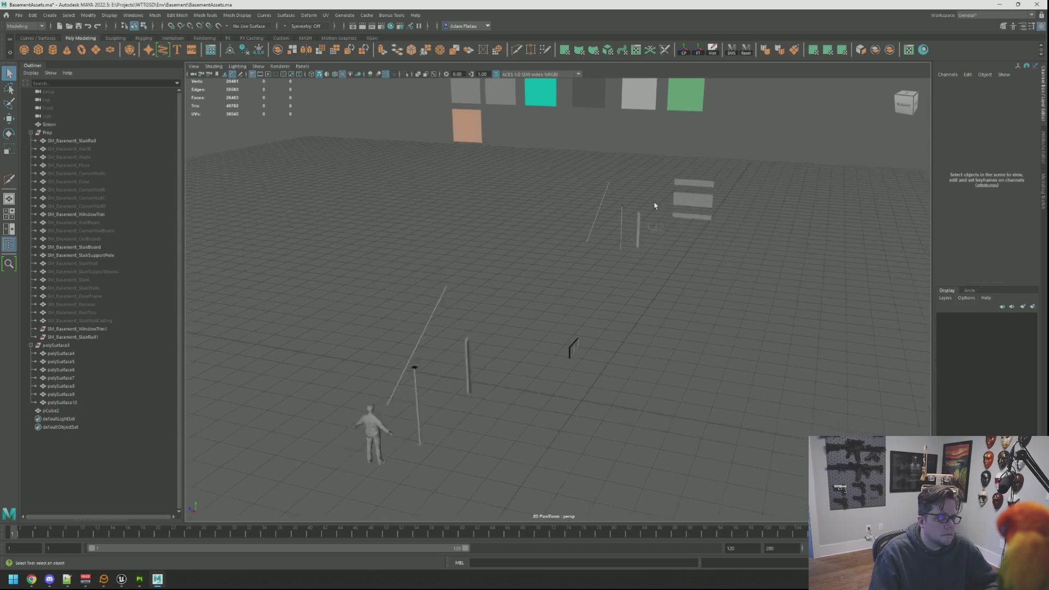
click(604, 232)
click(122, 141)
key(w)
drag(546, 234, 662, 201)
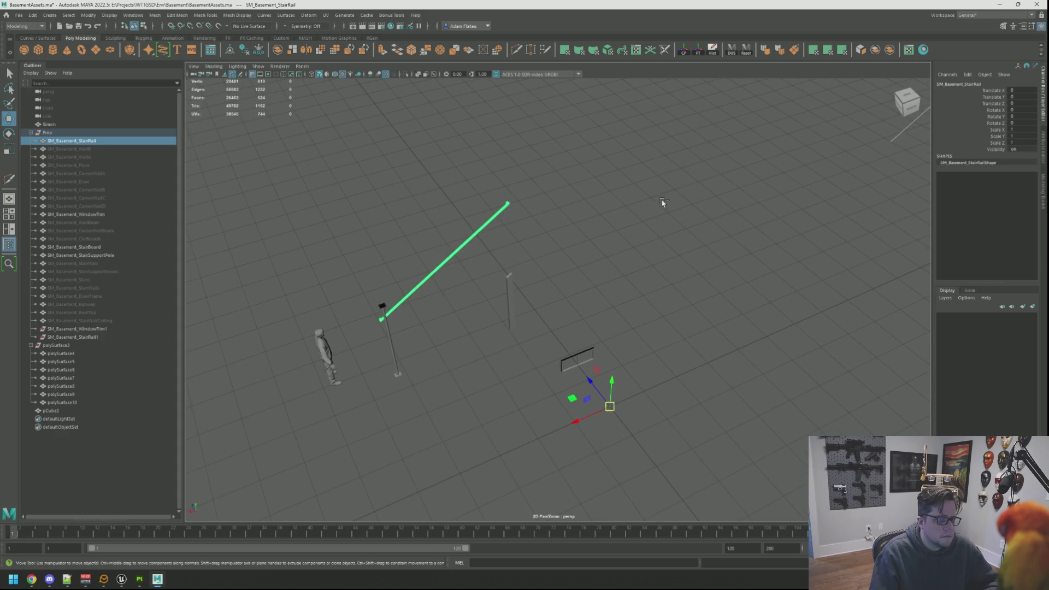
click(699, 50)
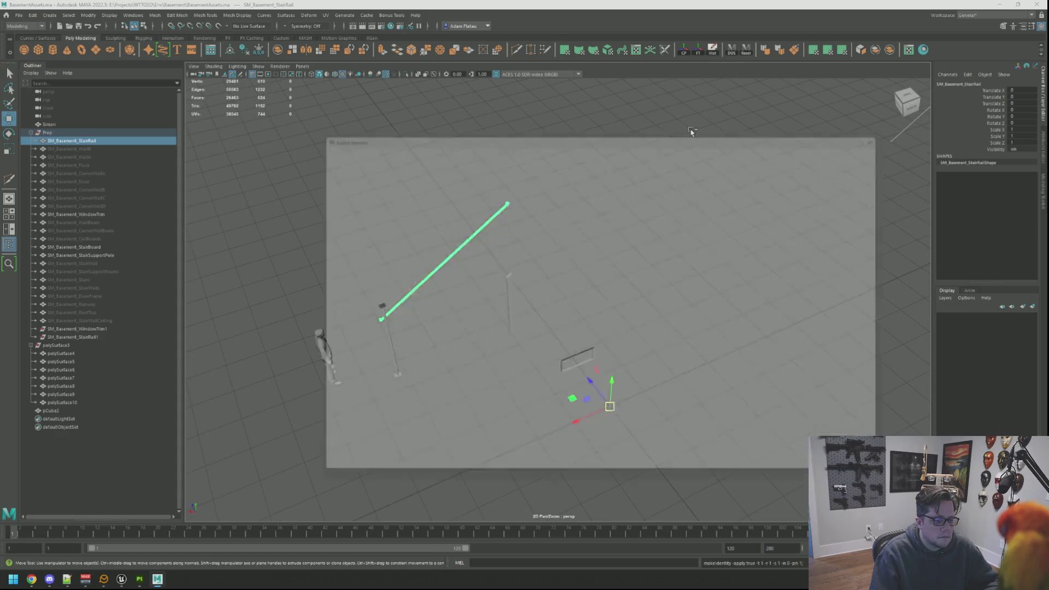
Export the rail over the existing SM_Basement_StairRail file and return to Unreal
key(Return)
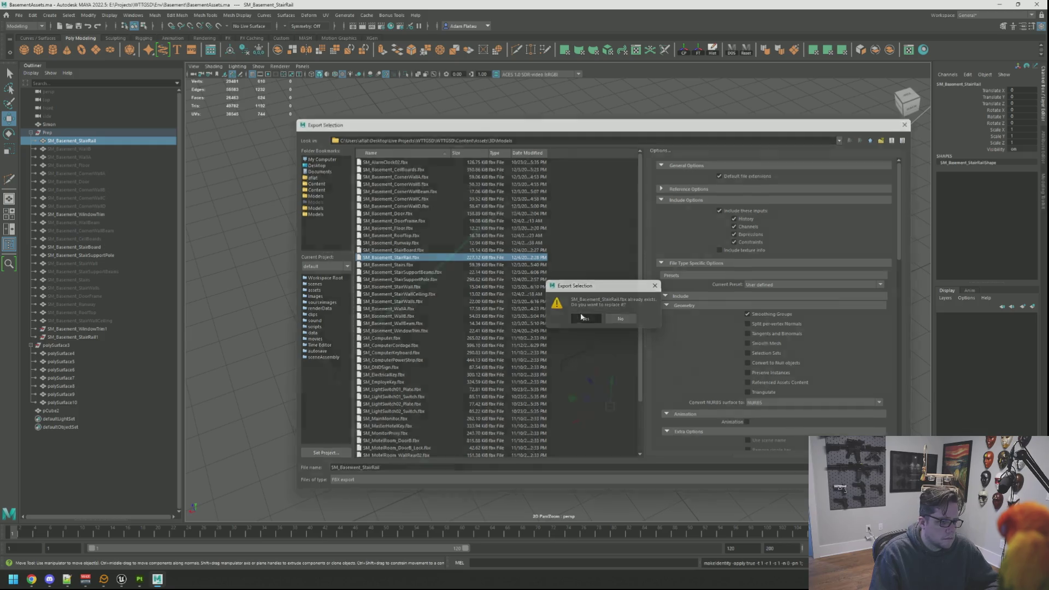
click(586, 319)
click(121, 580)
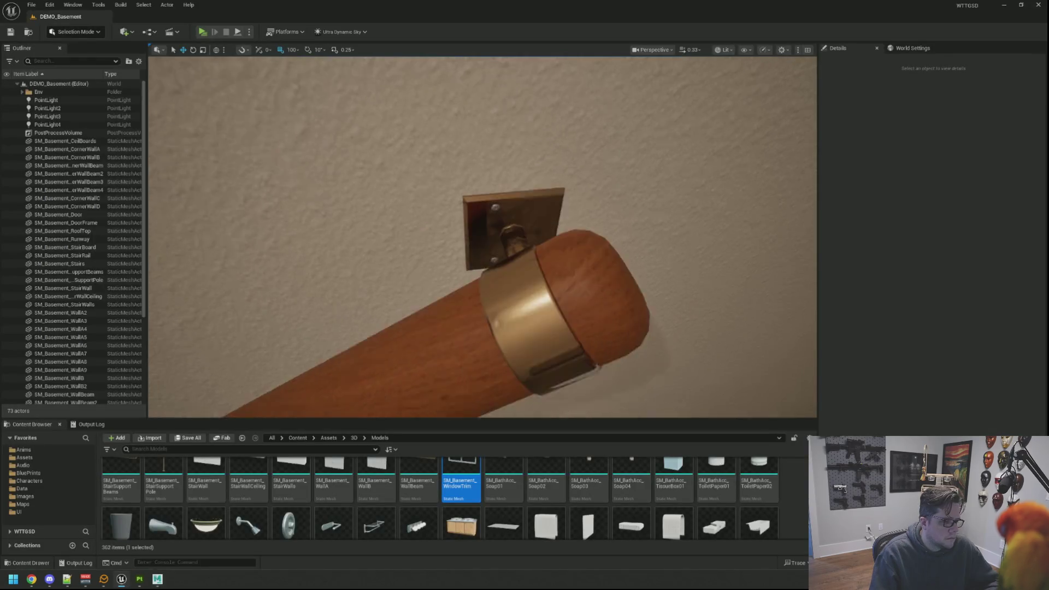
Move in close to the stair rail's end bracket, then save DEMO_Basement with Ctrl+S
drag(639, 284, 639, 318)
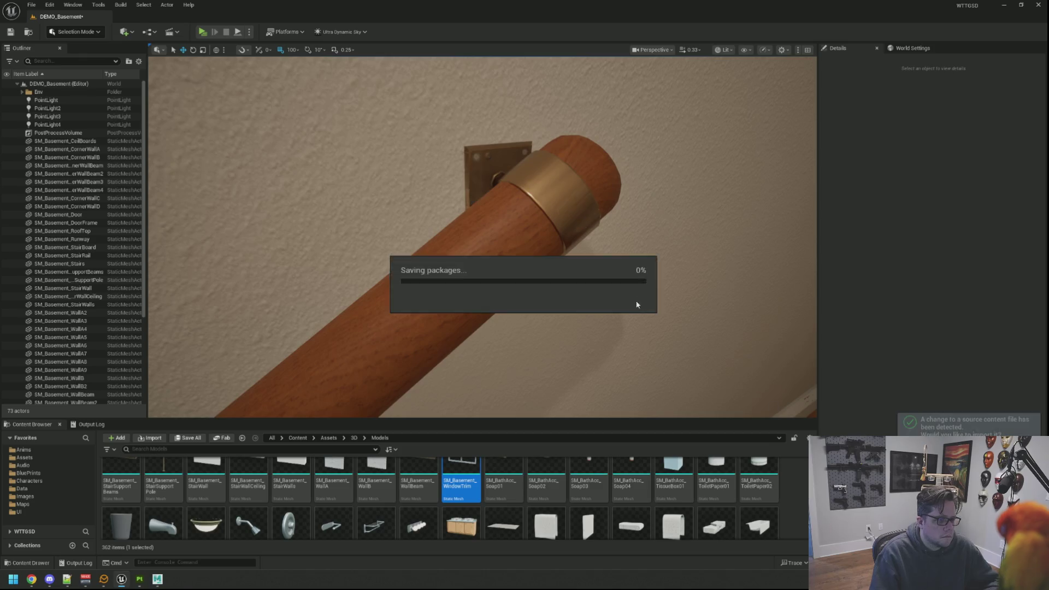
drag(521, 201, 529, 269)
key(ctrl+s)
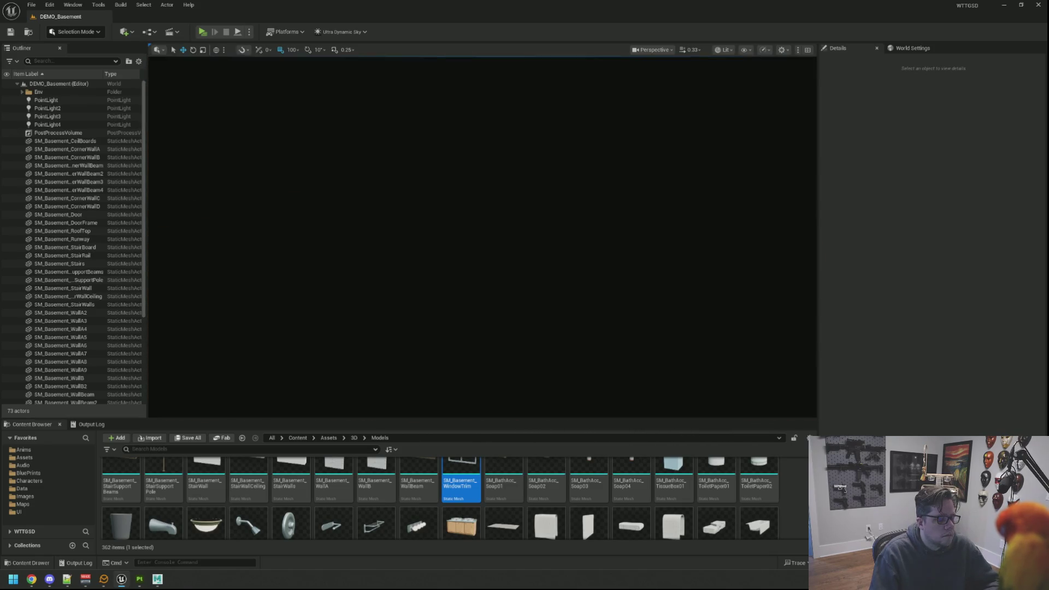
drag(529, 270, 529, 270)
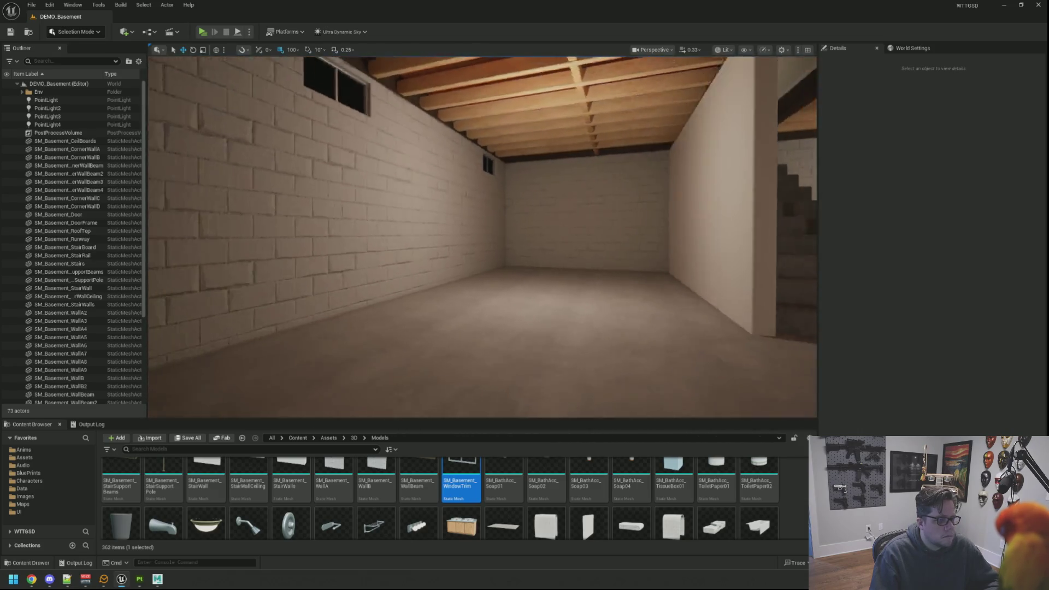
drag(529, 270, 529, 270)
drag(453, 198, 454, 197)
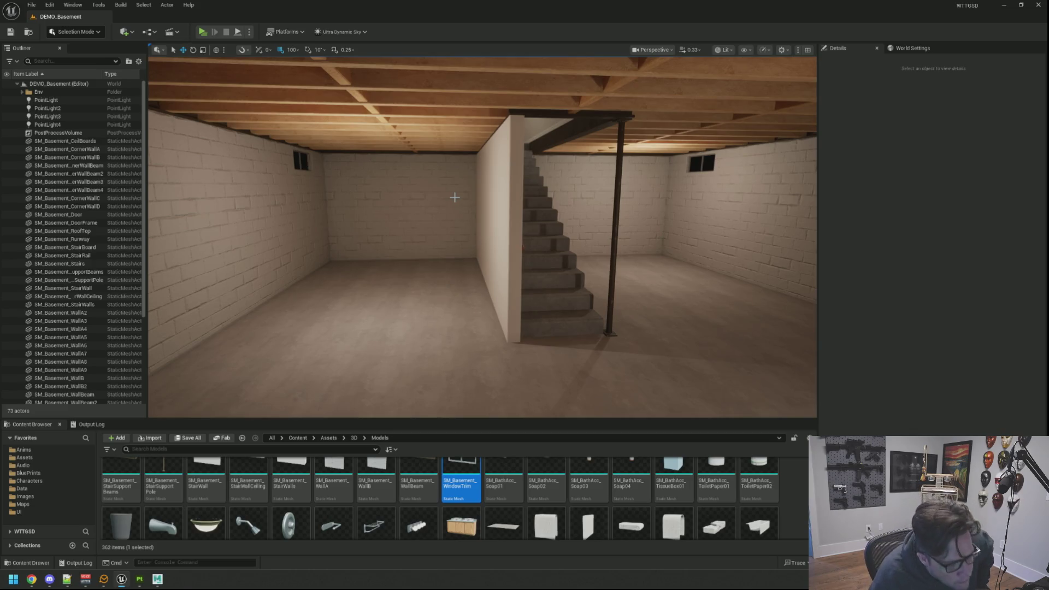
Fly the viewport into the basement room, around to the staircase and up the stairs
drag(496, 158, 499, 159)
drag(394, 161, 355, 158)
drag(481, 235, 513, 254)
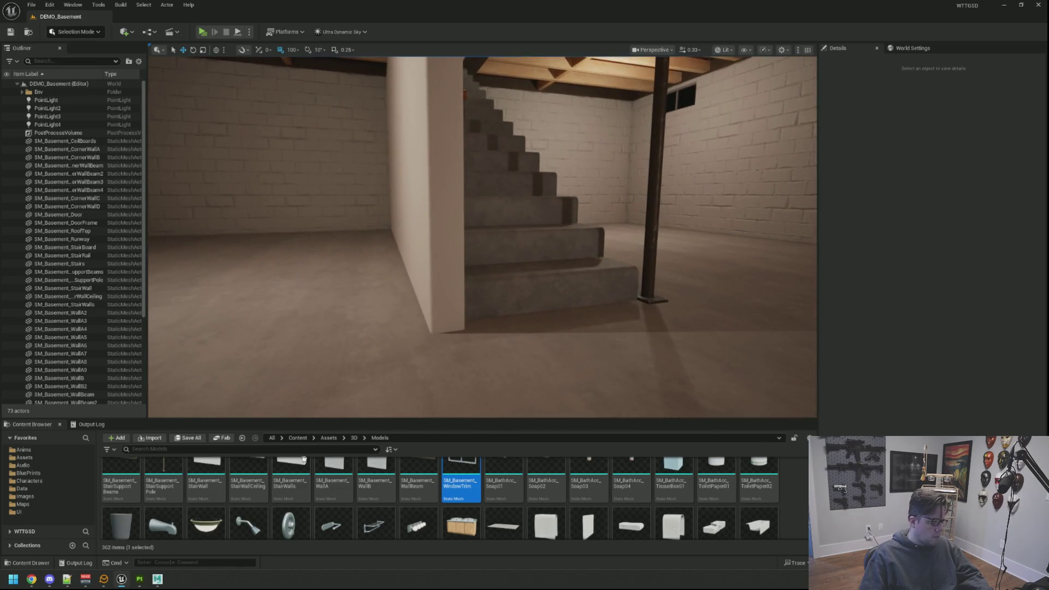
Briefly bring up Substance 3D Painter, minimise it, and switch to the Maya basement assets scene
click(141, 579)
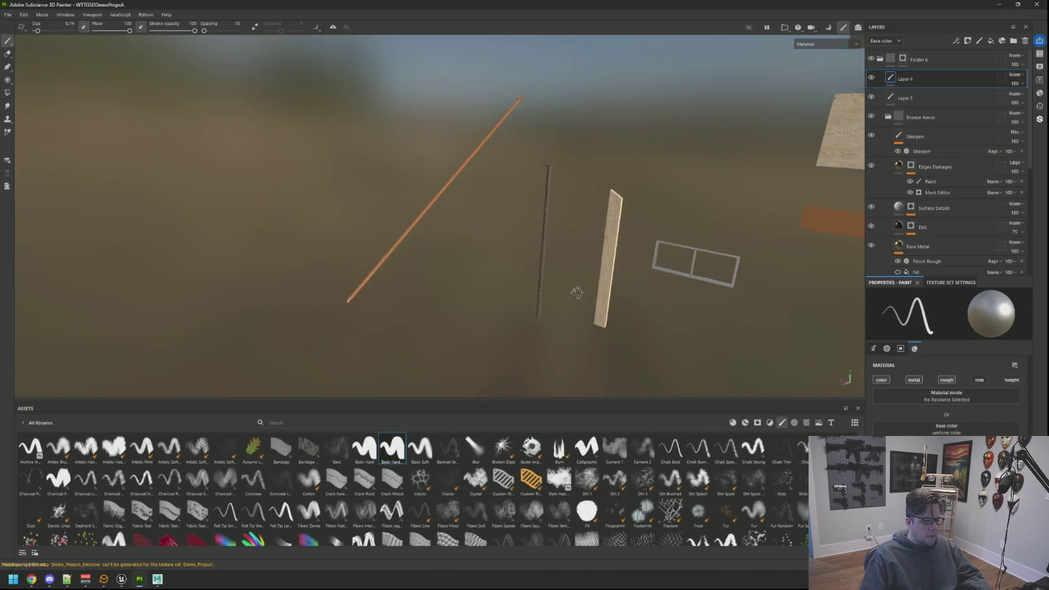
click(1036, 4)
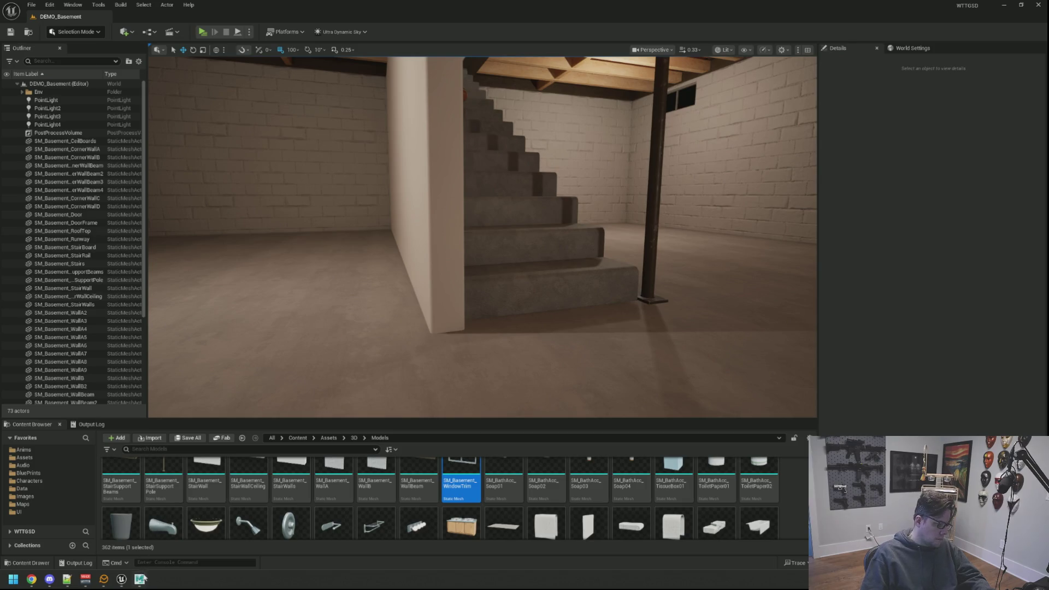
click(139, 579)
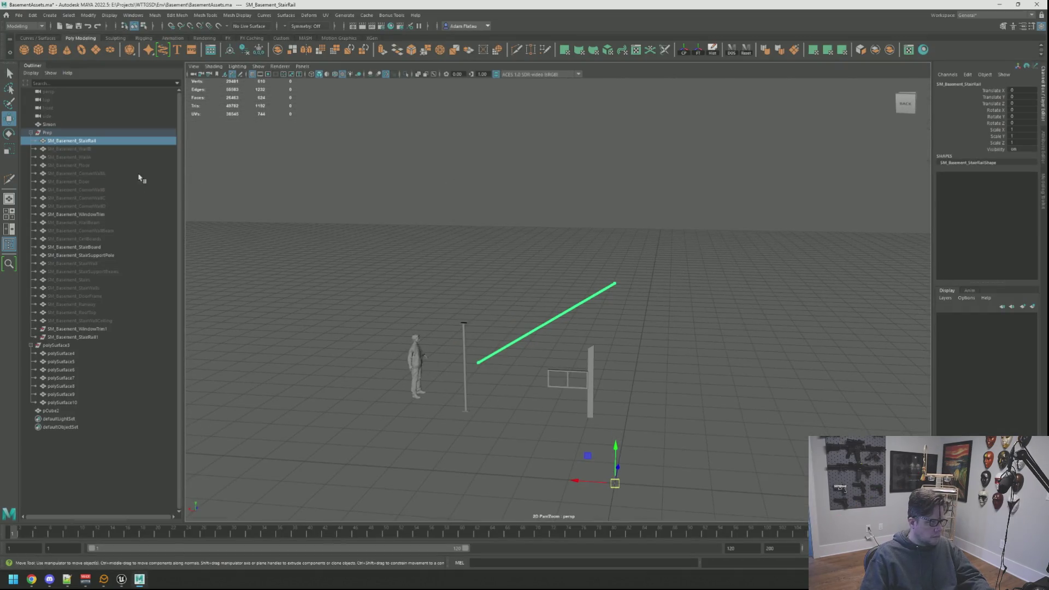
Unhide SM_Basement WallA, WallB, the floor, the door and corner walls A–D
click(116, 156)
key(h)
click(87, 149)
key(h)
click(110, 165)
key(h)
click(110, 173)
key(h)
click(105, 182)
key(h)
click(105, 189)
key(h)
click(105, 198)
key(h)
click(104, 206)
key(h)
click(103, 214)
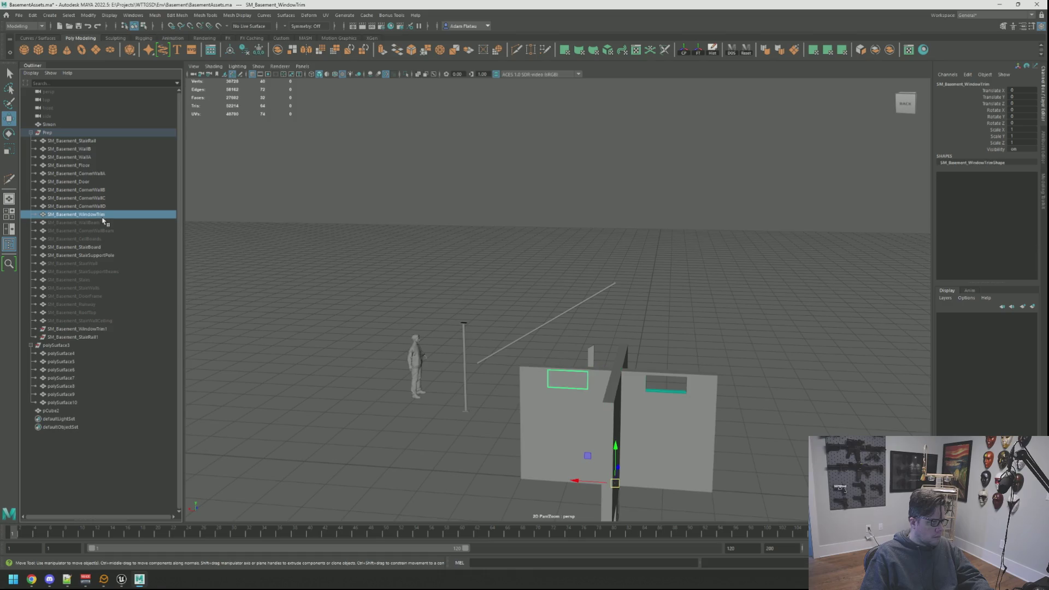
Unhide the wall beams, ceiling boards, stair wall, stair support beams, stairs and stair walls
click(102, 222)
key(h)
click(103, 230)
key(h)
click(103, 239)
key(h)
click(102, 263)
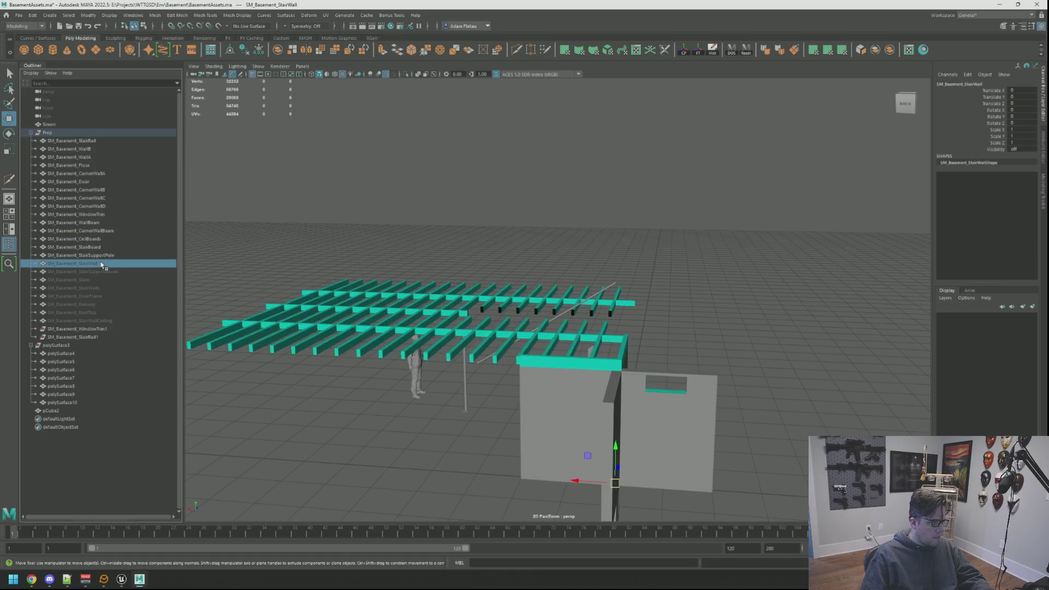
key(h)
click(101, 271)
key(h)
click(100, 280)
key(h)
click(100, 288)
key(h)
Unhide the door frame, runway, roof top and stair wall ceiling meshes
click(99, 296)
key(h)
click(103, 304)
key(h)
click(107, 312)
key(h)
click(110, 320)
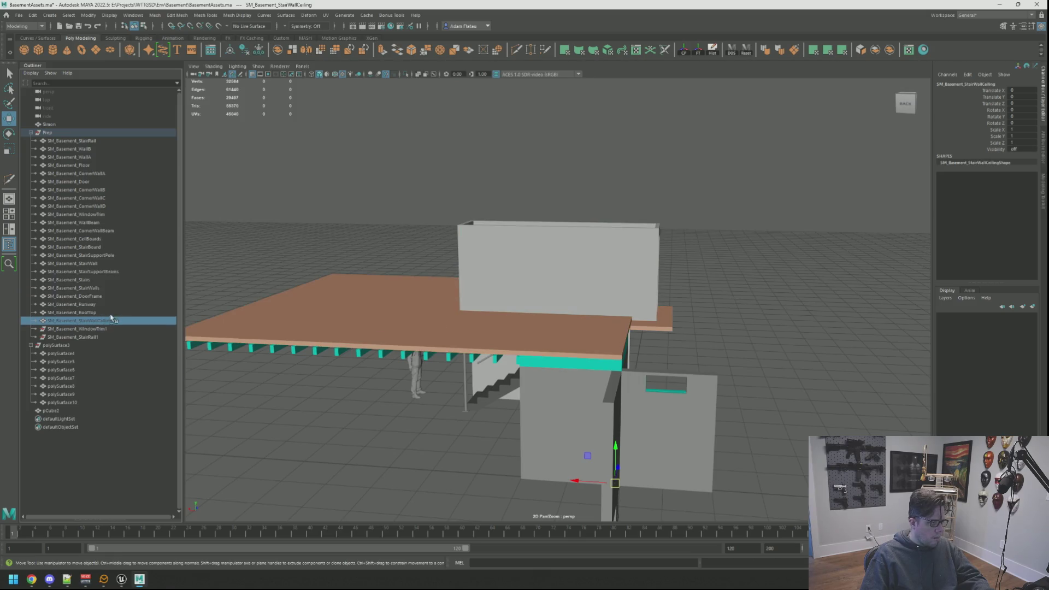
key(h)
Delete the extra SM_Basement_StairRail1 and SM_Basement_WindowTrim1 copies, then collapse polySurface3
click(108, 337)
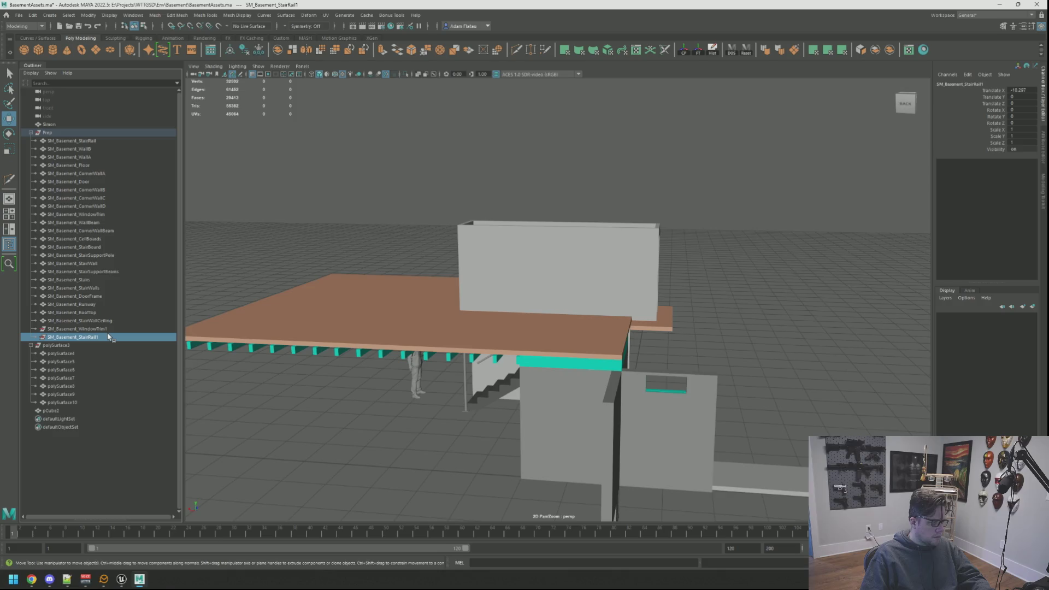
key(Delete)
click(105, 328)
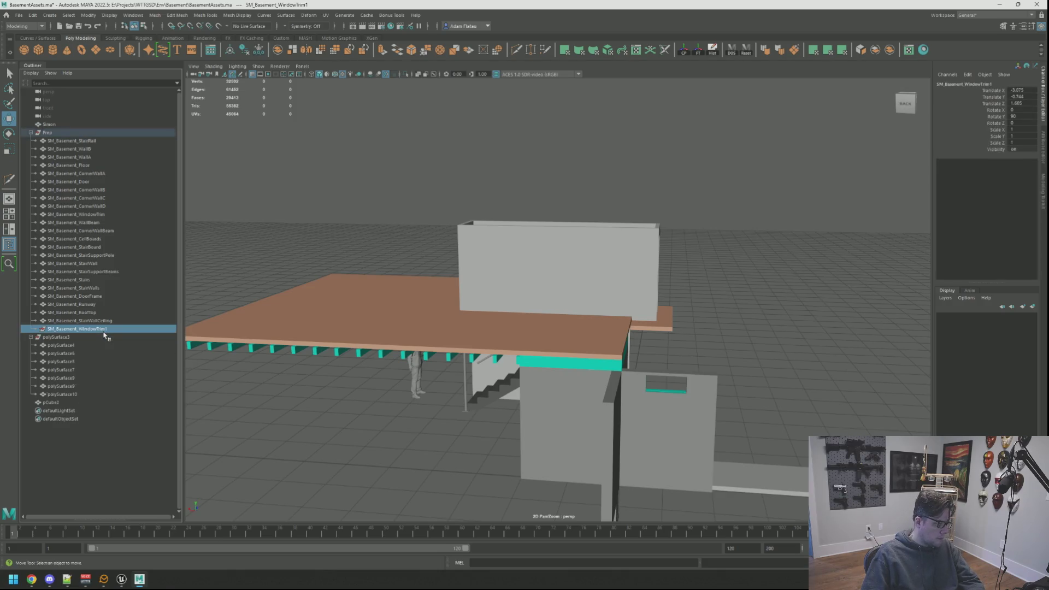
key(Delete)
click(31, 329)
Duplicate the stair walls box and move the copy off to the side along X
drag(533, 332, 618, 276)
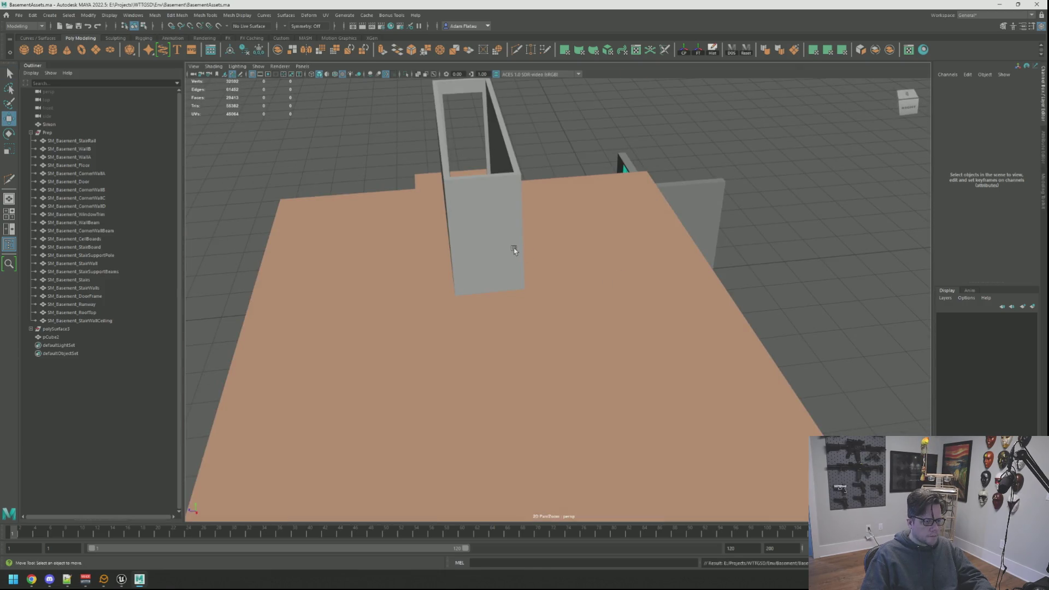
click(512, 245)
key(f)
drag(516, 252, 543, 281)
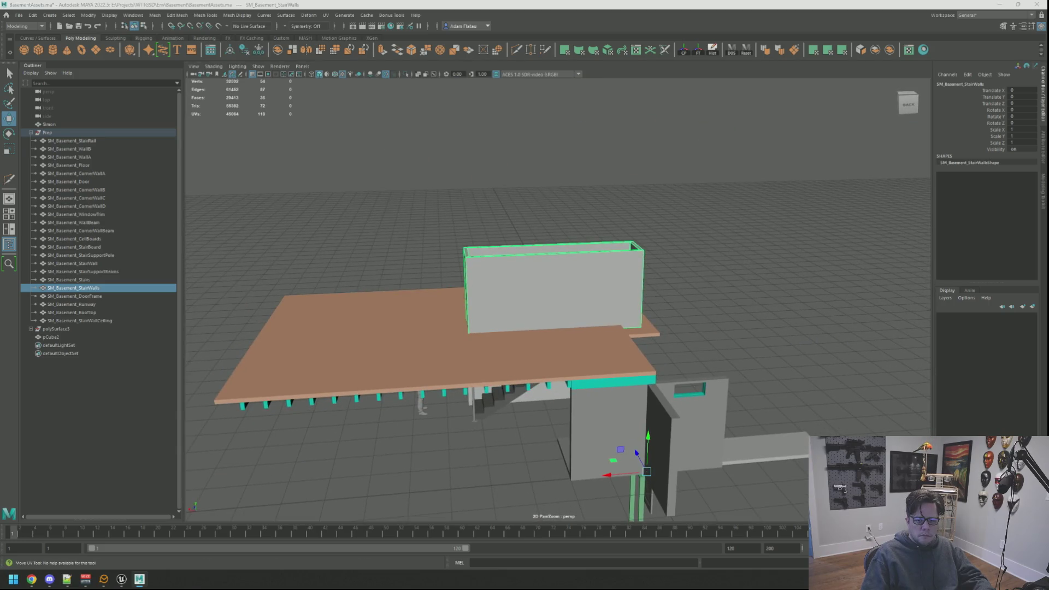
key(ctrl+d)
drag(620, 278, 520, 260)
drag(463, 400, 764, 377)
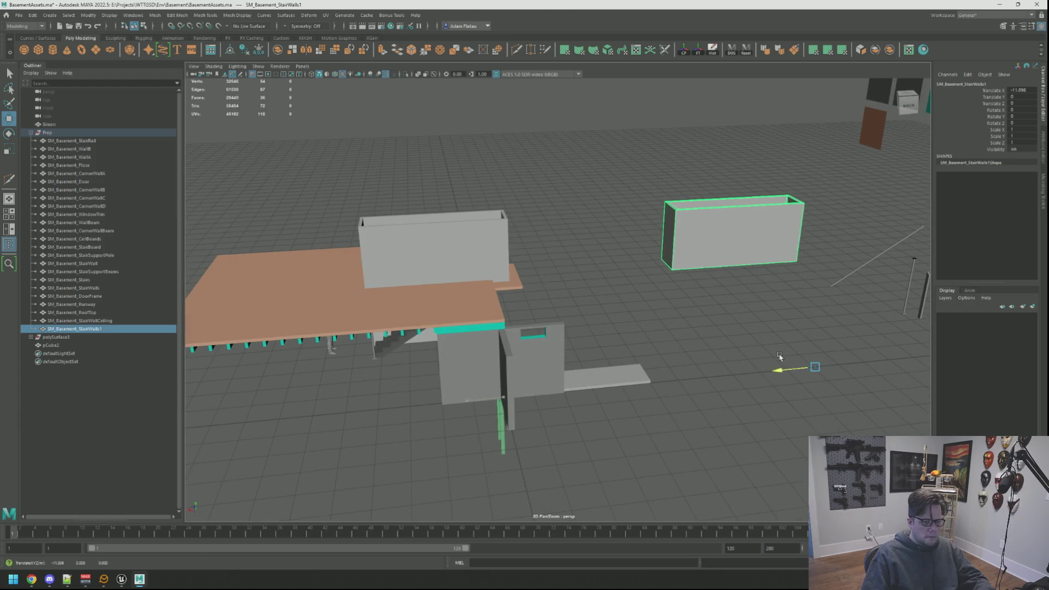
key(f)
Delete the copy's wall, side and light-green faces, keeping only the black bottom strip
click(622, 161)
key(Delete)
click(309, 415)
key(Delete)
click(370, 451)
key(Delete)
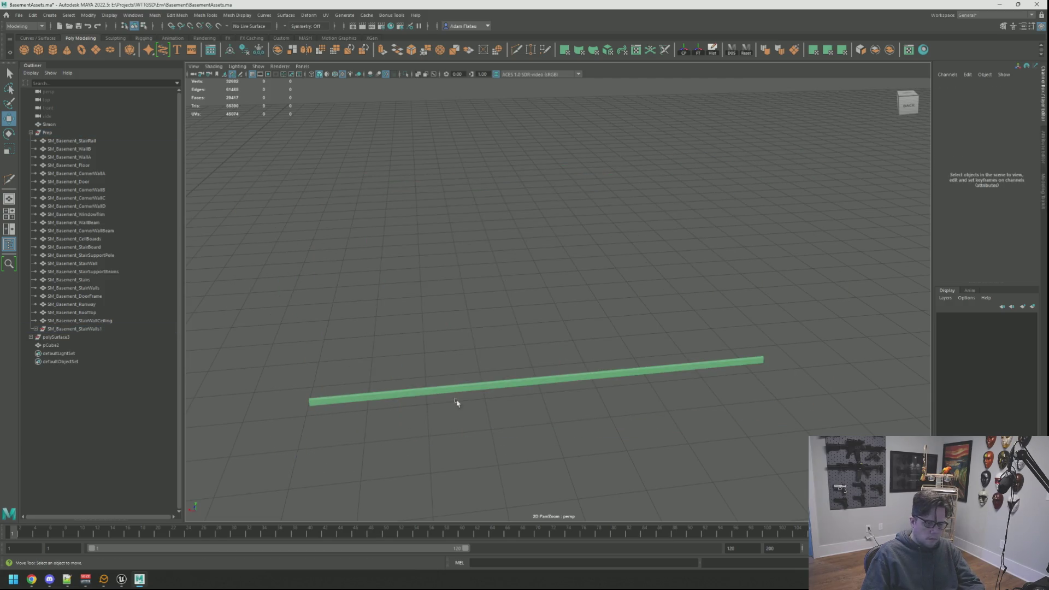
key(ctrl+z)
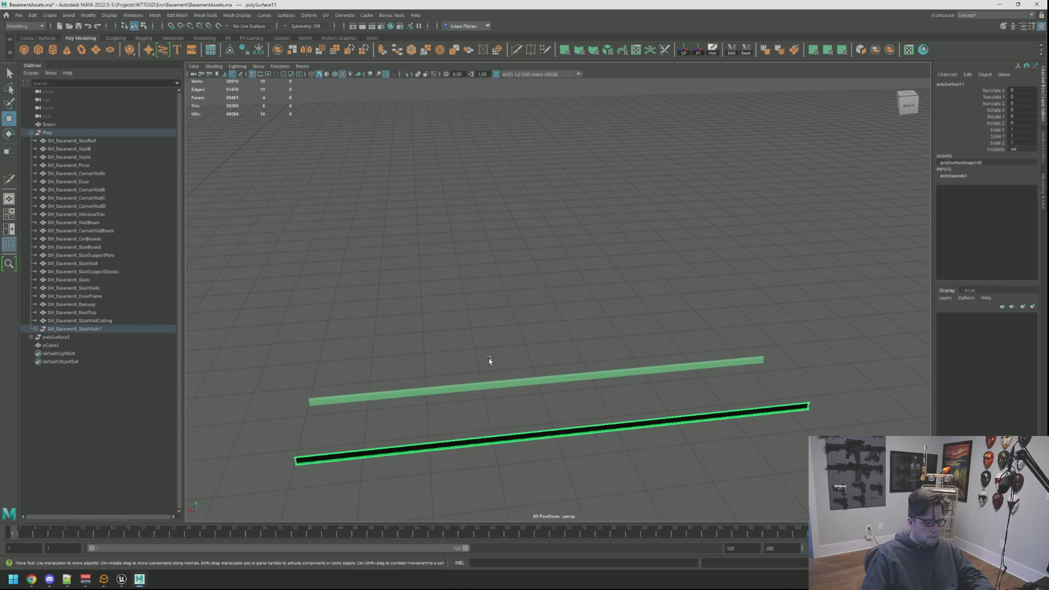
click(490, 379)
key(Delete)
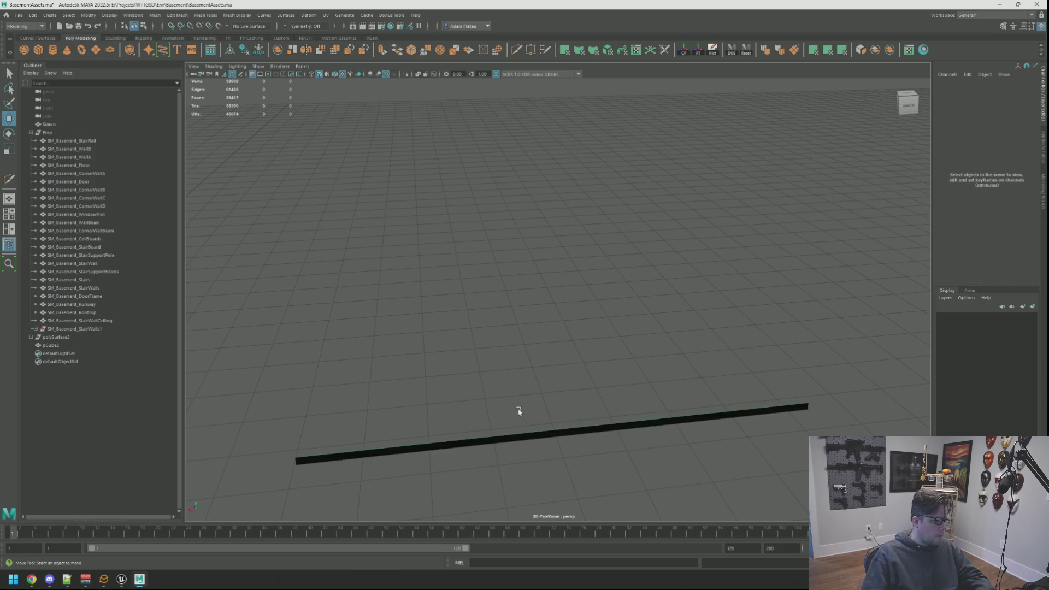
Center the pivot on the remaining strip and clear its construction history
click(521, 432)
scroll(down, 3)
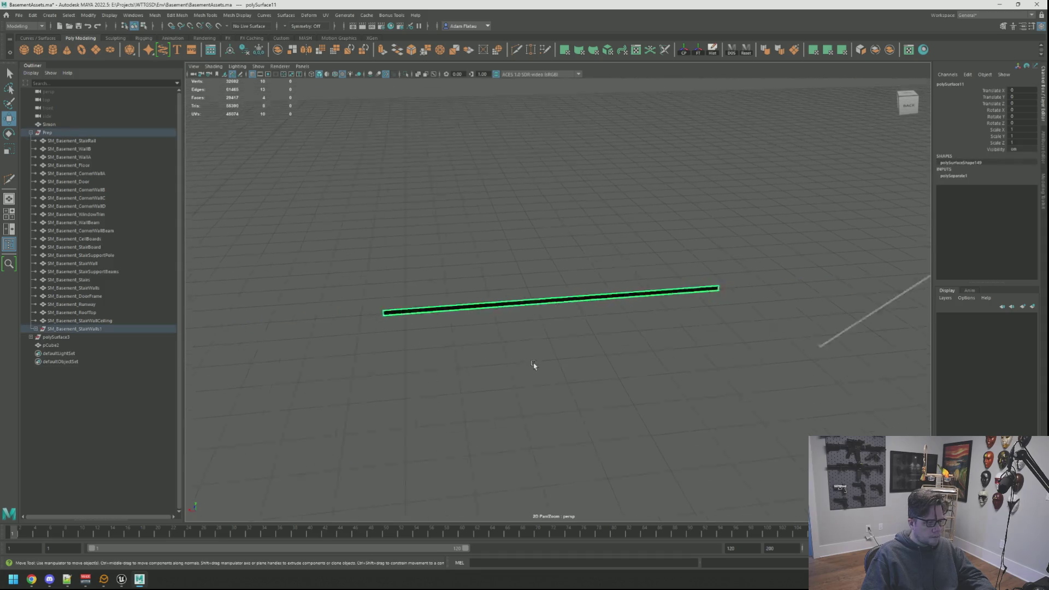
drag(615, 364, 517, 339)
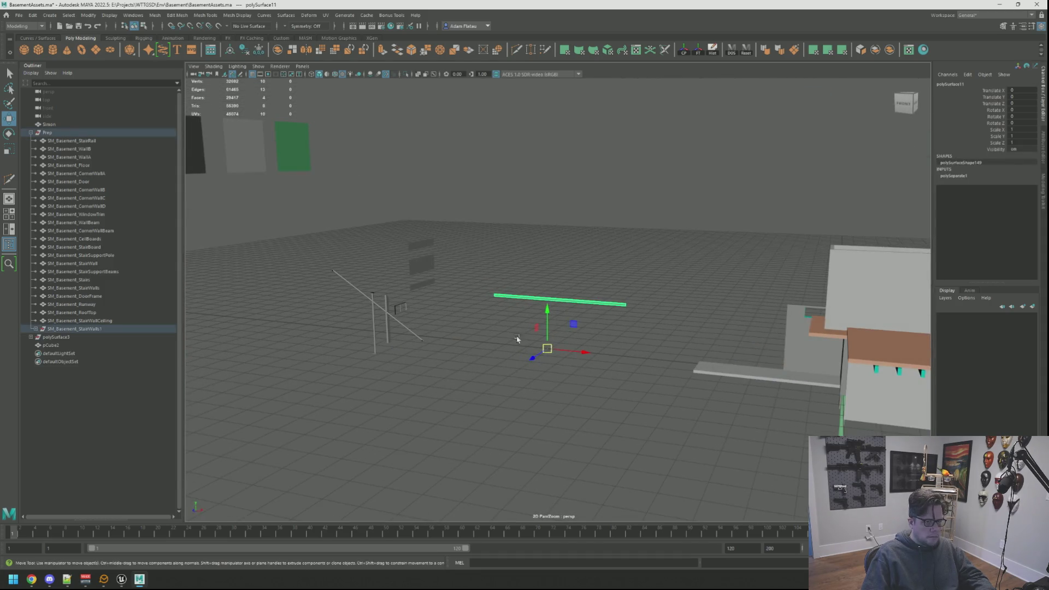
click(684, 50)
click(712, 49)
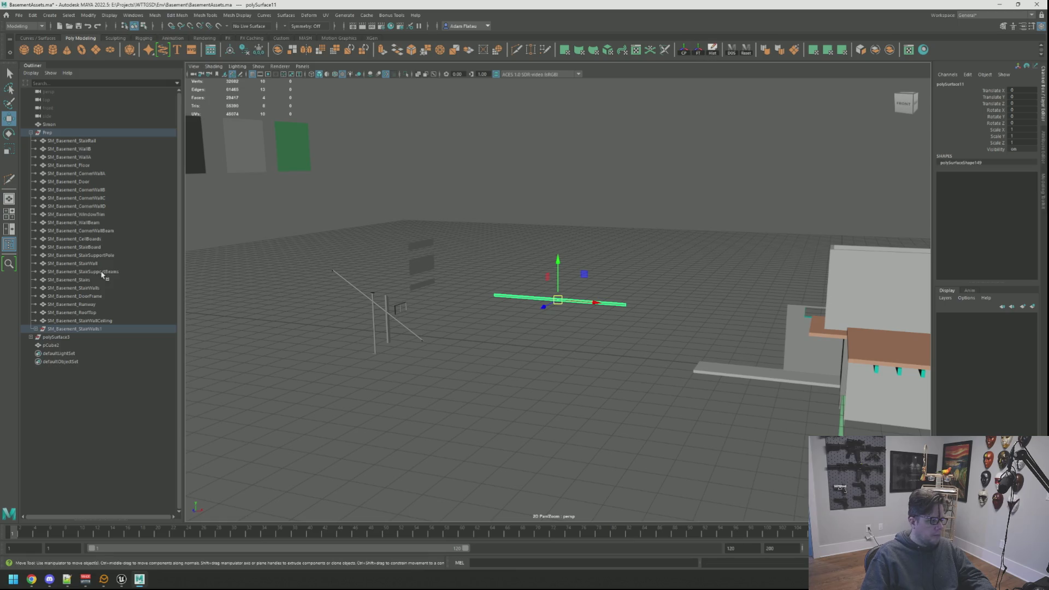
Move polySurface11 into the Prep group and remove the empty StairWalls1 group
click(36, 329)
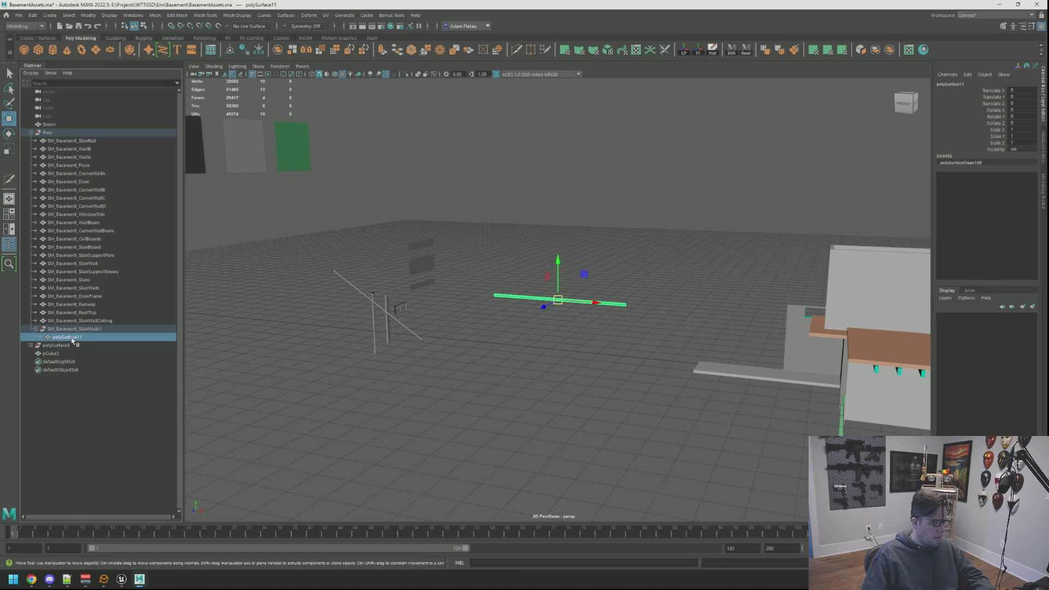
drag(72, 340, 66, 135)
click(98, 329)
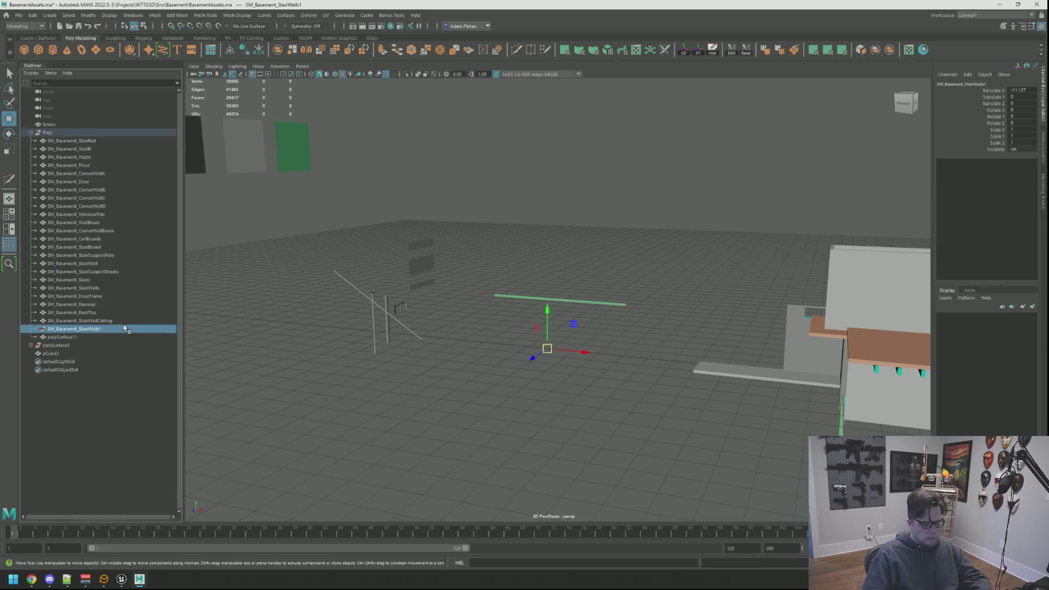
key(ctrl+z)
key(f)
Move the bar toward the stairwell along Z and extend its end piece along X
scroll(down, 3)
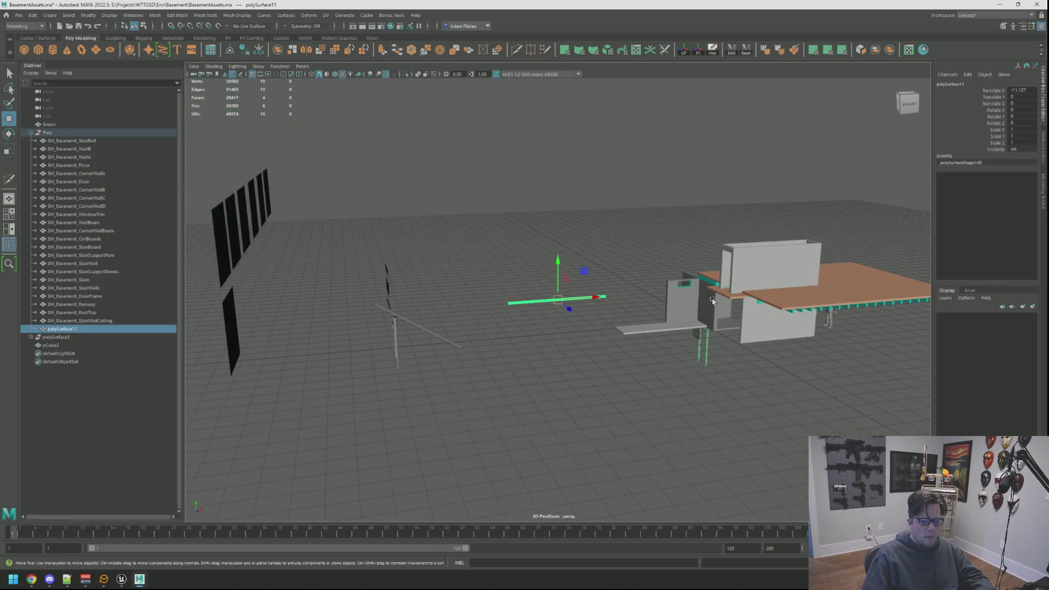
drag(524, 273, 762, 320)
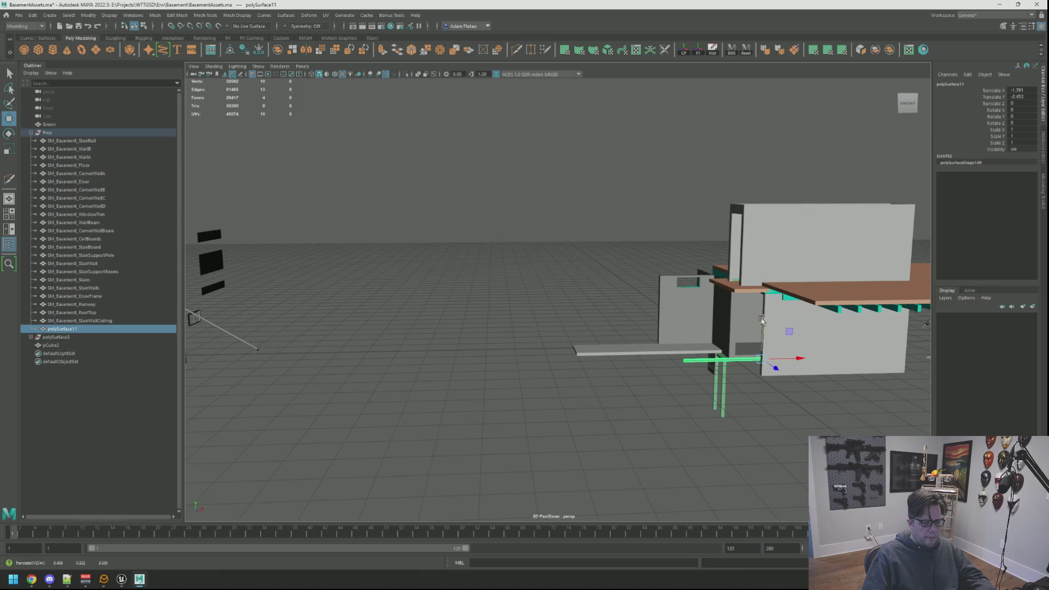
drag(766, 364, 802, 382)
key(f)
drag(618, 321, 561, 358)
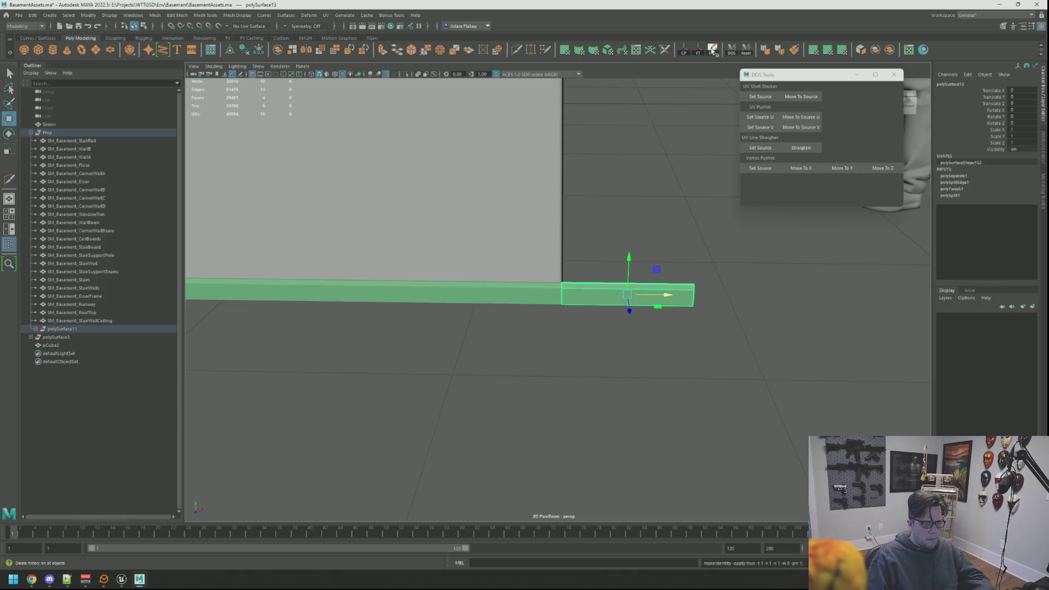
drag(673, 295, 724, 295)
key(f)
drag(592, 234, 525, 203)
Rotate the bar 90 degrees around Y and slide it along Z into place
key(e)
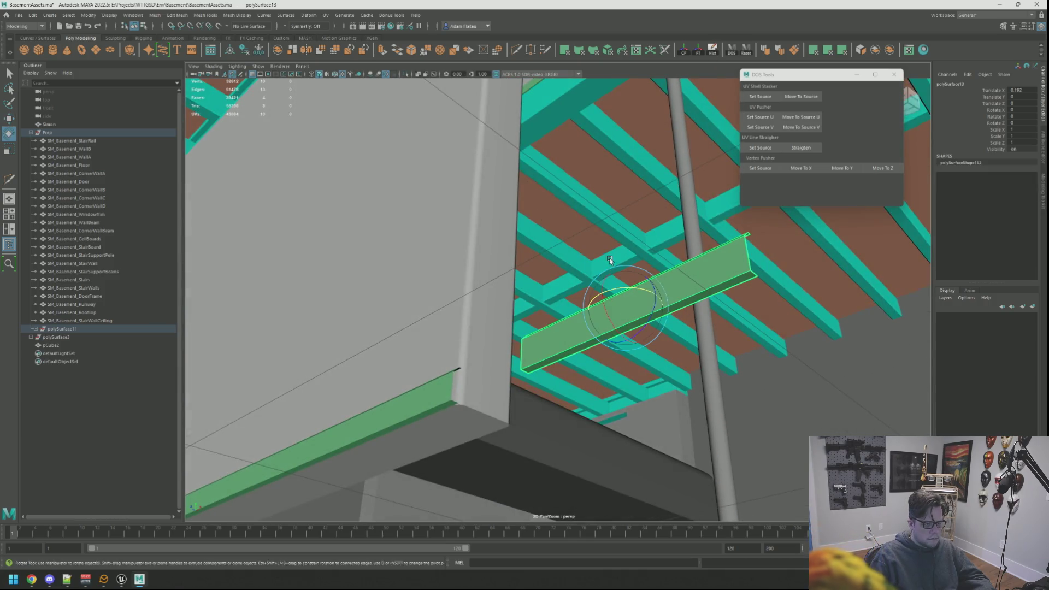
drag(627, 291, 503, 235)
key(w)
key(f)
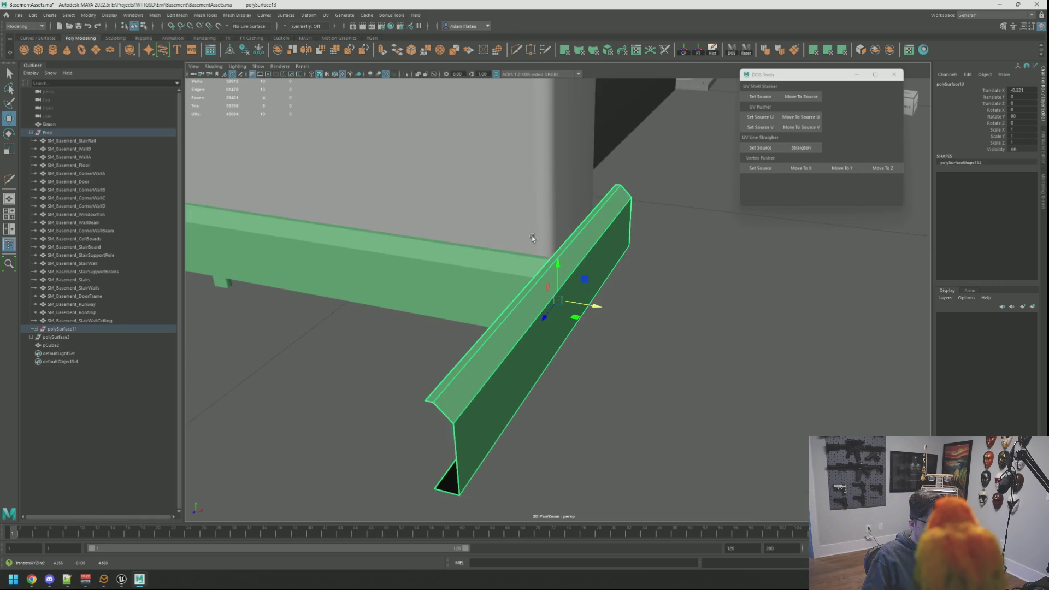
drag(543, 300, 885, 281)
key(f)
Snap the green bar against the stairwell wall corner
scroll(up, 3)
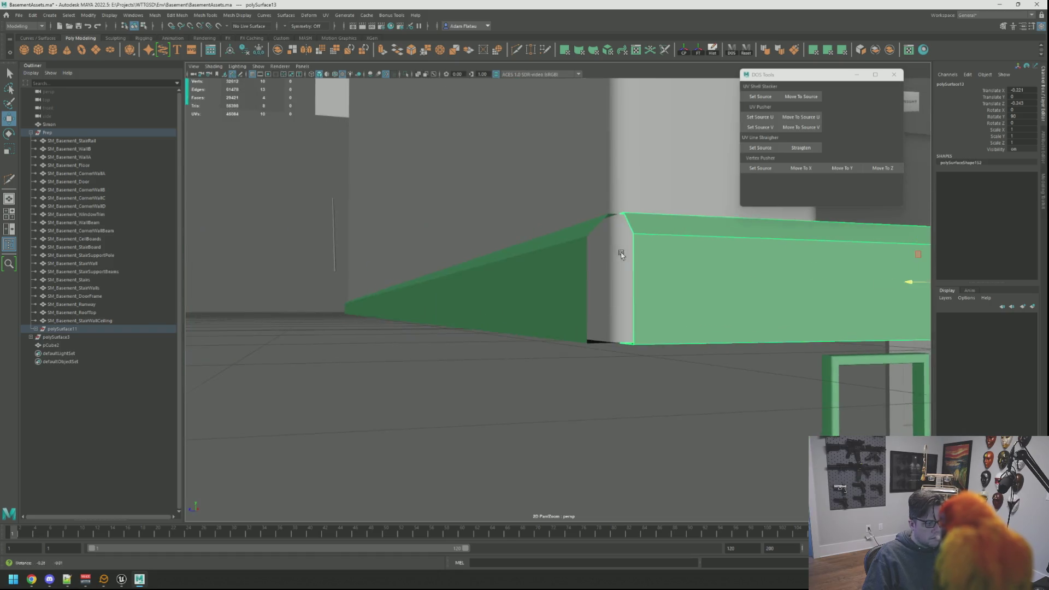
scroll(down, 3)
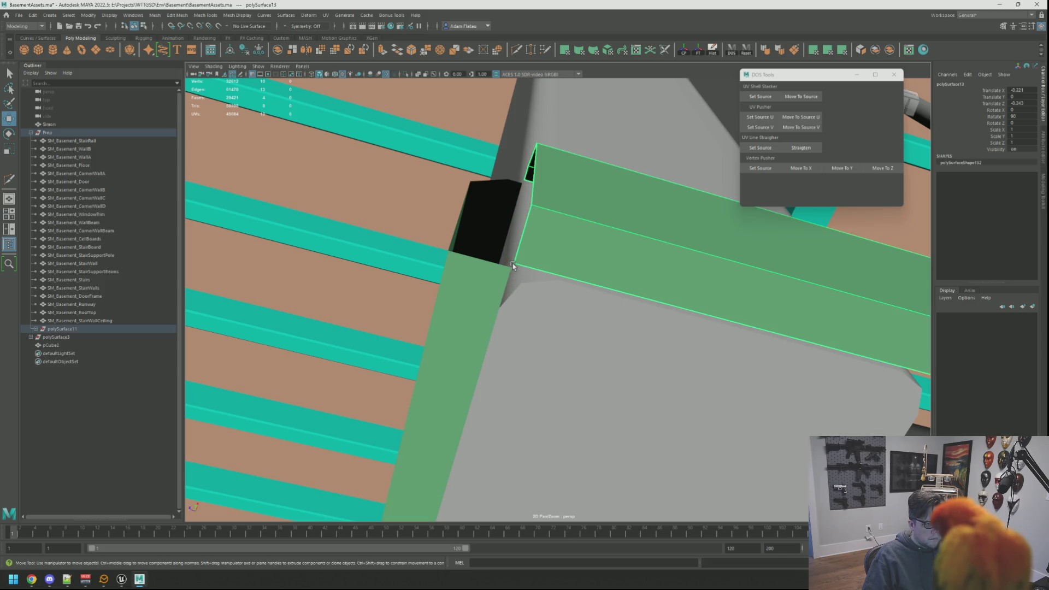
drag(515, 268, 648, 245)
scroll(down, 3)
scroll(up, 3)
right_click(672, 286)
click(647, 245)
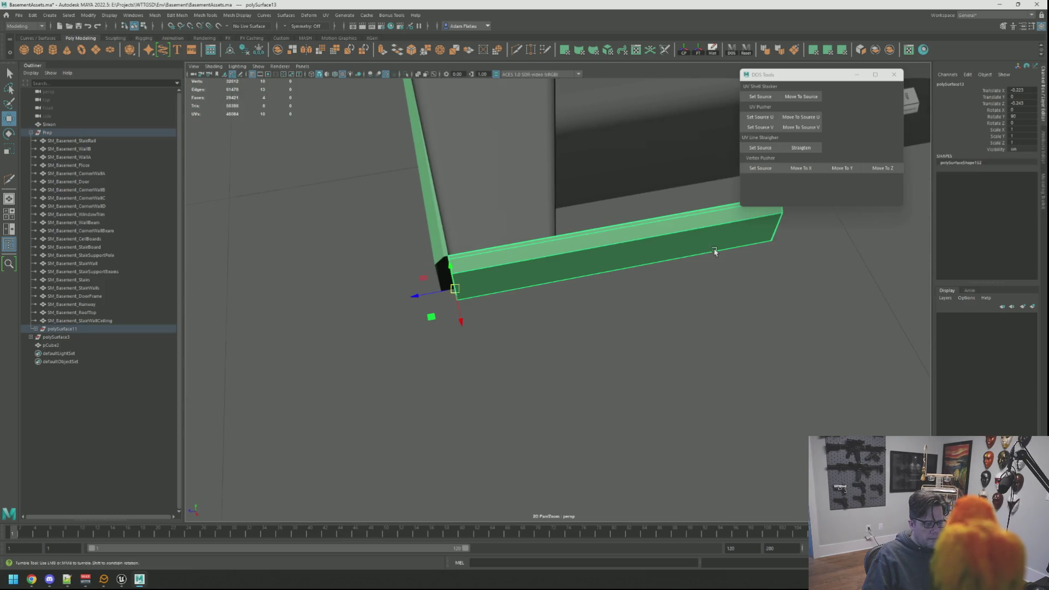
drag(714, 248, 615, 253)
drag(490, 227, 554, 192)
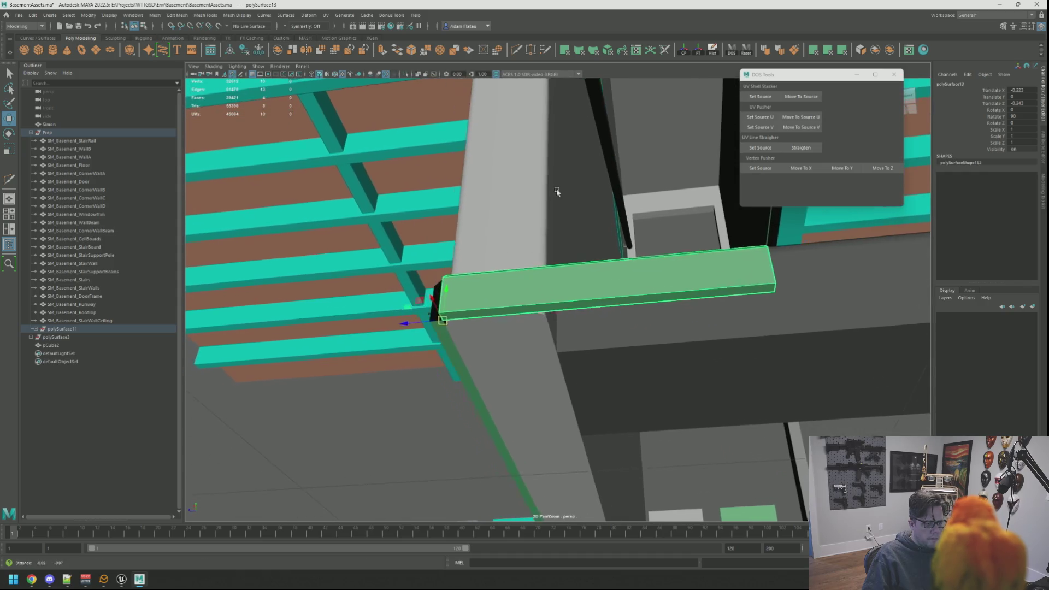
Select the stair wall mesh and pick one of its vertices in vertex mode
click(547, 320)
right_click(546, 317)
key(q)
click(546, 318)
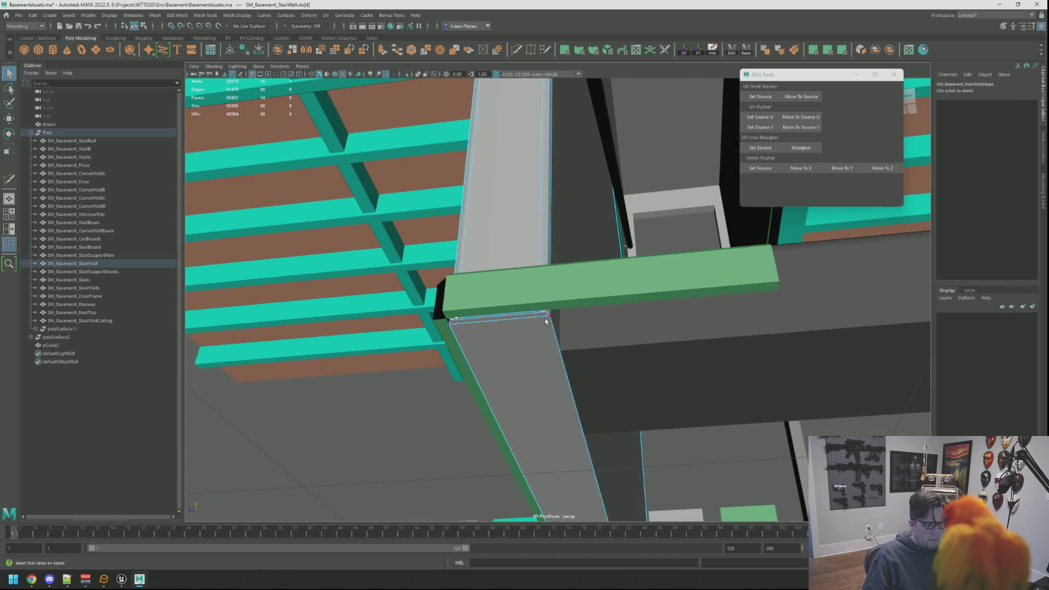
Return to object mode, then align the bar's end vertices along Z
key(f)
right_click(639, 279)
click(659, 268)
drag(658, 269, 675, 250)
drag(786, 305, 787, 305)
drag(786, 304, 583, 263)
click(876, 169)
scroll(up, 3)
Combine the left and right trim boards into one mesh and delete its history
click(579, 254)
drag(544, 258, 503, 236)
click(504, 237)
click(890, 51)
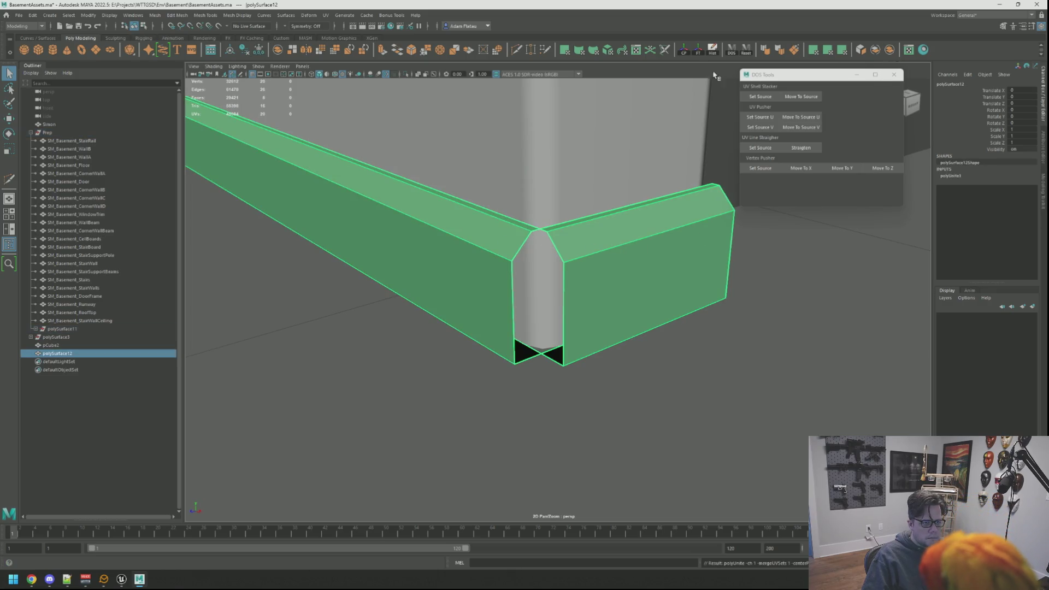
click(712, 49)
Select the face loop around the right beam, convert it to UVs and unfold them
right_click(589, 219)
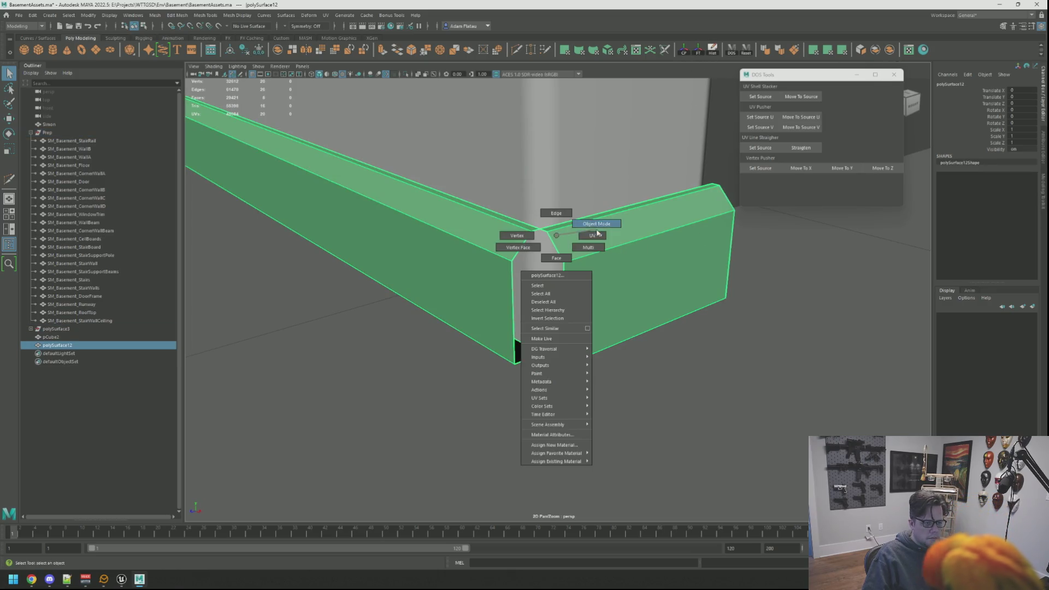
double_click(591, 256)
key(w)
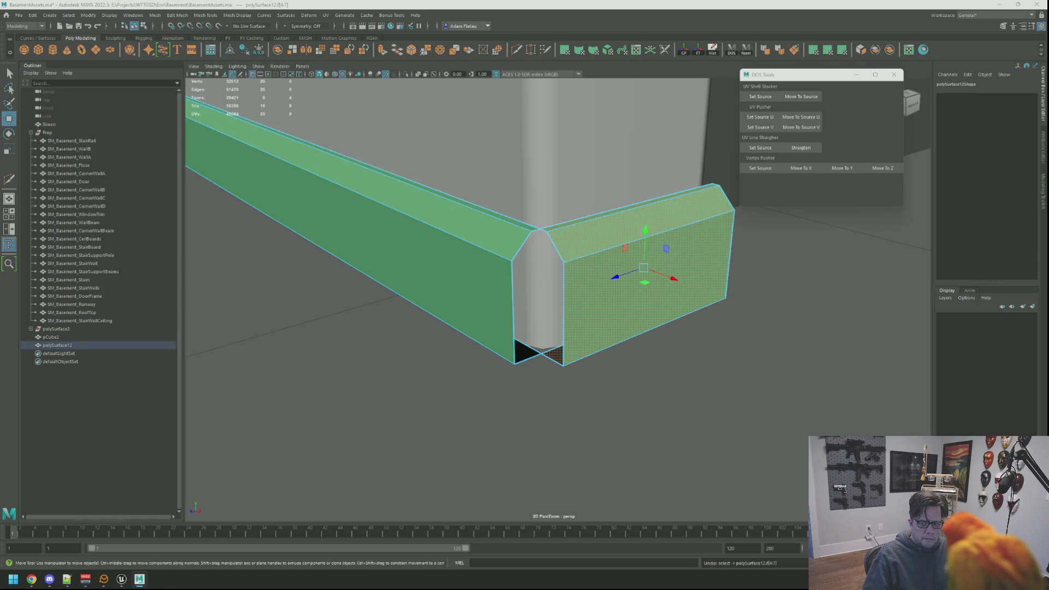
key(ctrl+F12)
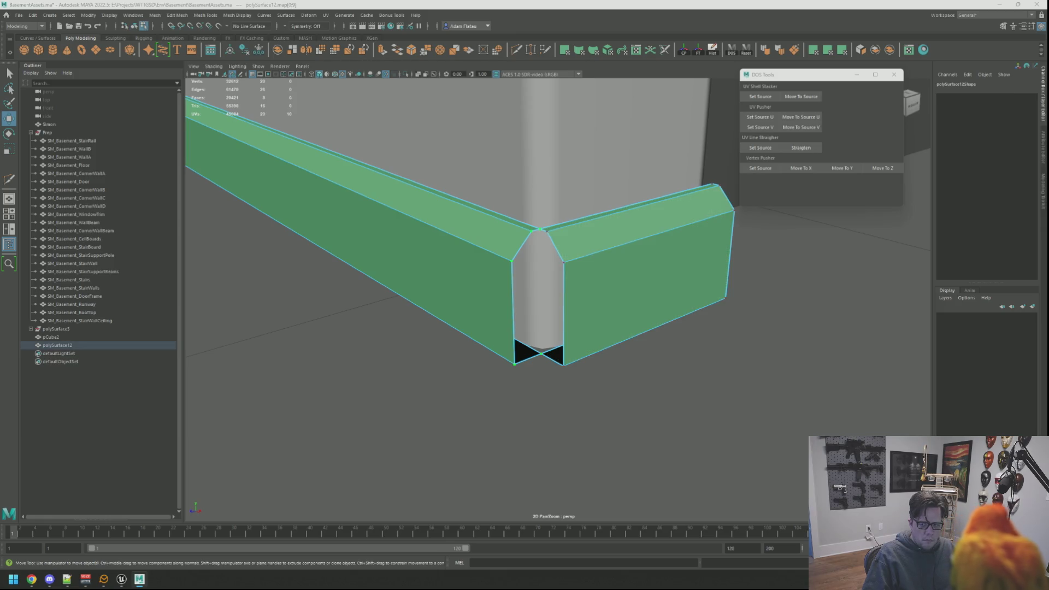
key(ctrl+u)
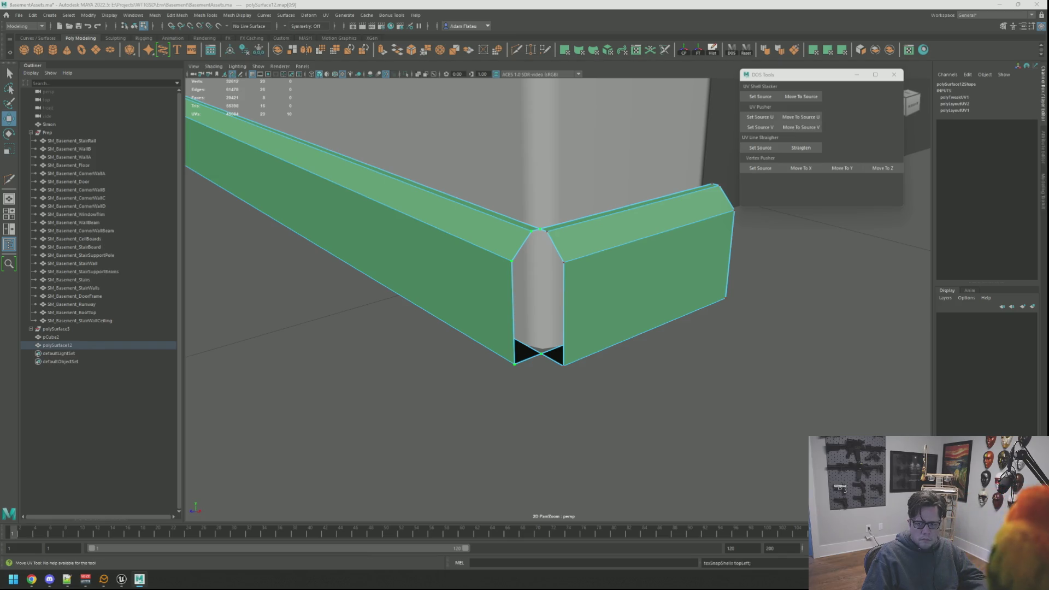
Clear the selection and save BasementAssets.ma
key(Escape)
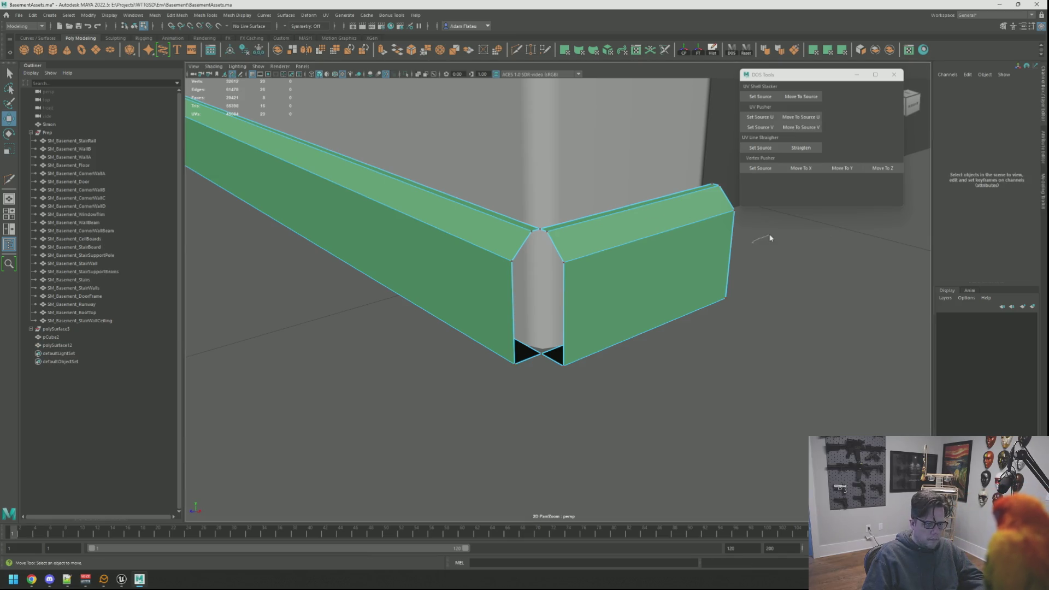
scroll(up, 3)
key(ctrl+s)
drag(761, 195, 542, 209)
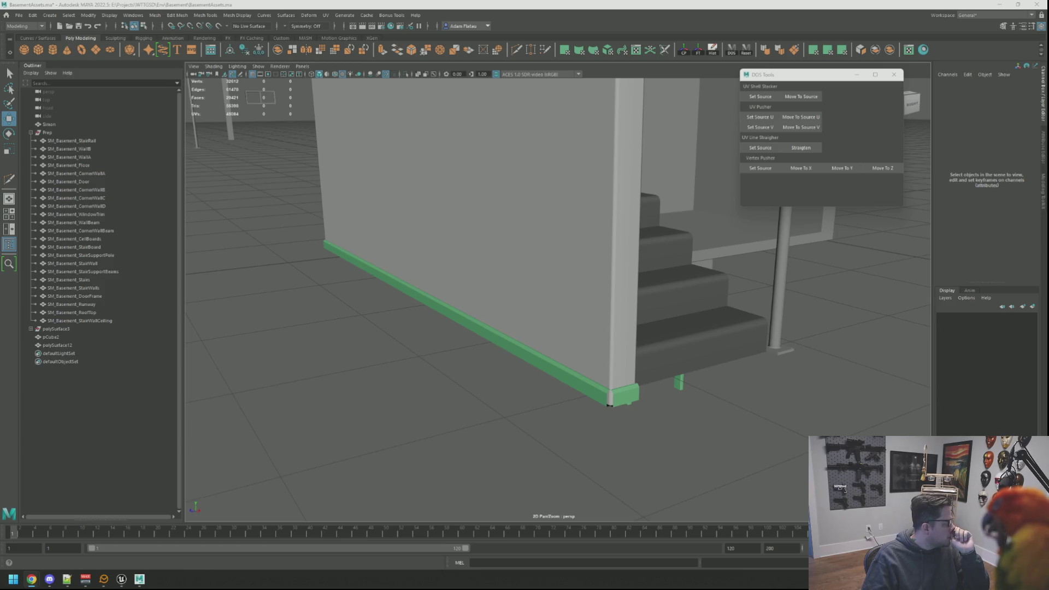
Select and frame the baseboard's corner vertex at the wall corner
drag(521, 269, 493, 262)
right_click(495, 336)
click(462, 334)
click(523, 328)
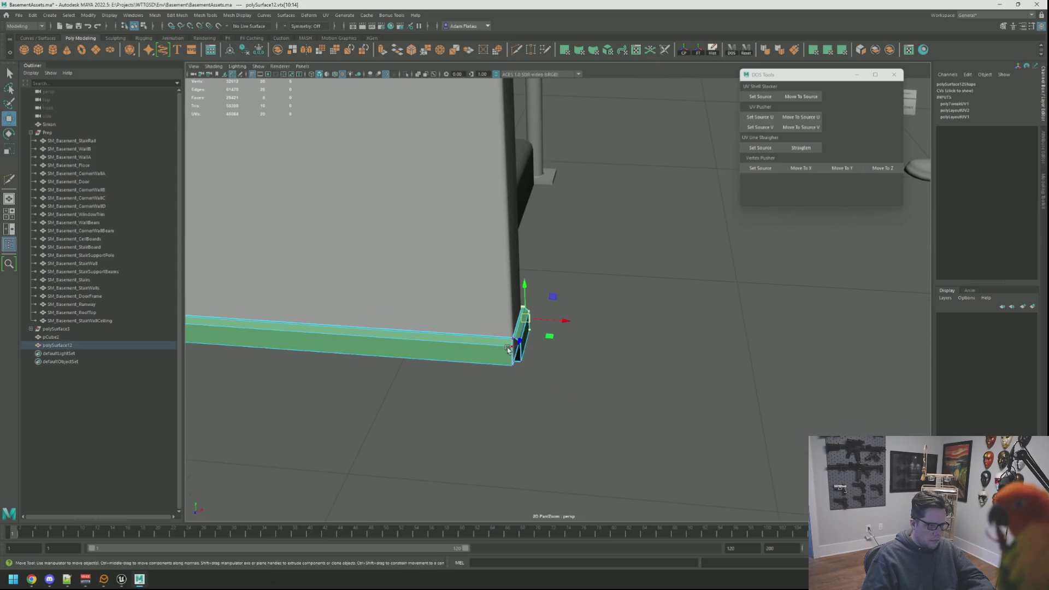
key(f)
drag(546, 306, 604, 322)
Extrude the corner edge and pull it out into a new face
right_click(519, 338)
click(516, 315)
key(q)
click(525, 332)
key(ctrl+e)
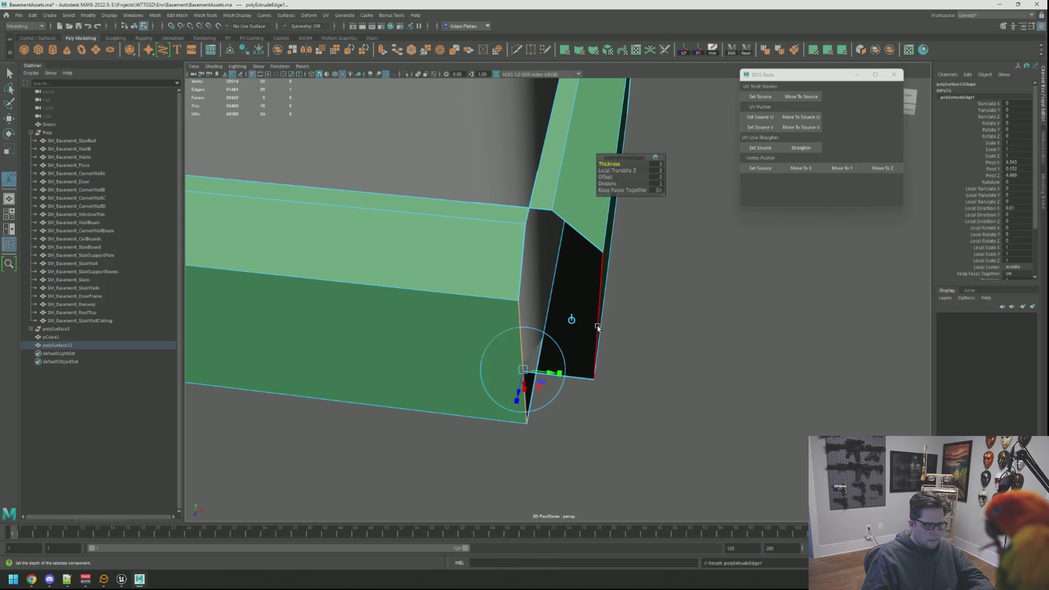
key(w)
drag(561, 373, 655, 339)
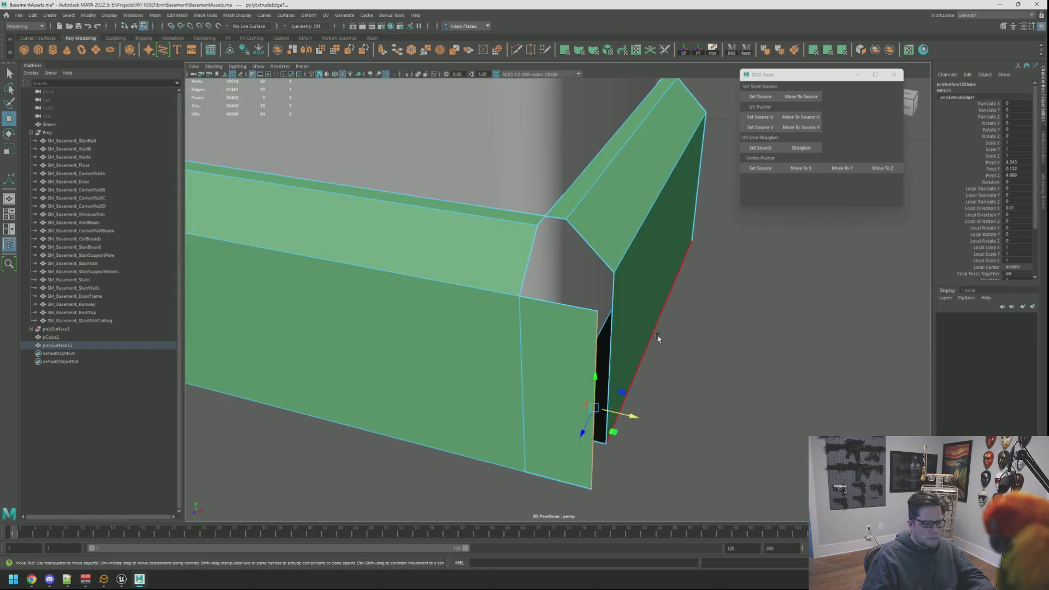
Align the loose corner vertex to a stored source vertex with DOS Tools Move To X
key(F9)
key(q)
click(614, 272)
click(759, 168)
drag(705, 235, 593, 329)
drag(642, 362, 639, 389)
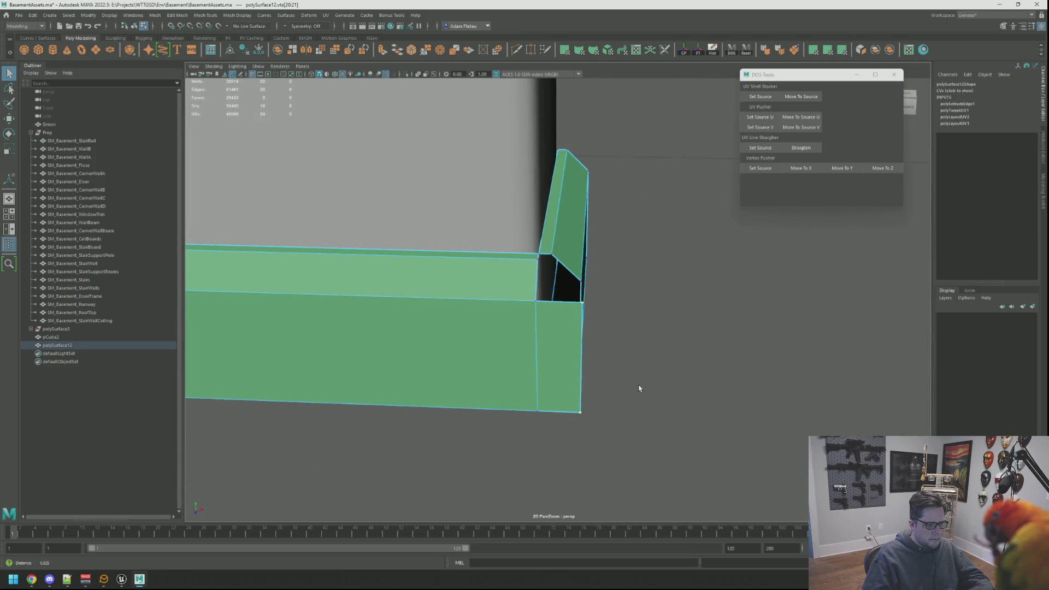
click(801, 168)
Bridge the two edges across the gap using the Modeling Toolkit
drag(655, 251, 563, 268)
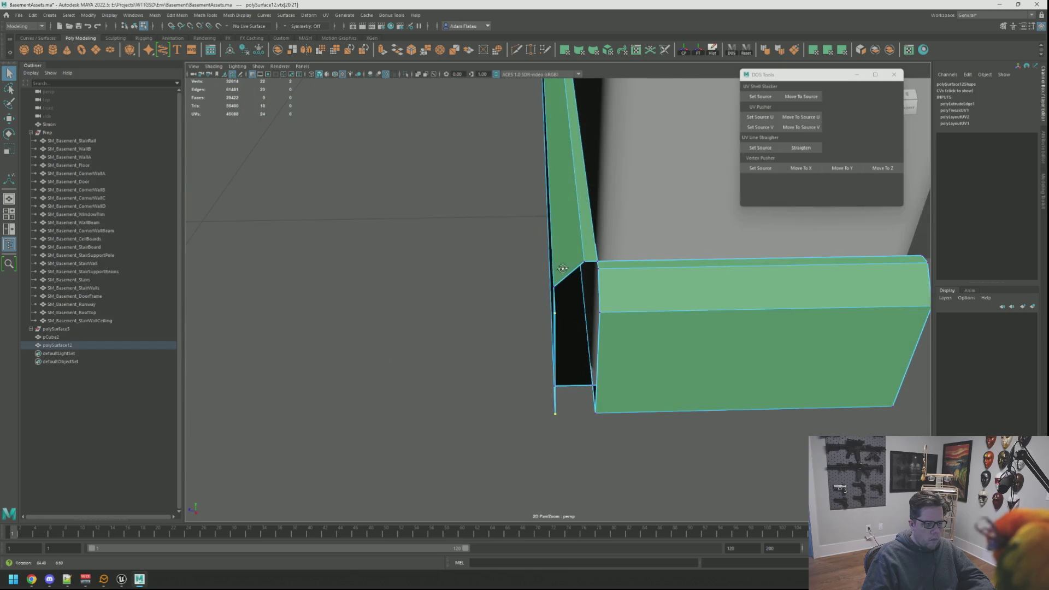
right_click(612, 339)
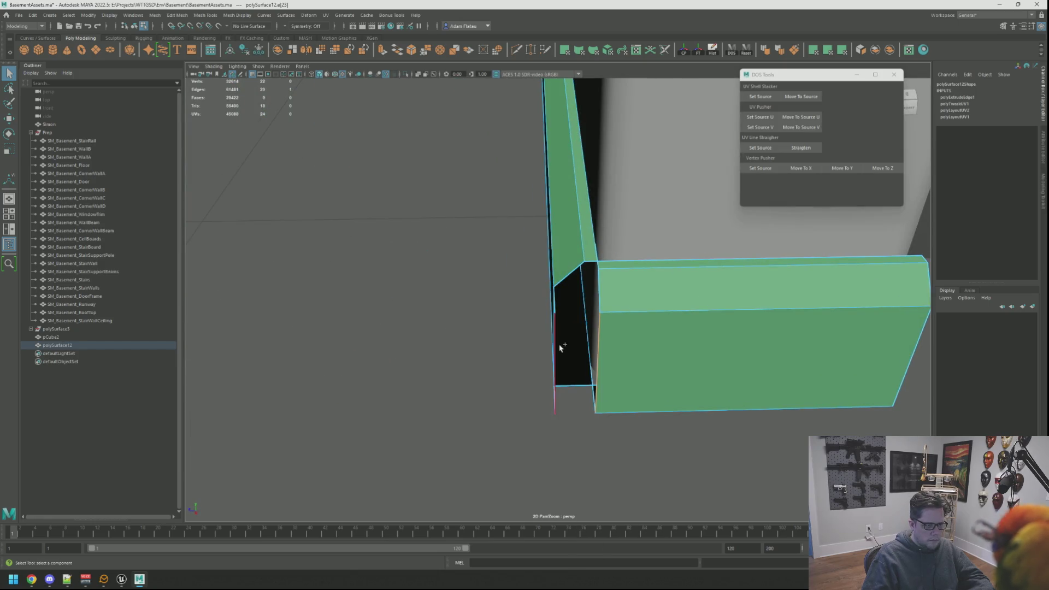
click(563, 349)
click(1043, 185)
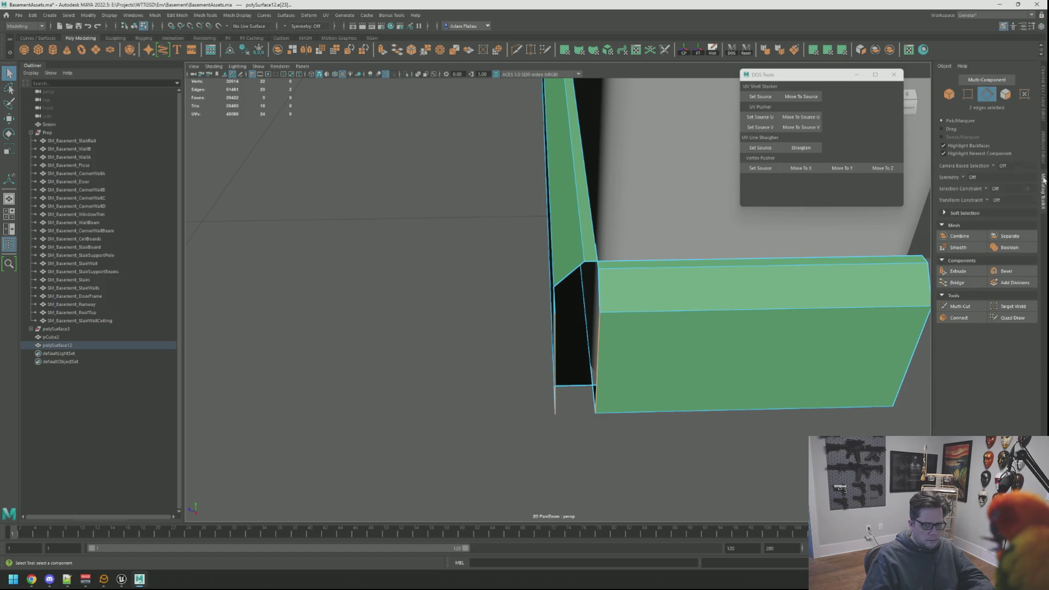
click(960, 282)
drag(656, 306, 552, 293)
Extrude another edge outward into a new face at the corner top
right_click(499, 279)
key(ctrl+e)
key(w)
drag(552, 254, 579, 332)
key(q)
right_click(565, 293)
click(540, 293)
Align the stray corner vertex to the source along X
click(558, 305)
key(w)
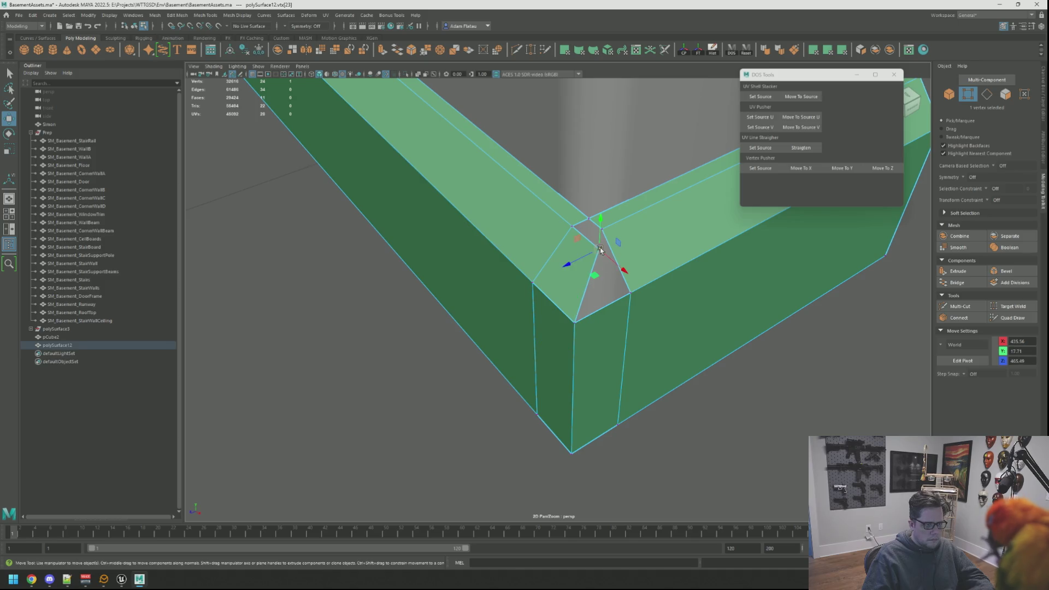
drag(598, 247, 624, 266)
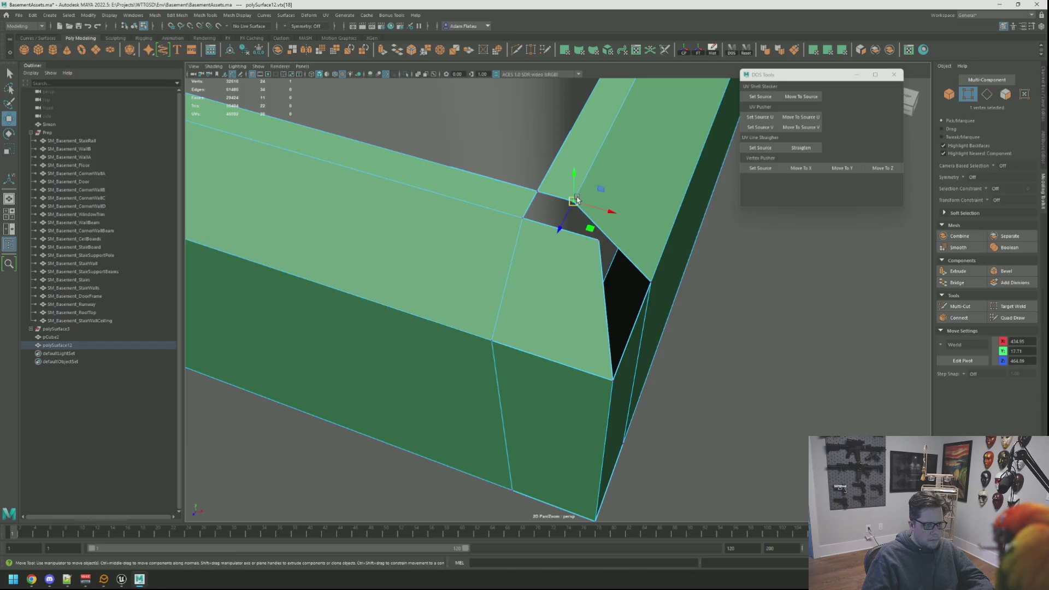
drag(550, 215, 599, 219)
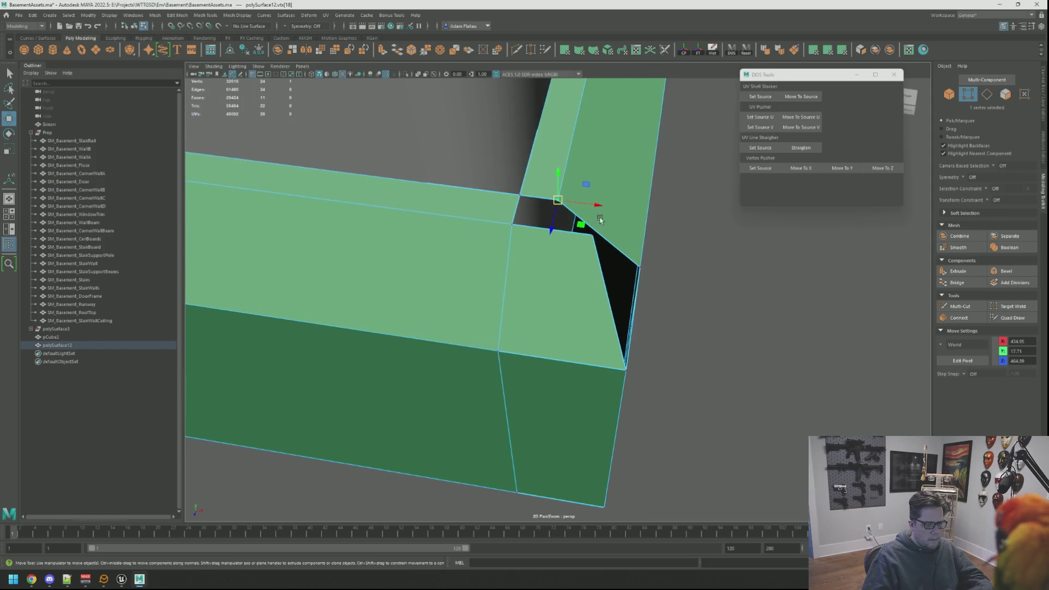
click(786, 173)
drag(611, 246, 648, 258)
Extrude an edge and move it onto the left corner
key(F10)
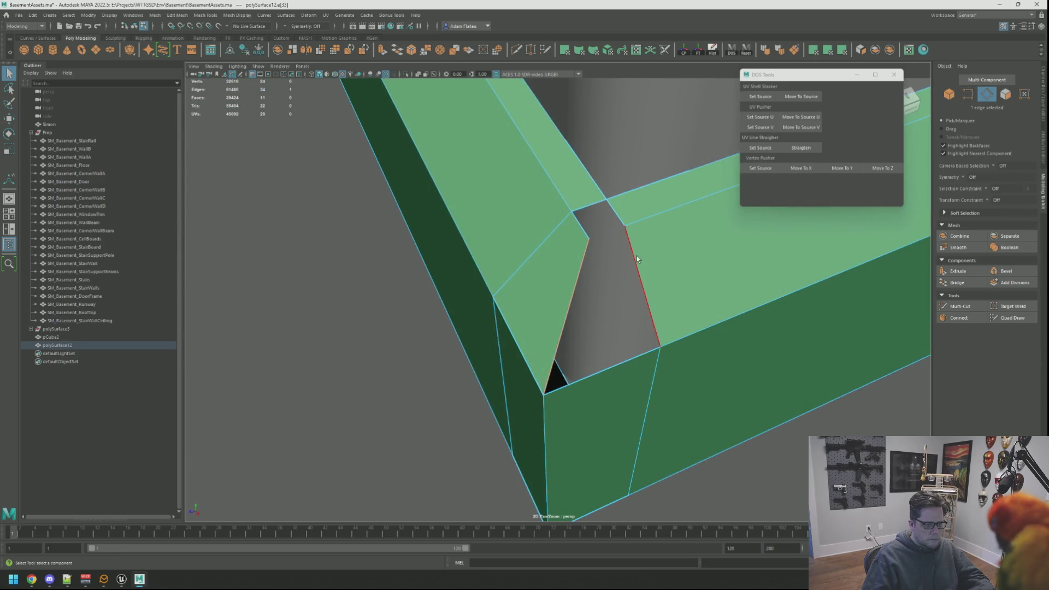
key(ctrl+e)
key(w)
drag(622, 299, 595, 248)
Snap a vertex down onto the lower corner
key(F9)
click(590, 239)
click(630, 359)
drag(630, 359, 576, 327)
key(q)
Merge the overlapping corner vertices into one
right_click(644, 371)
click(646, 320)
right_click(568, 238)
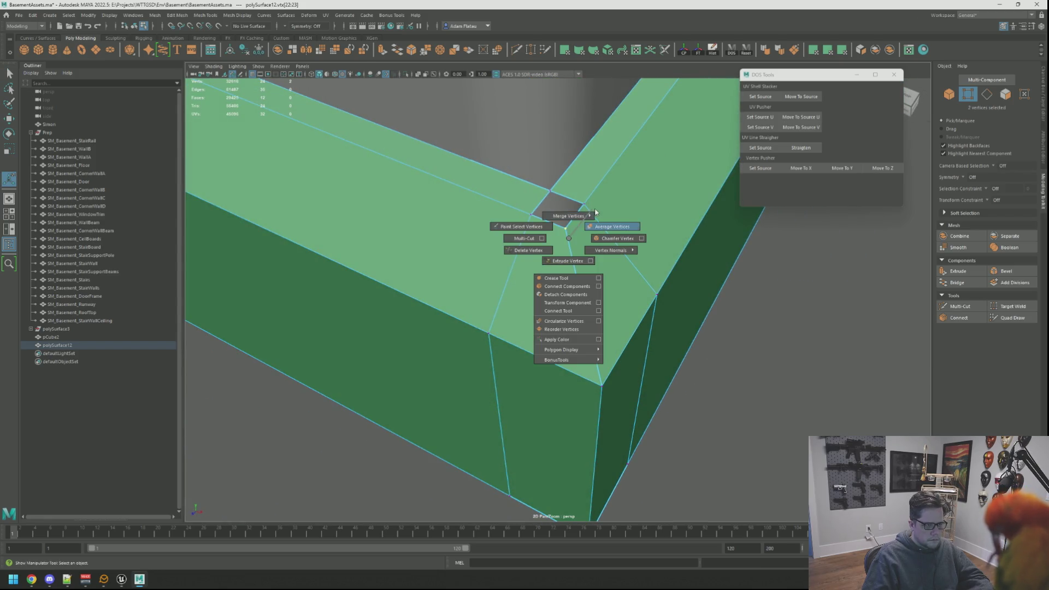
click(609, 186)
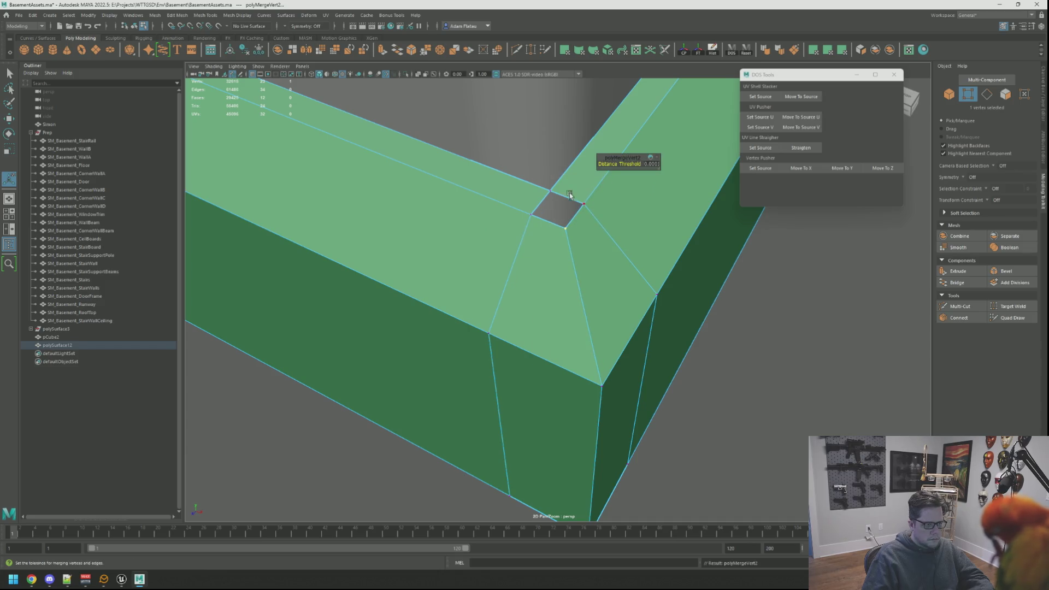
click(549, 198)
key(ctrl+shift+m)
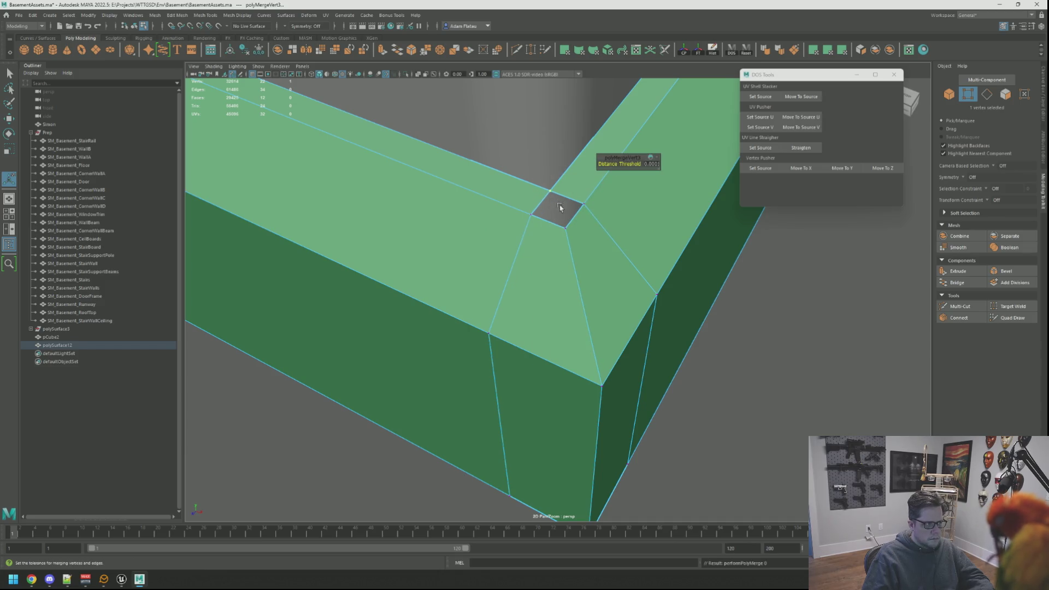
Extrude another edge and slide it to narrow the remaining gap
right_click(561, 215)
click(576, 218)
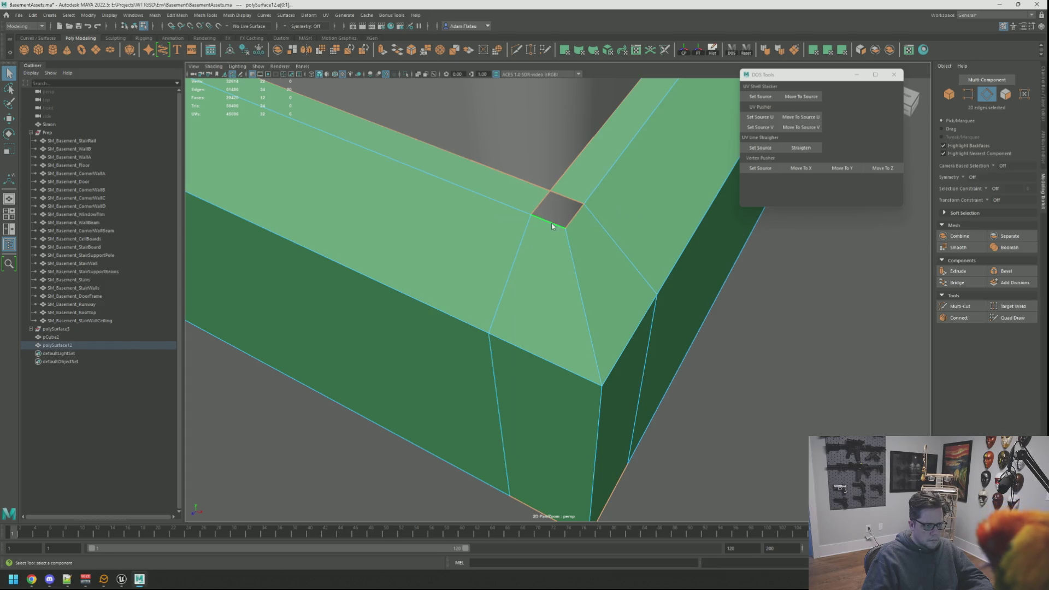
drag(614, 183, 600, 180)
key(ctrl+e)
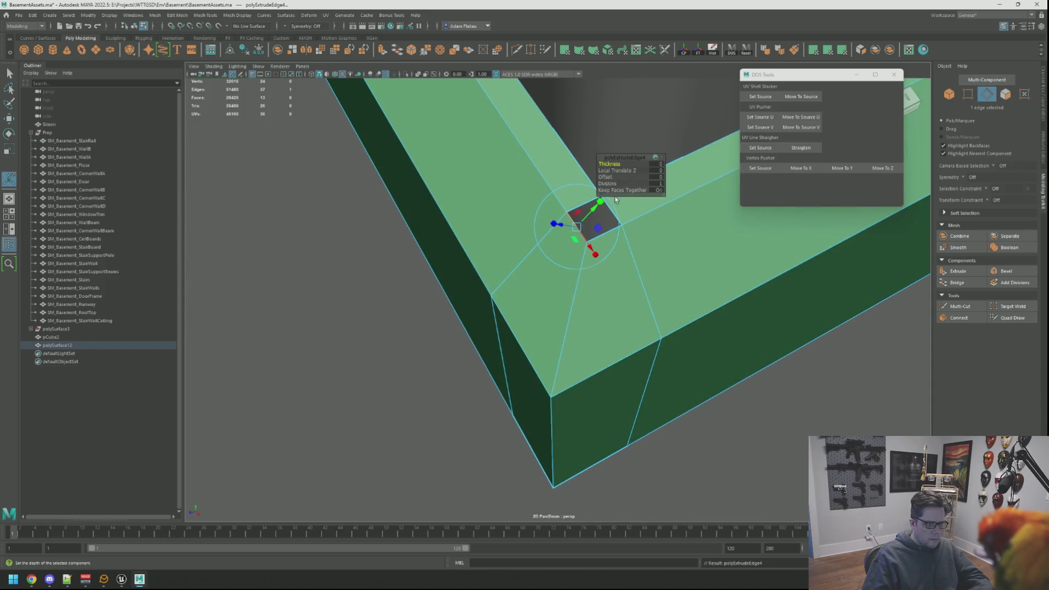
drag(637, 211, 464, 221)
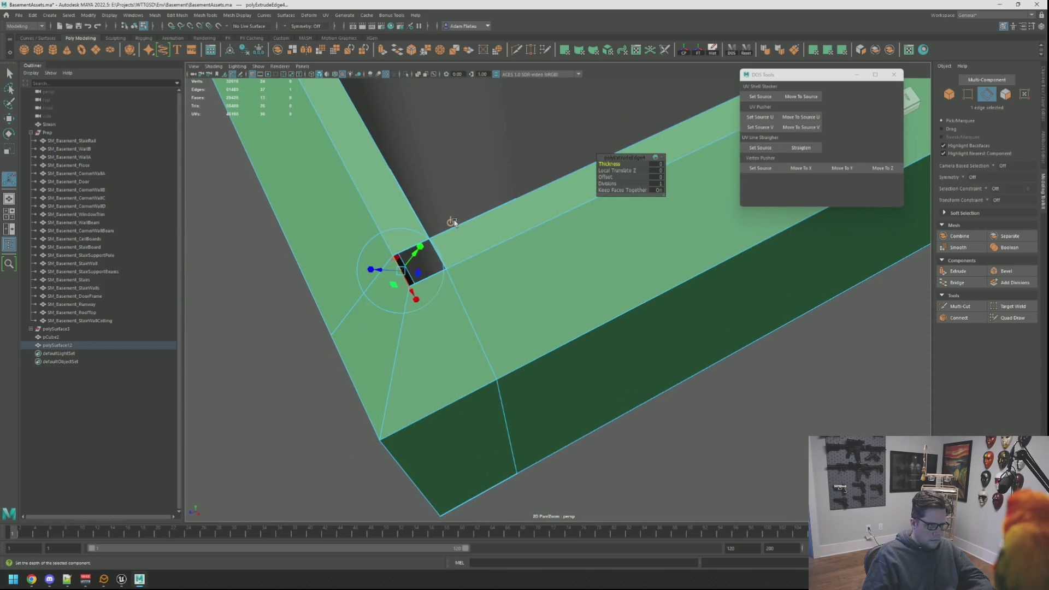
key(w)
drag(377, 282, 416, 275)
Snap the two loose vertices onto their neighbouring corners and merge them
right_click(434, 264)
click(430, 241)
key(f)
scroll(down, 3)
drag(561, 285, 561, 298)
click(604, 339)
drag(604, 339, 612, 346)
key(q)
right_click(620, 354)
click(614, 321)
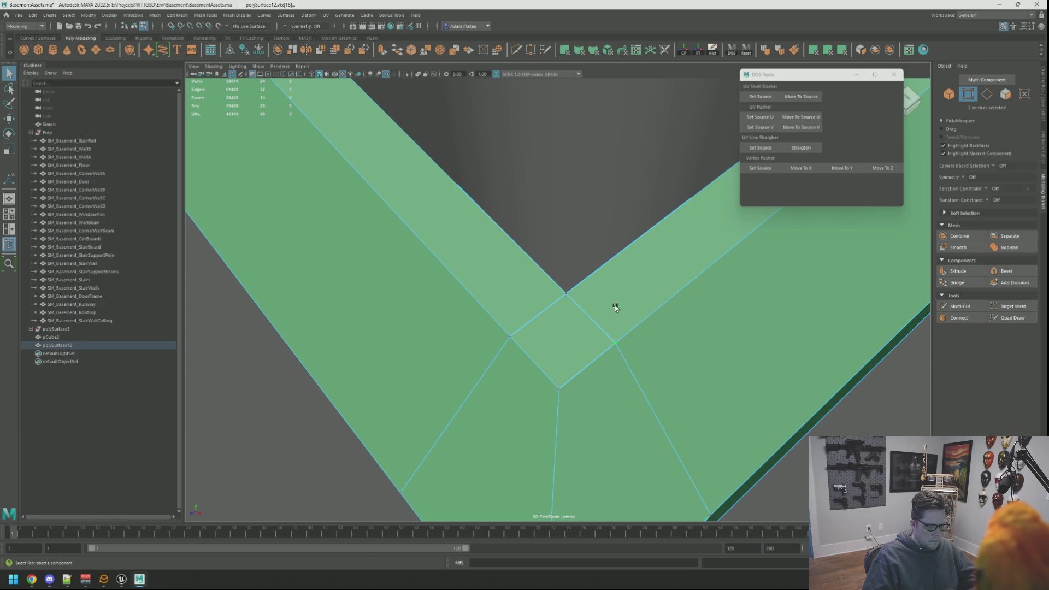
Multi-Cut a new edge between the two corner vertices
drag(575, 301, 936, 316)
click(942, 307)
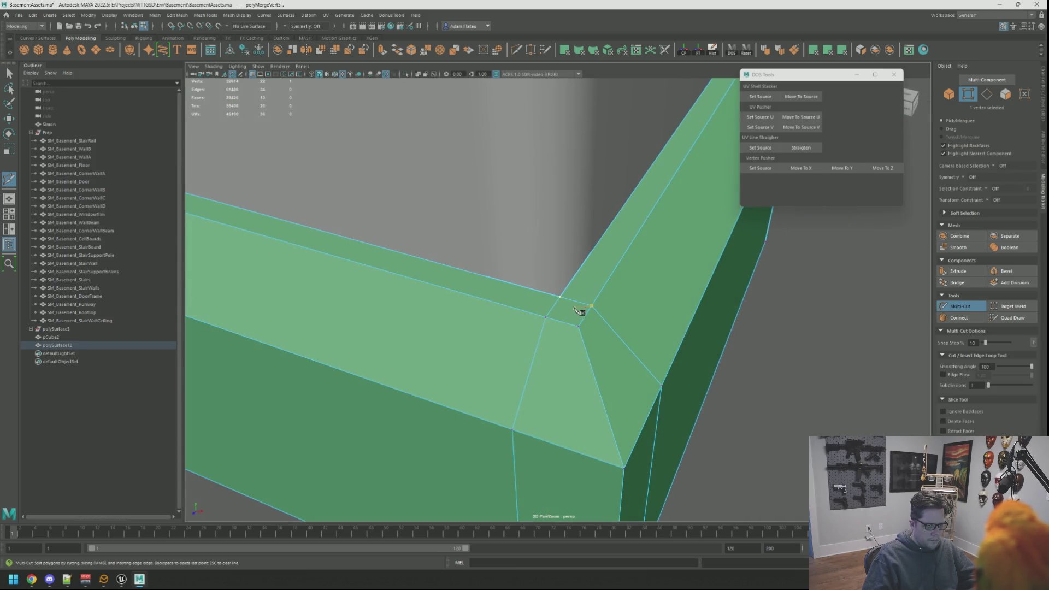
click(560, 296)
key(Return)
key(q)
right_click(533, 314)
drag(609, 313, 569, 318)
Pick the two vertices at the trim's mitred corner
right_click(568, 318)
click(563, 313)
right_click(536, 324)
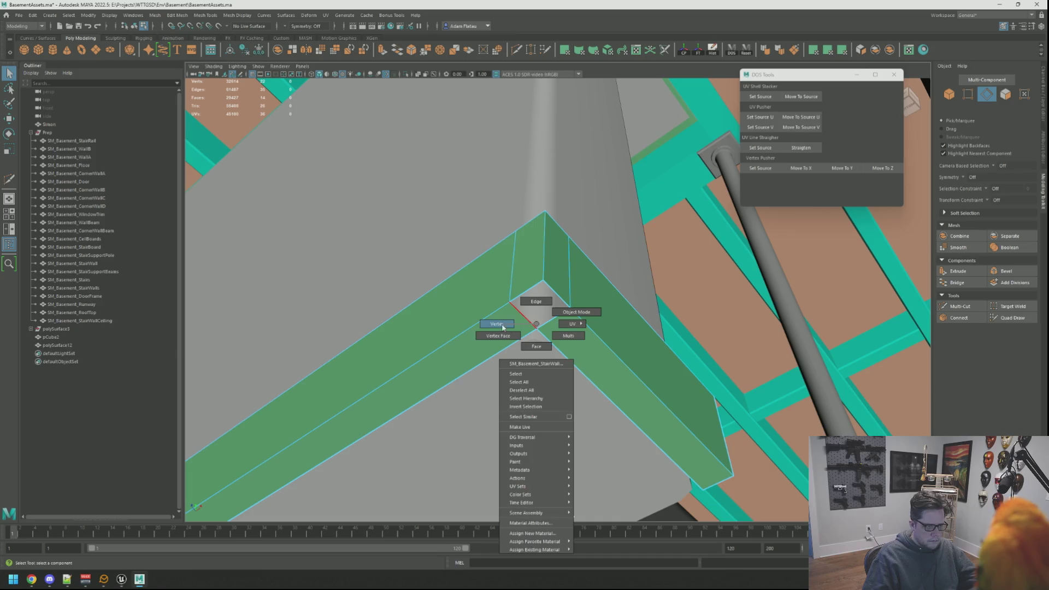
click(502, 325)
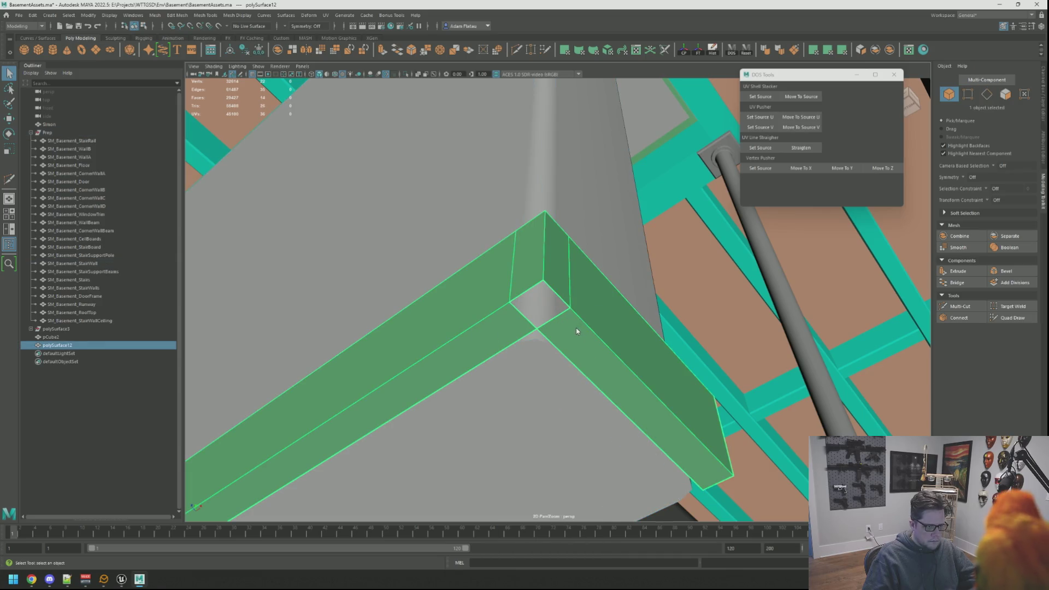
click(576, 328)
drag(559, 321, 595, 358)
Reselect and merge the two corner vertices
right_click(671, 328)
click(694, 311)
click(652, 359)
right_click(595, 358)
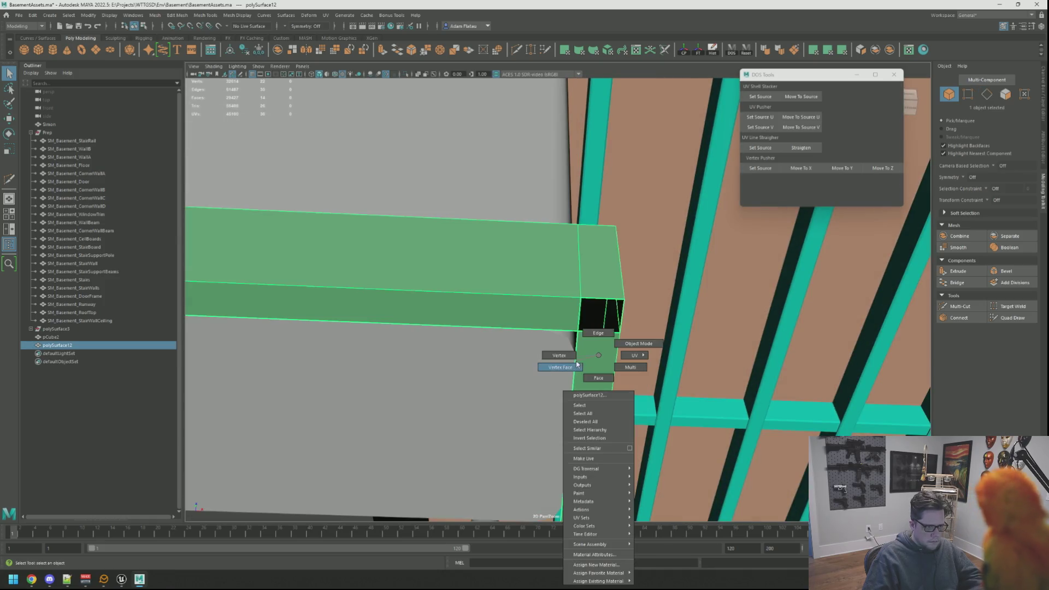
click(560, 366)
right_click(588, 349)
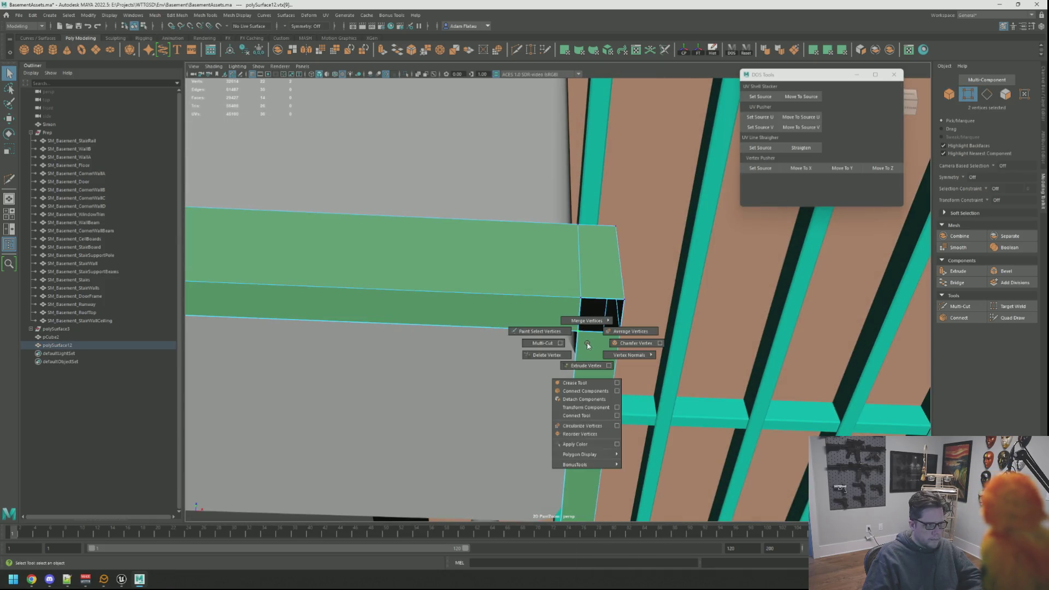
click(588, 292)
Extrude a single edge beside the corner, creating polyExtrudeEdge6
drag(589, 317, 571, 334)
key(F10)
double_click(552, 335)
click(560, 337)
key(ctrl+e)
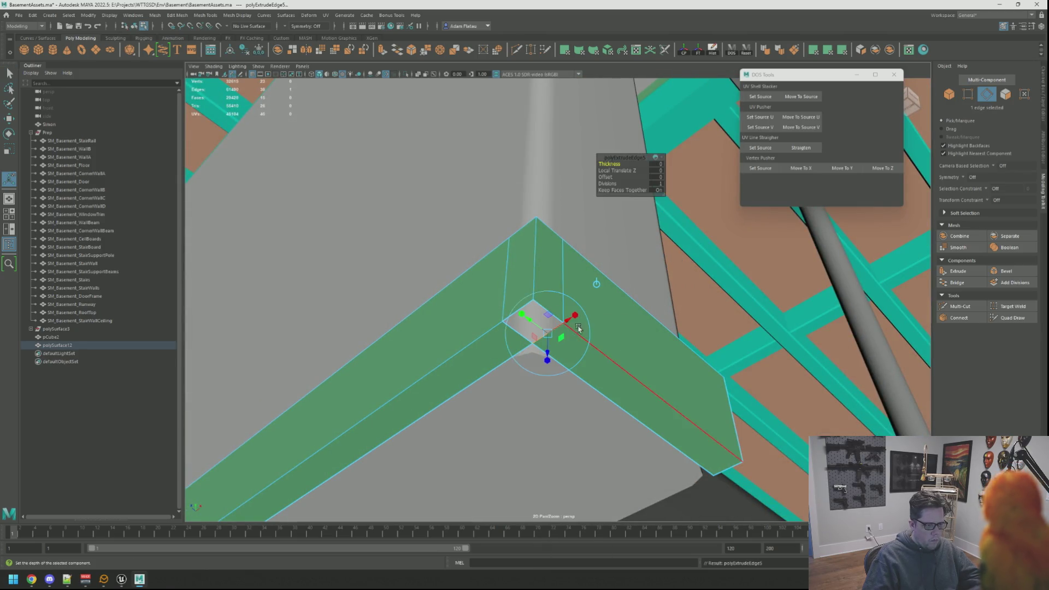
key(w)
key(q)
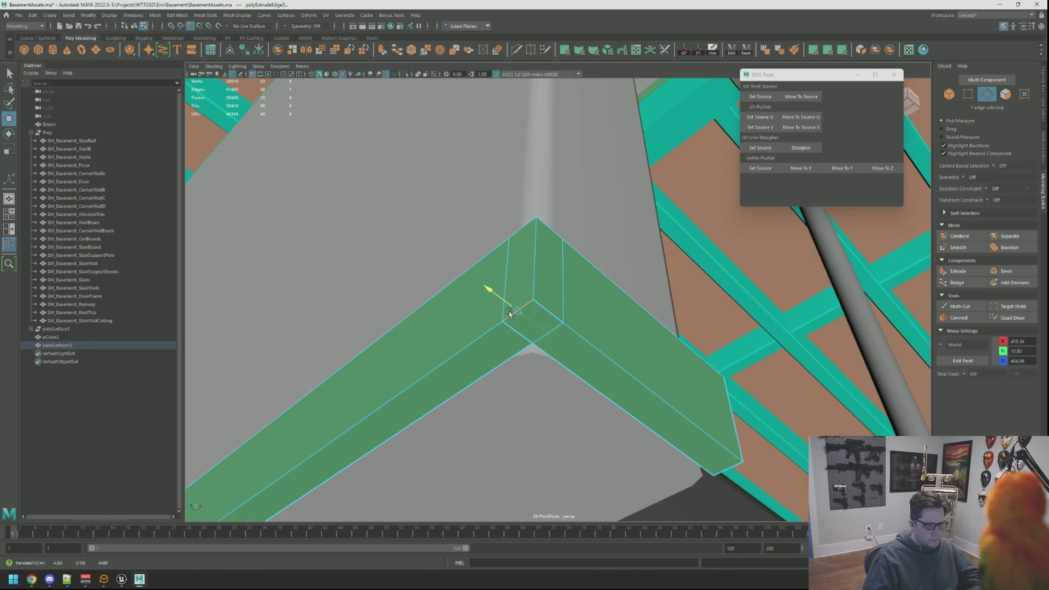
Merge the two overlapping corner vertices into one
right_click(538, 319)
click(543, 285)
drag(525, 292, 536, 311)
right_click(536, 310)
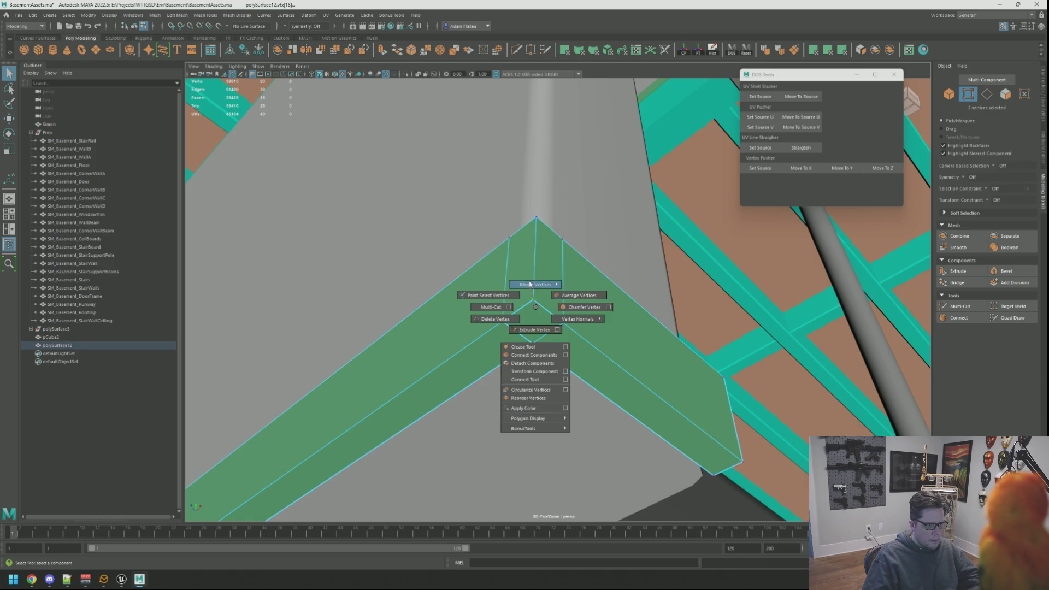
click(588, 259)
Multi-Cut a new edge across the trim corner
right_click(507, 331)
click(549, 312)
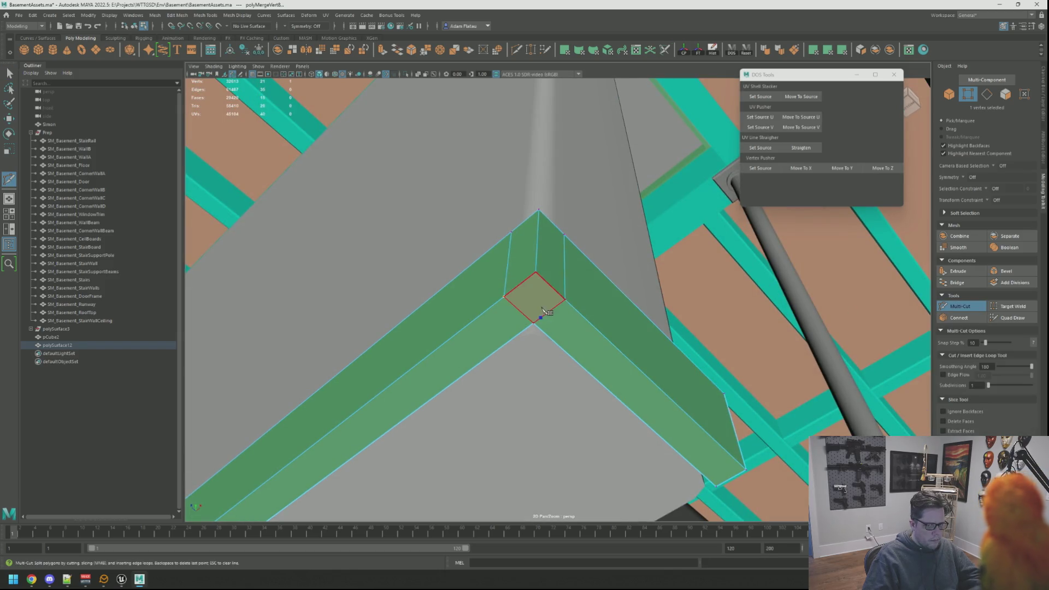
key(Return)
key(q)
Delete the extra edge loop at the corner
right_click(538, 273)
drag(541, 276, 601, 323)
double_click(548, 332)
right_click(498, 332)
click(510, 347)
Frame the whole SM_Basement_CeilBoards L-shaped board and look around it
click(625, 342)
key(f)
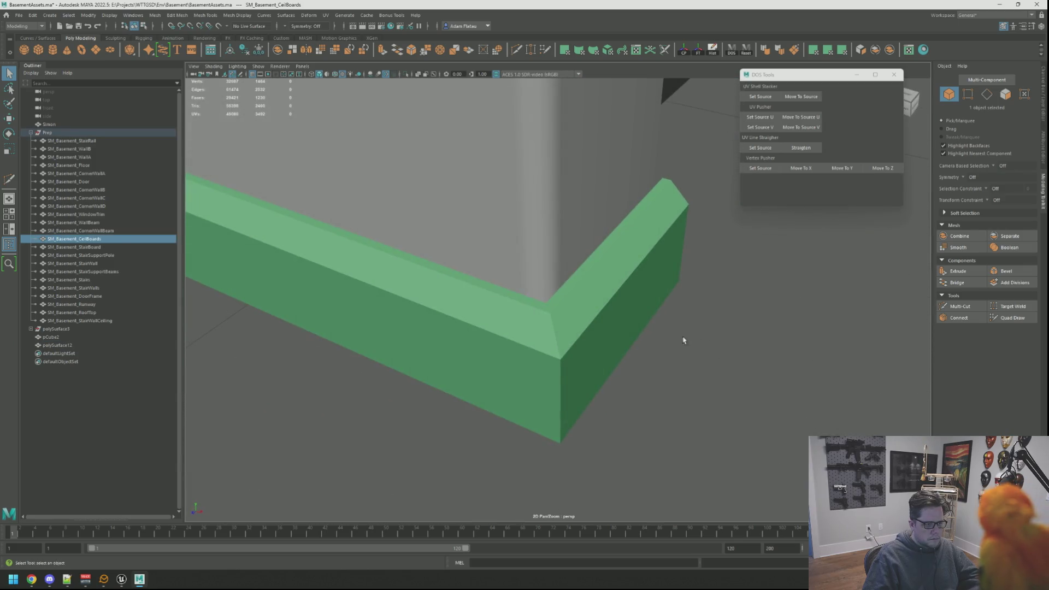
click(683, 340)
drag(683, 339, 596, 204)
Select the green trim's inner-corner vertex, then its inner corner edge
click(551, 303)
right_click(551, 303)
click(516, 302)
click(523, 300)
key(f)
right_click(561, 276)
click(562, 268)
click(562, 269)
Extrude the selected inner corner edge and pull it sideways along X around the pillar
key(f)
key(w)
key(ctrl+e)
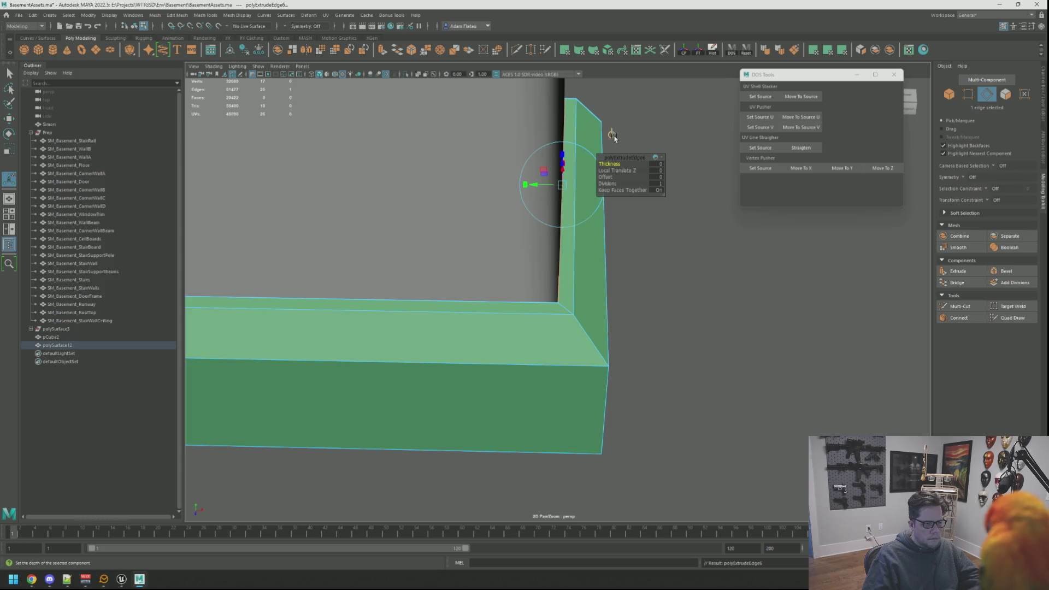
key(w)
drag(599, 188, 591, 189)
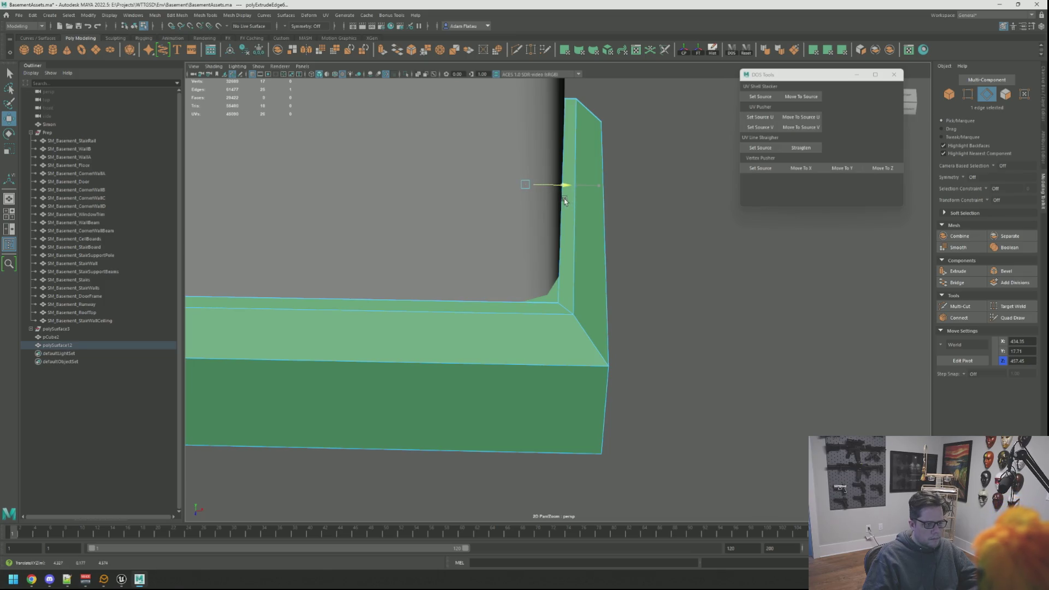
Orbit around the pillar and select an edge on the green trim's corner
click(687, 247)
drag(695, 234, 563, 264)
scroll(down, 3)
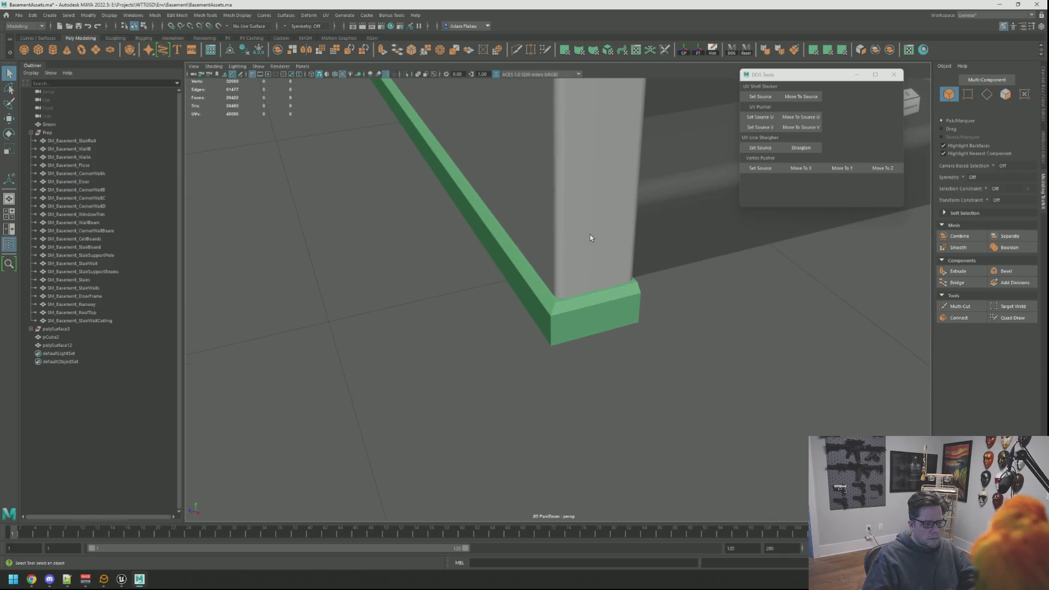
drag(721, 288, 580, 304)
right_click(613, 303)
click(632, 319)
key(f)
Select the two loose fin vertices at the corner and merge them
right_click(585, 320)
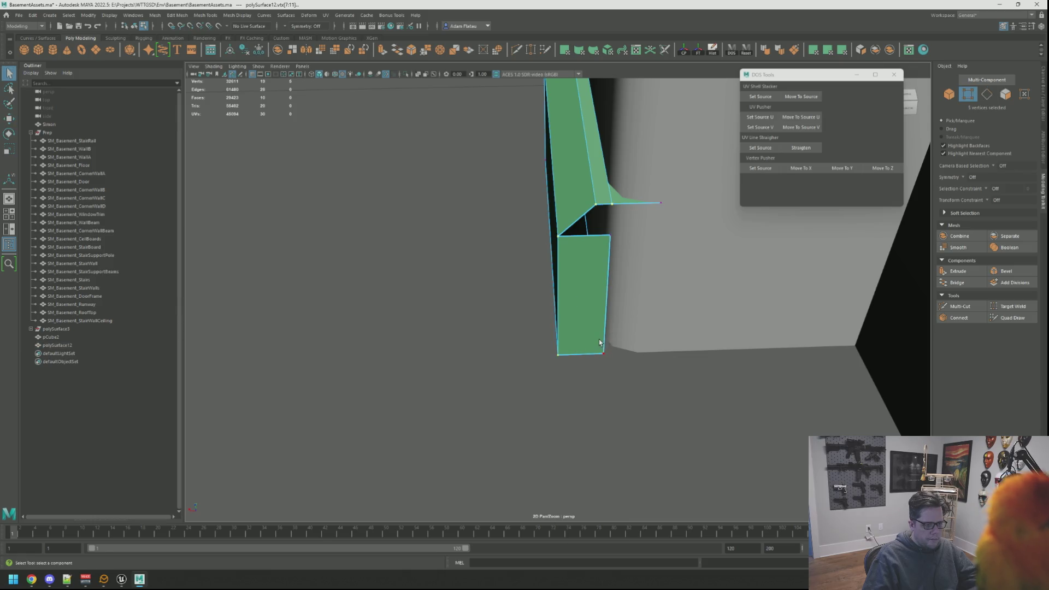
mouse_move(609, 337)
right_click(587, 263)
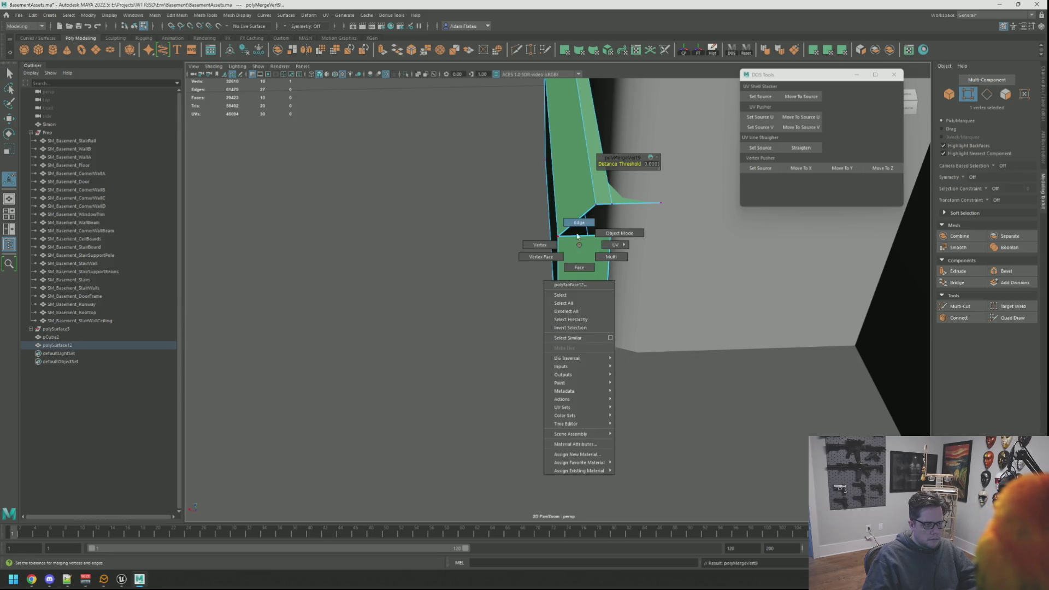
click(584, 236)
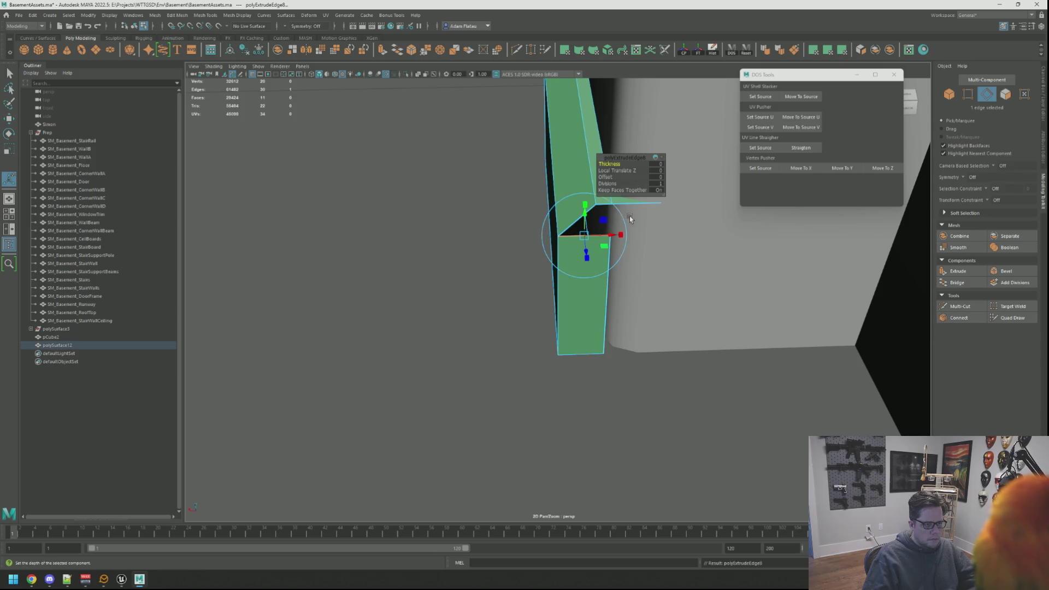
drag(630, 219, 606, 217)
key(w)
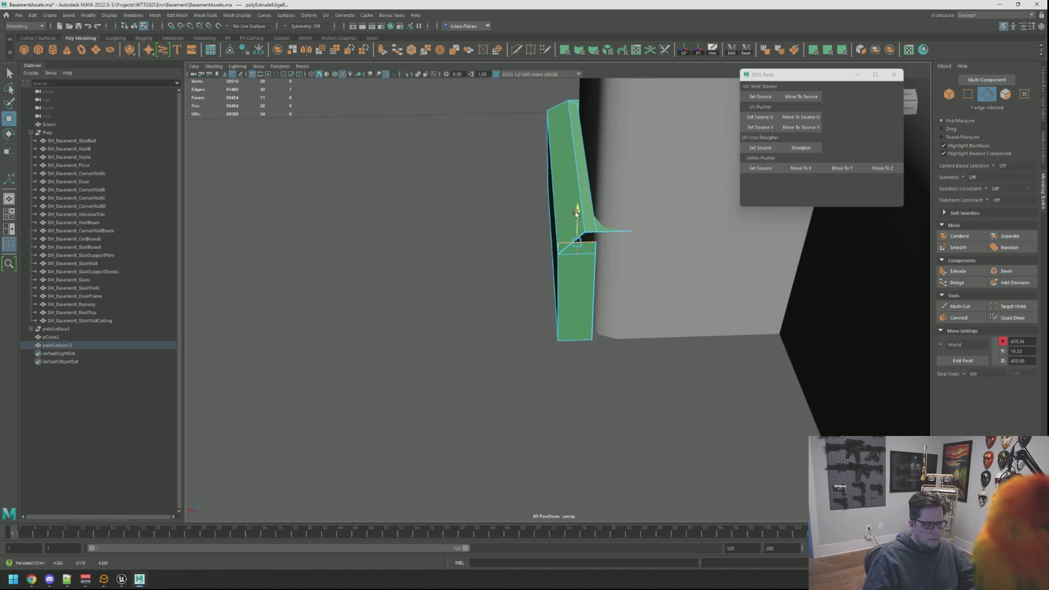
key(F9)
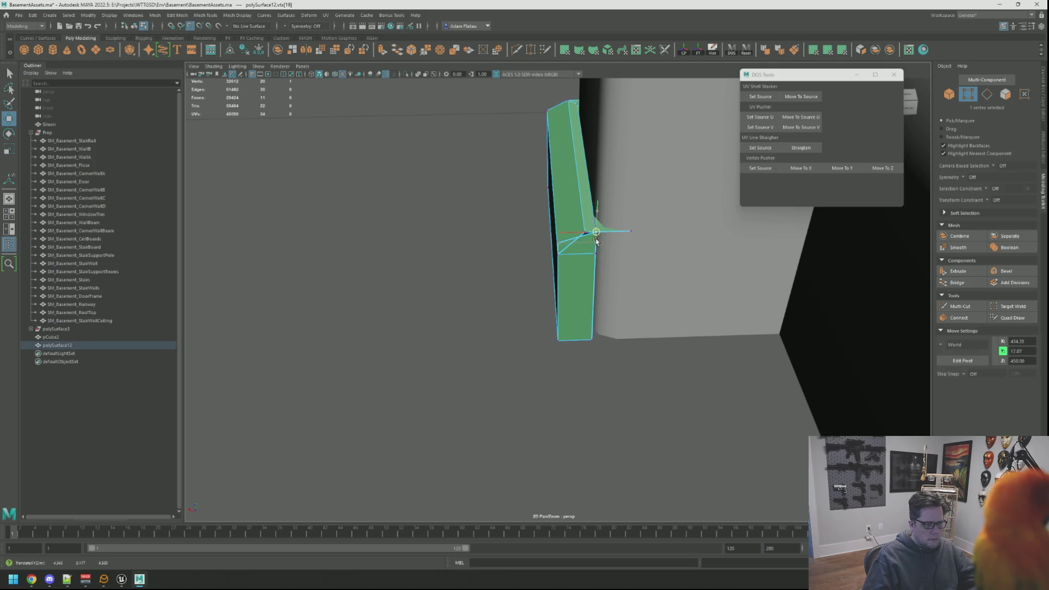
drag(572, 231, 574, 231)
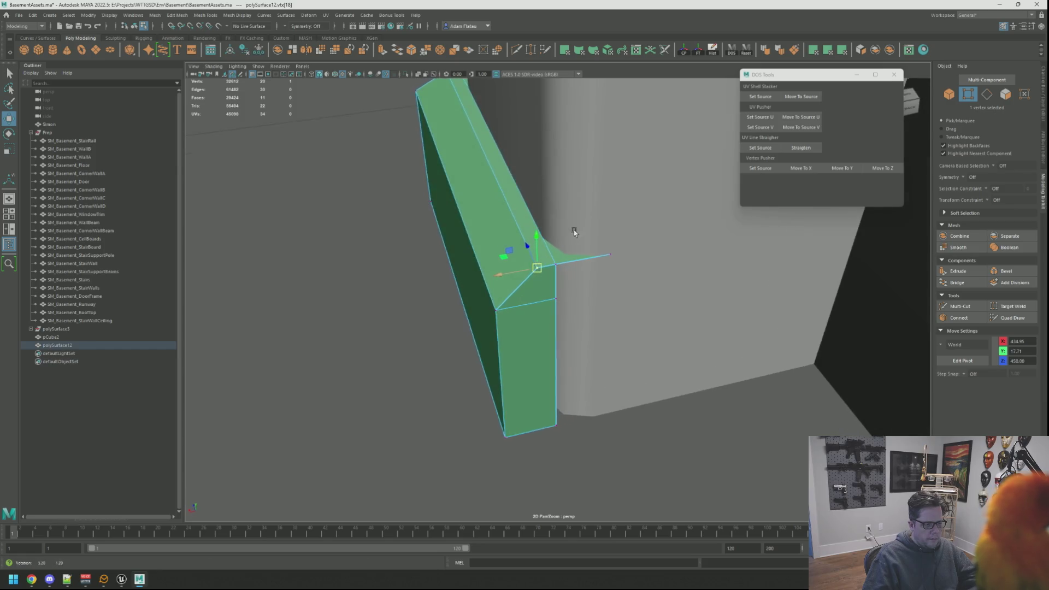
key(q)
click(538, 267)
right_click(543, 261)
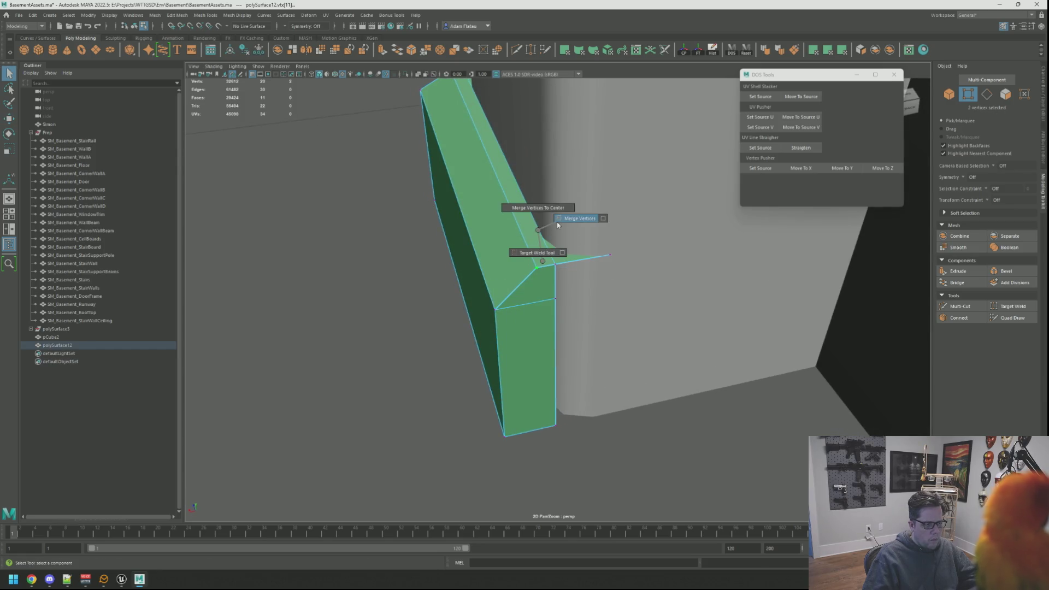
Delete the small leftover triangle face on the trim
drag(612, 248, 586, 254)
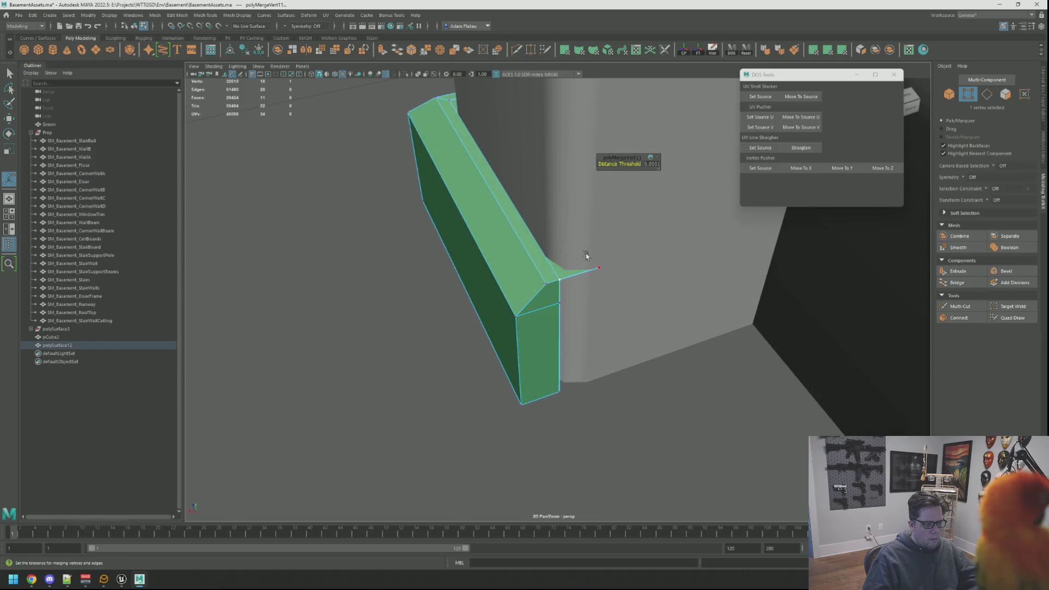
key(F11)
click(568, 275)
key(Delete)
Inspect the closed trim in object mode, then select a corner vertex on the green trim
drag(604, 248, 622, 286)
scroll(up, 3)
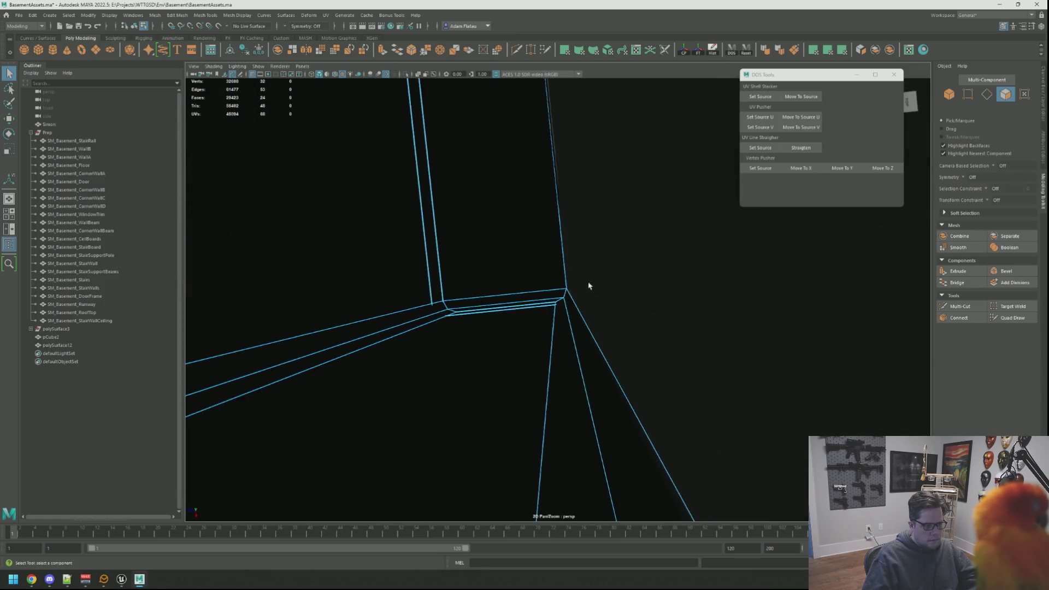
scroll(down, 3)
key(F8)
scroll(up, 3)
drag(634, 295, 547, 268)
click(545, 281)
click(503, 278)
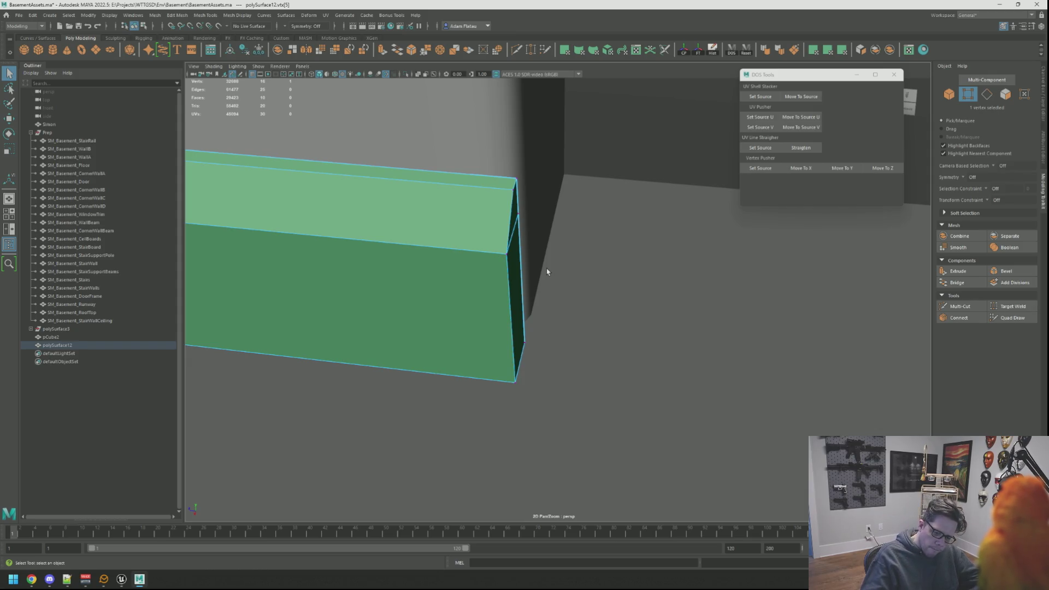
click(556, 256)
drag(555, 273, 548, 300)
scroll(down, 3)
scroll(up, 3)
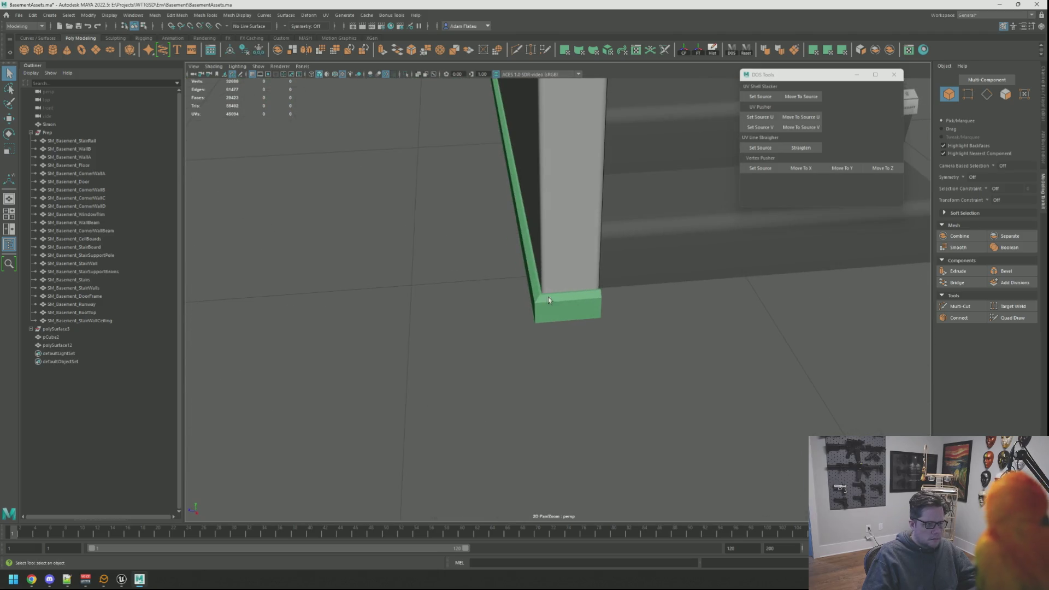
key(F9)
click(551, 303)
Frame the trim's corner vertex and orbit around the green block and stair wall
key(f)
scroll(down, 3)
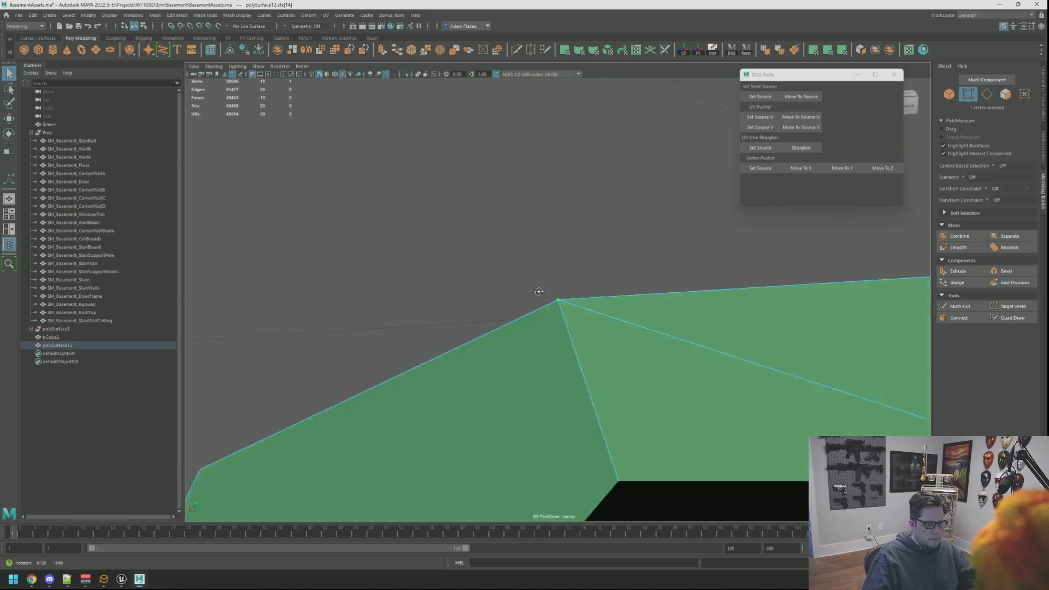
drag(472, 281, 524, 303)
right_click(621, 338)
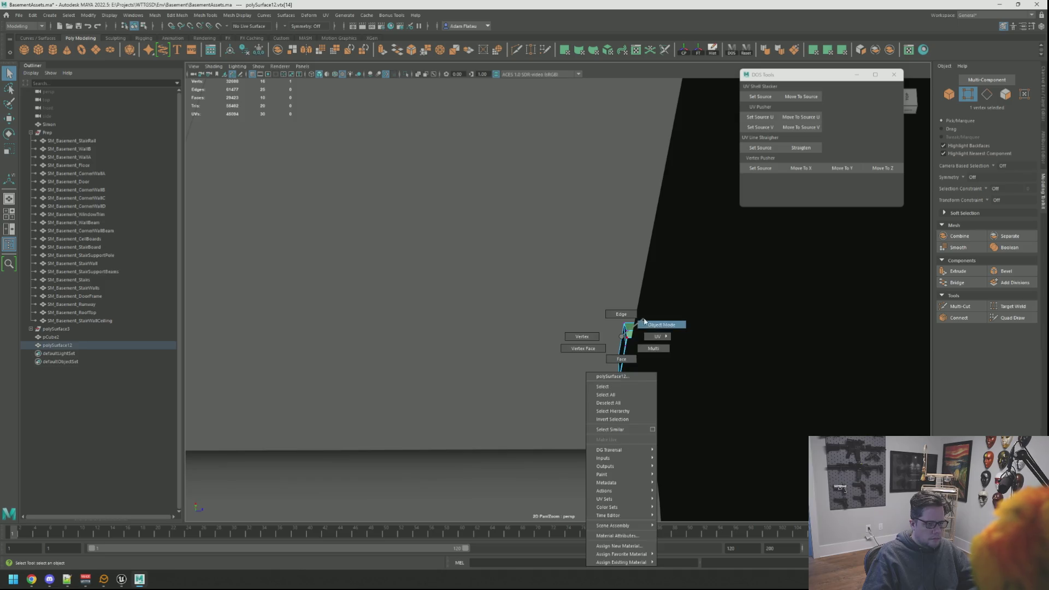
key(F9)
key(f)
drag(633, 306, 563, 285)
right_click(628, 281)
right_click(628, 278)
drag(628, 279, 626, 294)
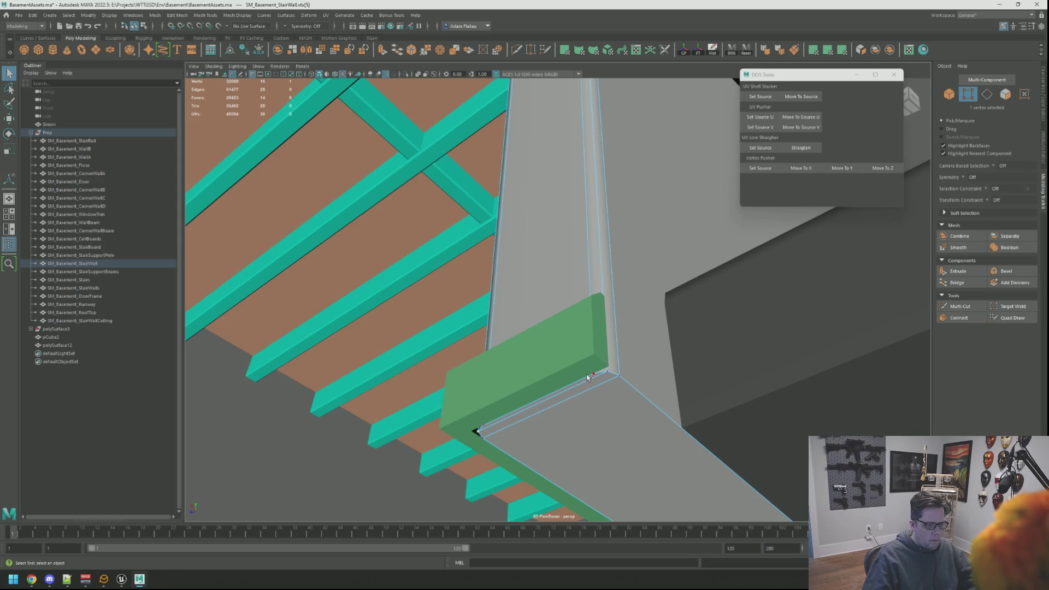
Marquee-select the six end vertices of the green block and align them with Move To Z
click(757, 169)
right_click(562, 317)
click(595, 304)
right_click(556, 318)
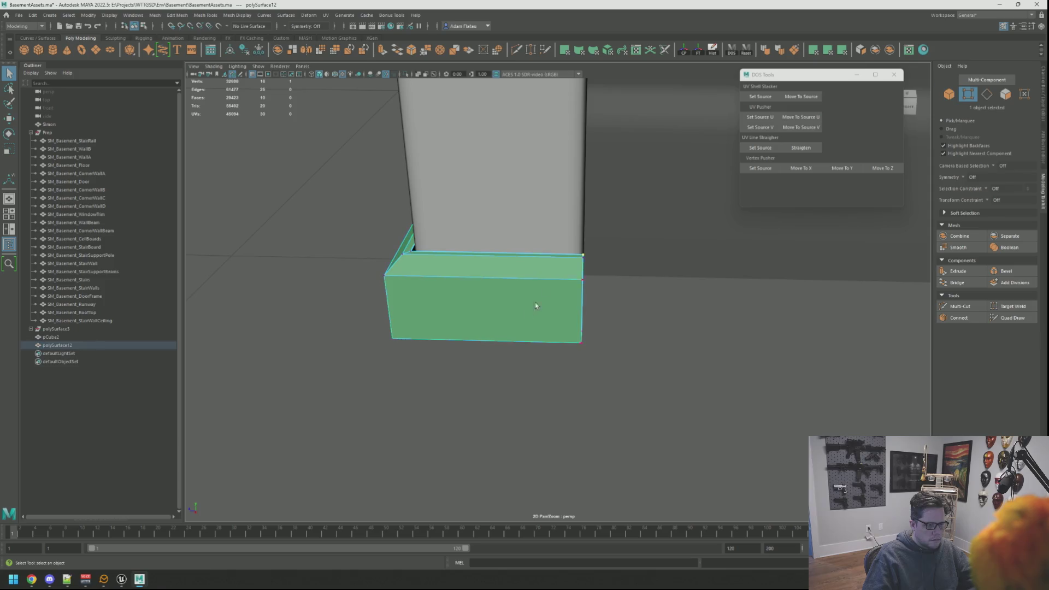
drag(597, 385, 597, 377)
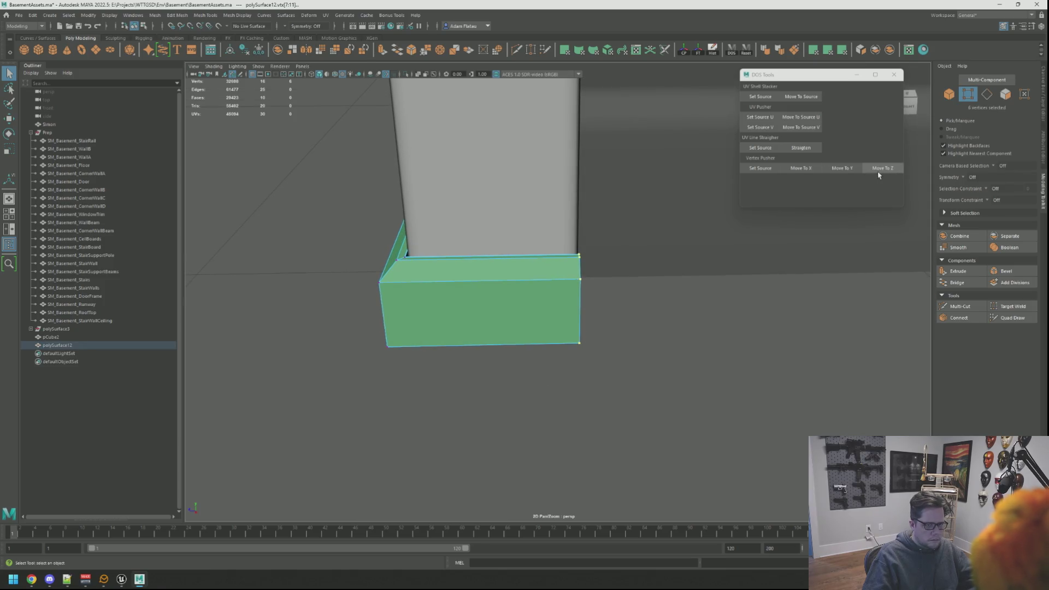
click(667, 278)
Select the trim's corner edge and extrude it with Ctrl+E
drag(646, 283, 521, 241)
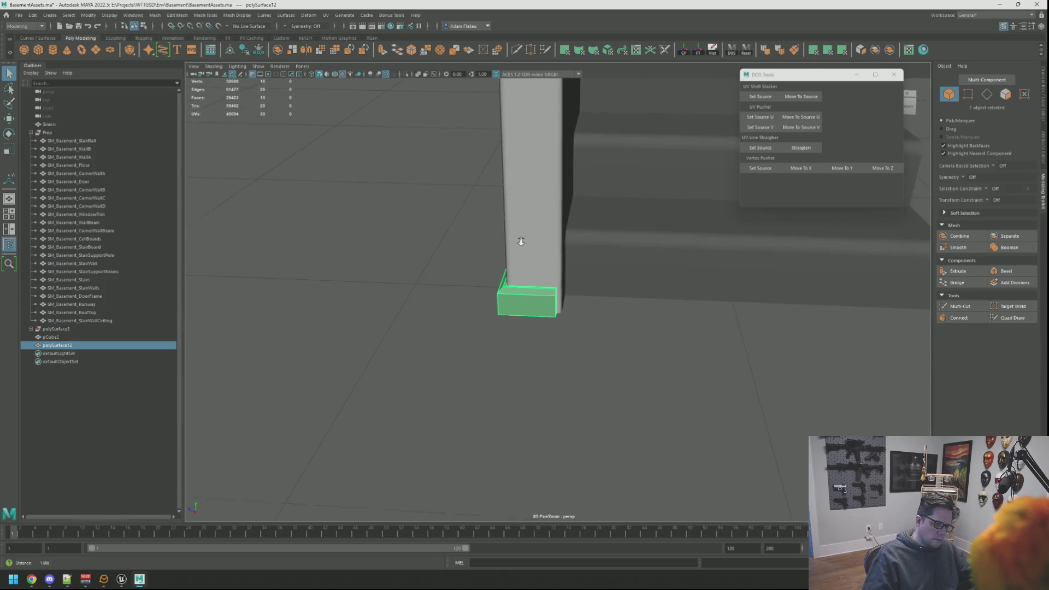
drag(598, 303, 824, 358)
right_click(537, 326)
click(495, 319)
key(f)
scroll(down, 3)
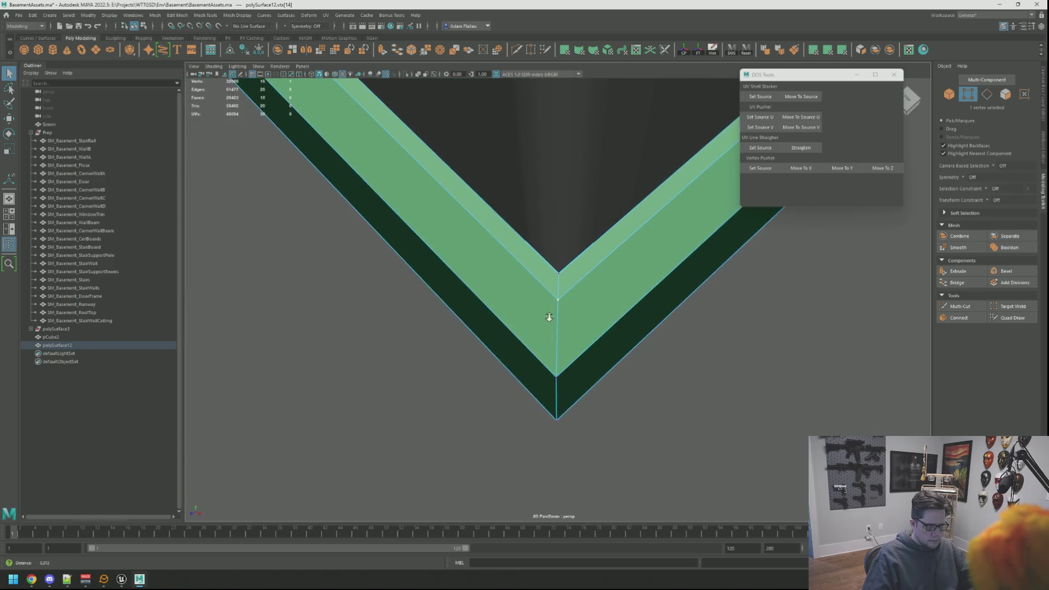
scroll(down, 3)
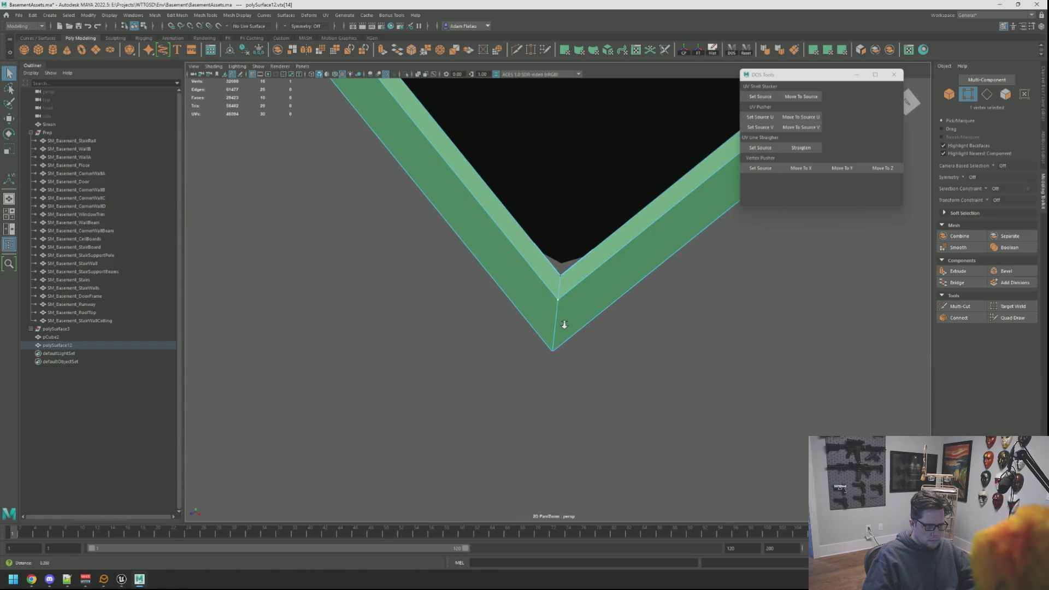
click(576, 269)
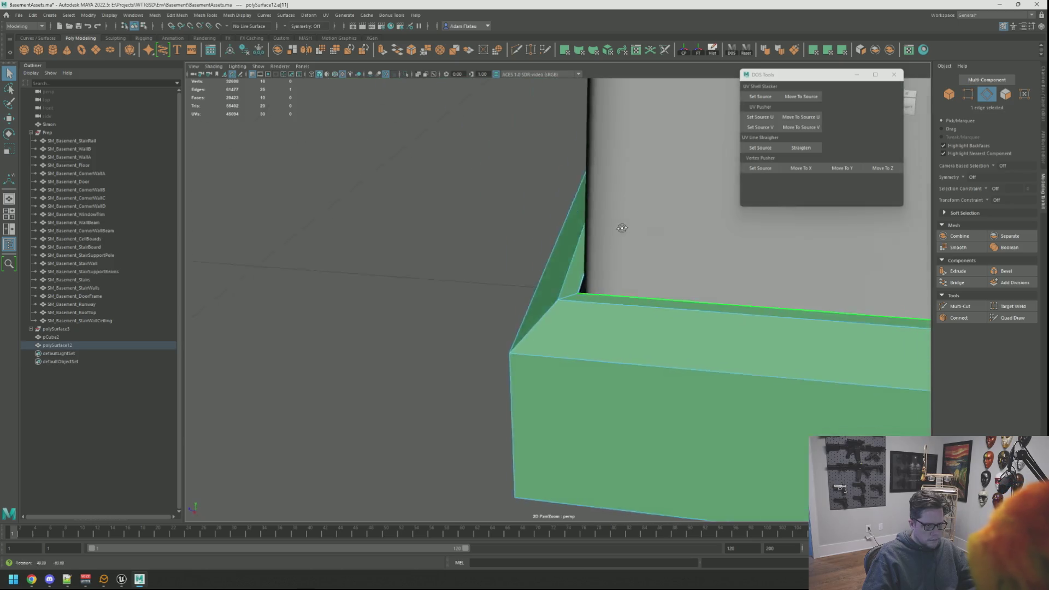
key(w)
scroll(down, 3)
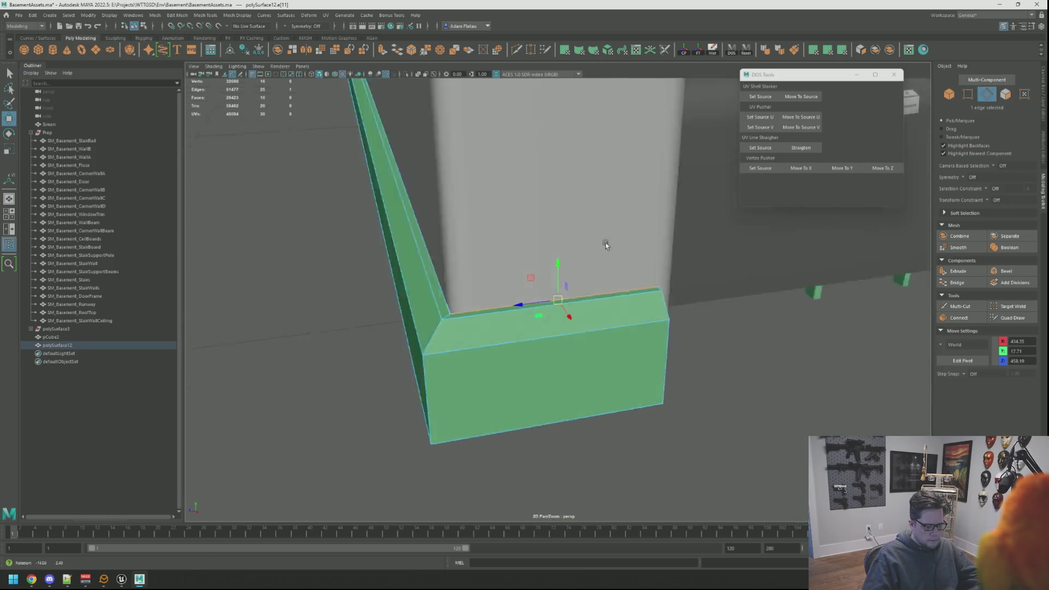
key(ctrl+e)
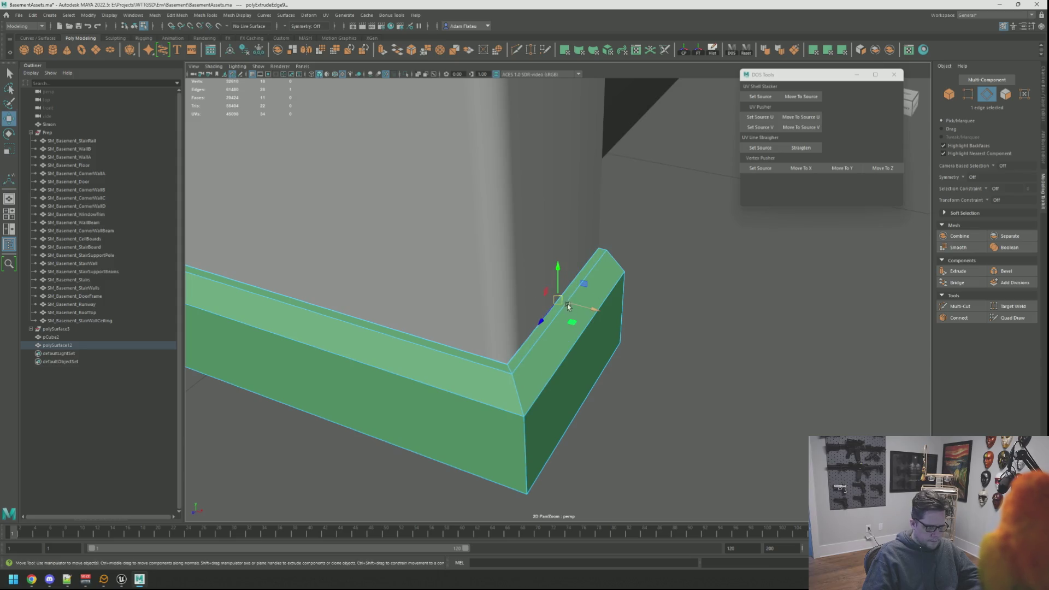
Clear the edge selection and save the BasementAssets scene
drag(659, 291, 570, 302)
click(660, 289)
key(q)
key(ctrl+s)
Select and frame the green trim piece to view its corner by the stairs
click(571, 302)
key(w)
key(f)
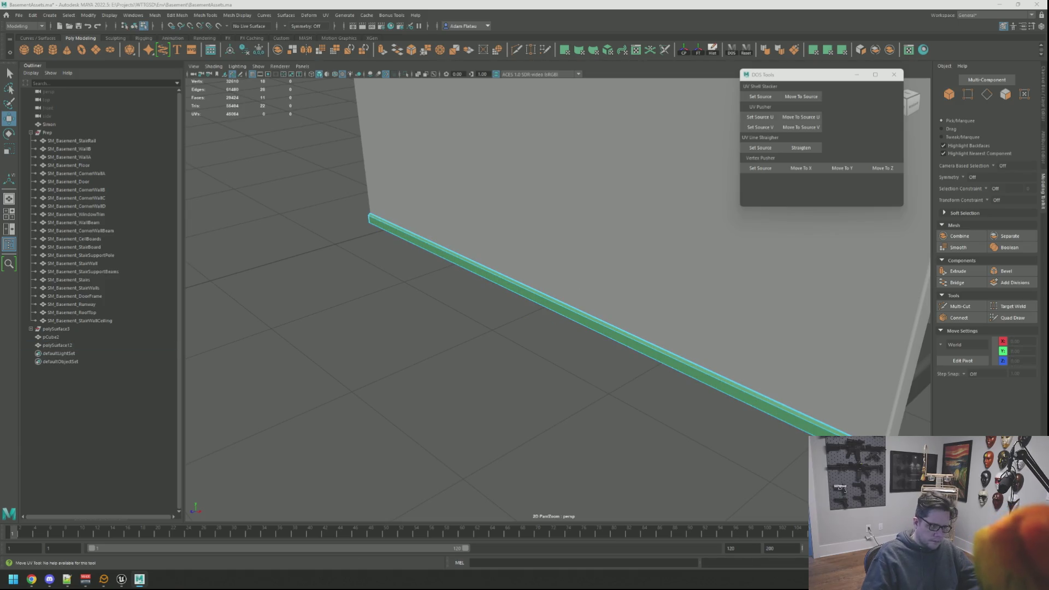
drag(776, 327, 581, 294)
click(664, 288)
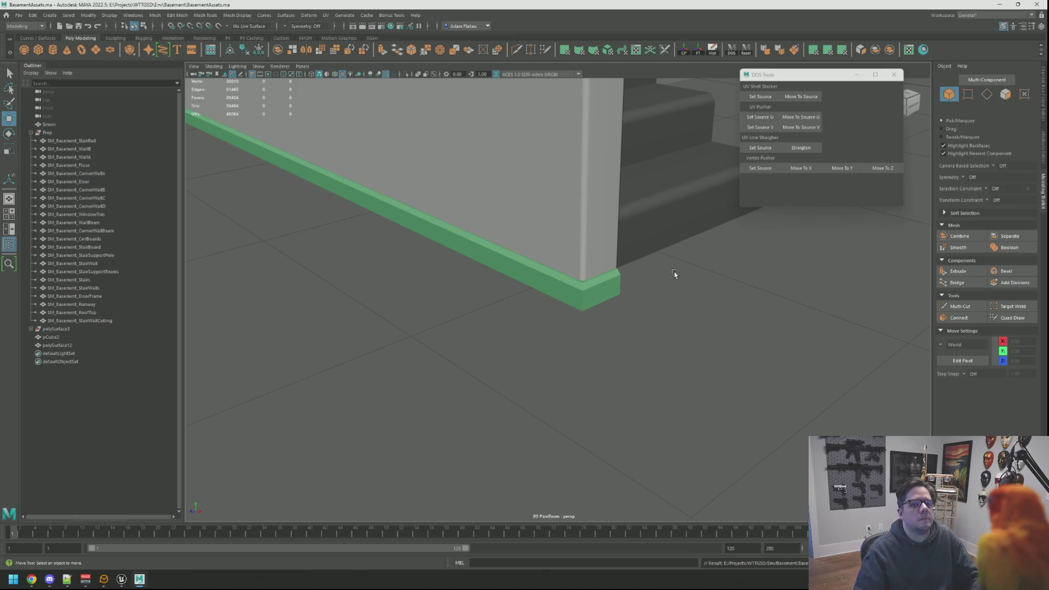
Isolate the baseboard trim, select its faces along the wall and convert them to UVs
click(608, 295)
drag(628, 314, 645, 283)
key(f)
scroll(down, 3)
key(F8)
click(506, 293)
click(647, 339)
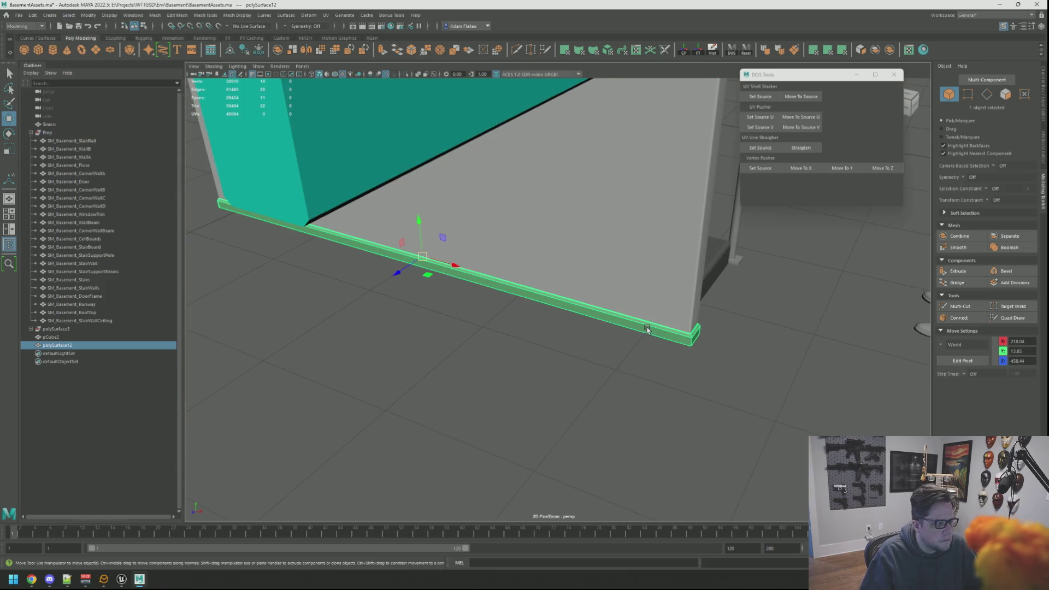
click(614, 348)
drag(561, 359, 658, 287)
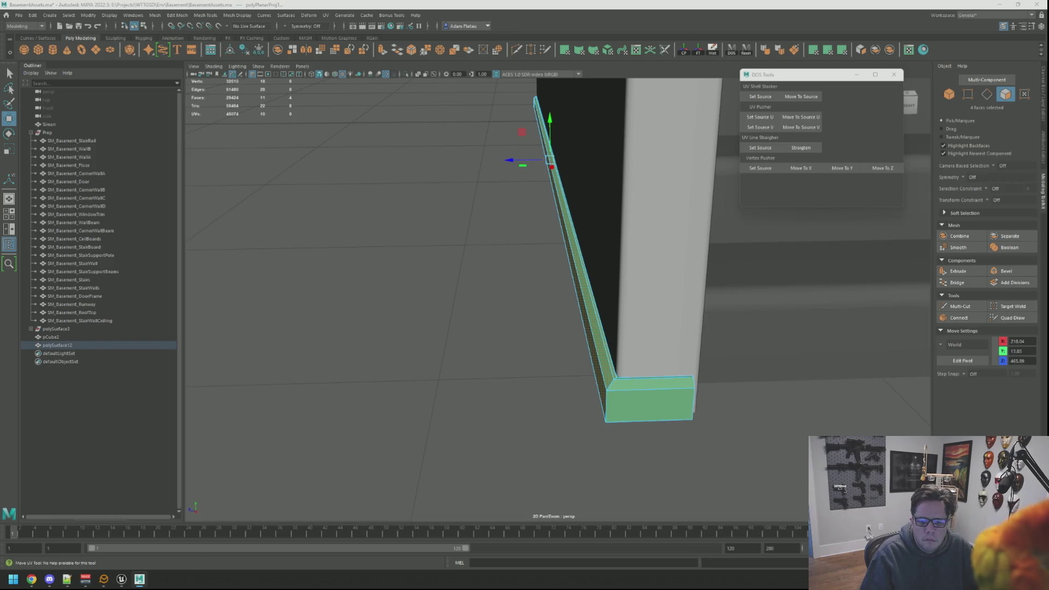
key(ctrl+F12)
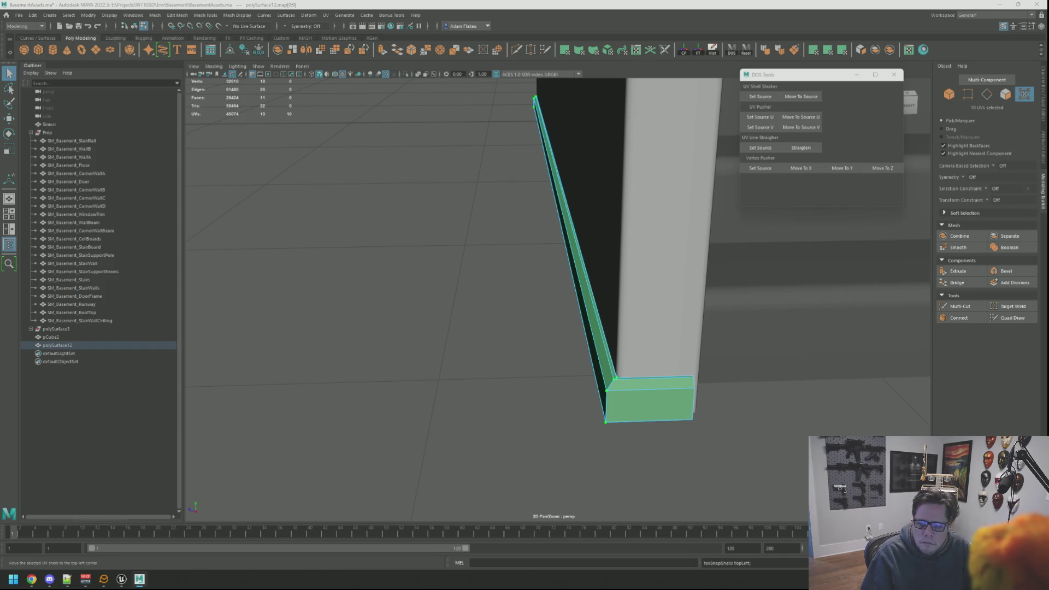
Select the baseboard's end faces, including the small top end face, and planar-map them
drag(714, 215, 627, 256)
click(635, 271)
scroll(up, 3)
key(w)
click(592, 220)
drag(592, 221, 645, 230)
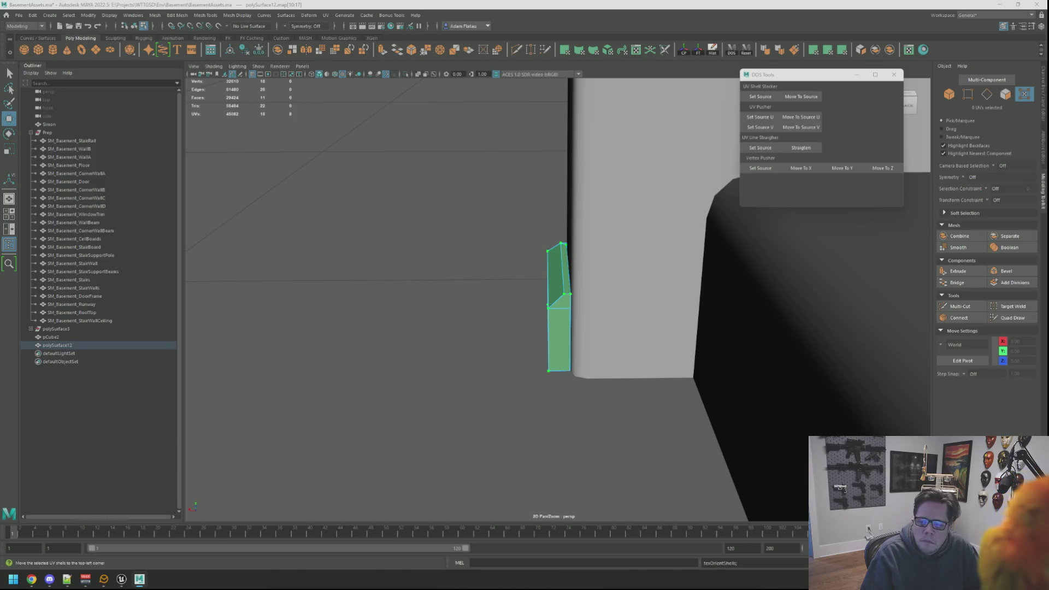
drag(799, 230, 622, 270)
scroll(up, 3)
scroll(down, 3)
right_click(680, 306)
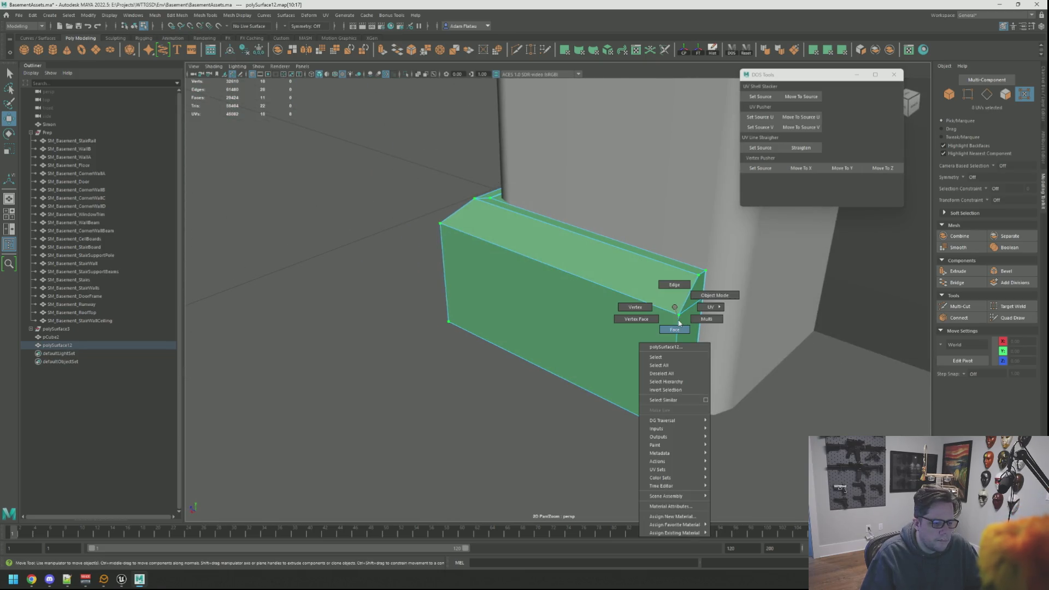
click(686, 350)
click(689, 299)
drag(689, 299, 675, 296)
click(890, 51)
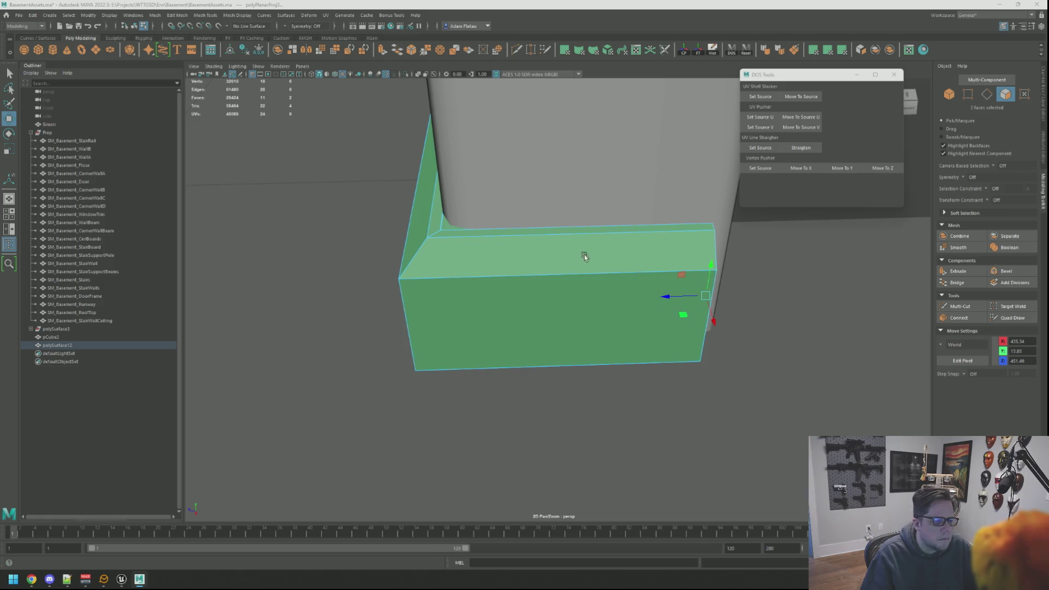
Planar-map one more face, set its UVs to texel density 15.36 at 2048, rotate -90
key(q)
click(469, 227)
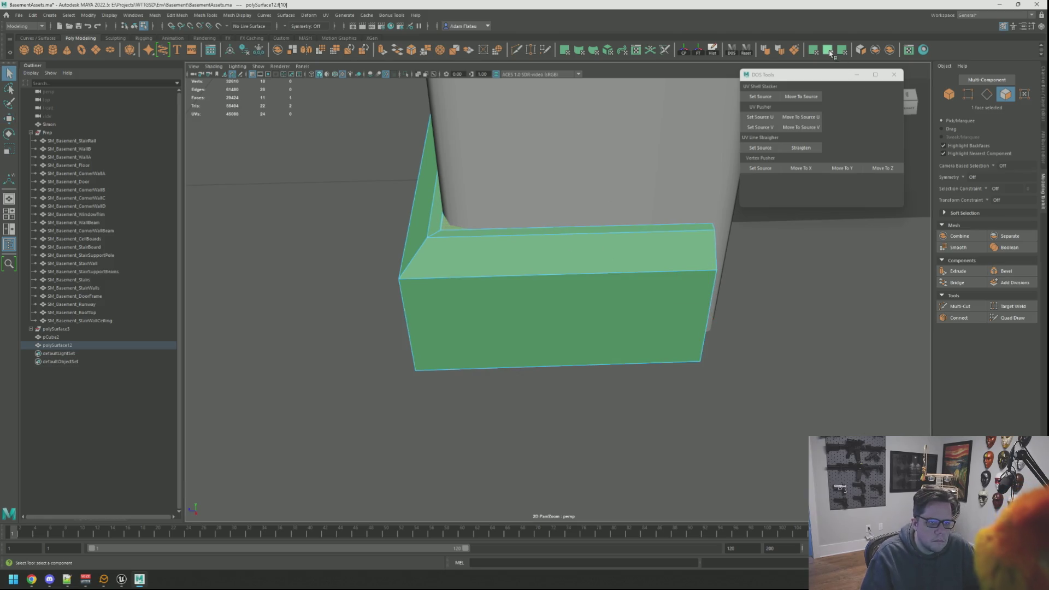
key(ctrl+F12)
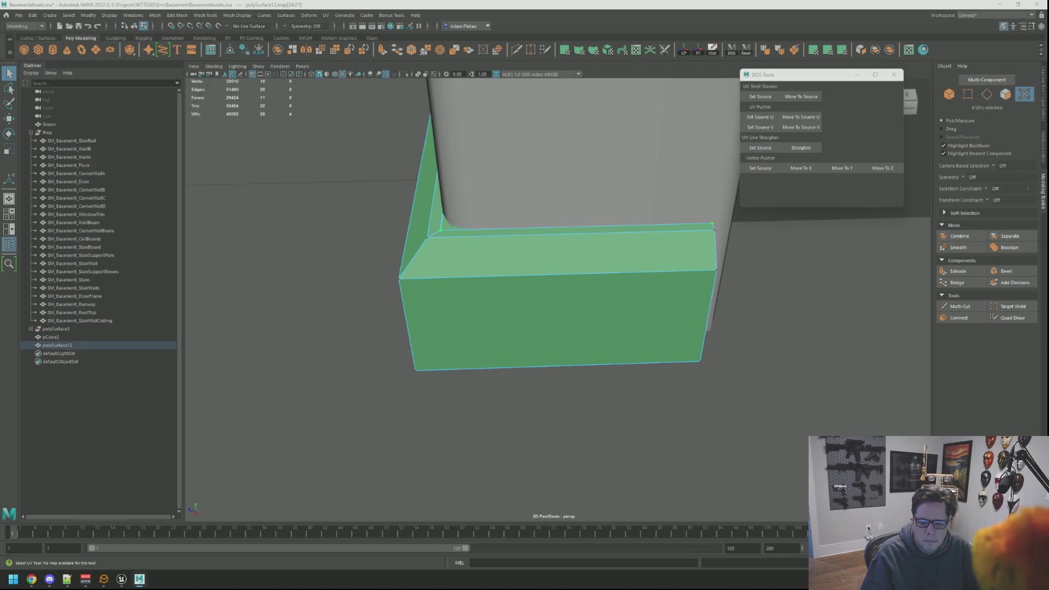
key(alt+t)
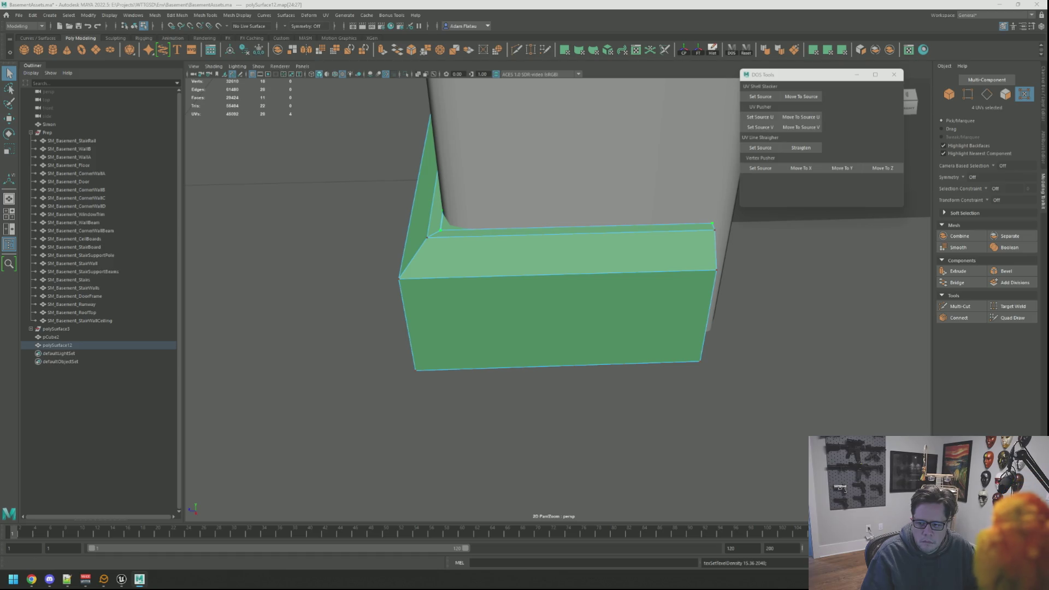
key(ctrl+alt+r)
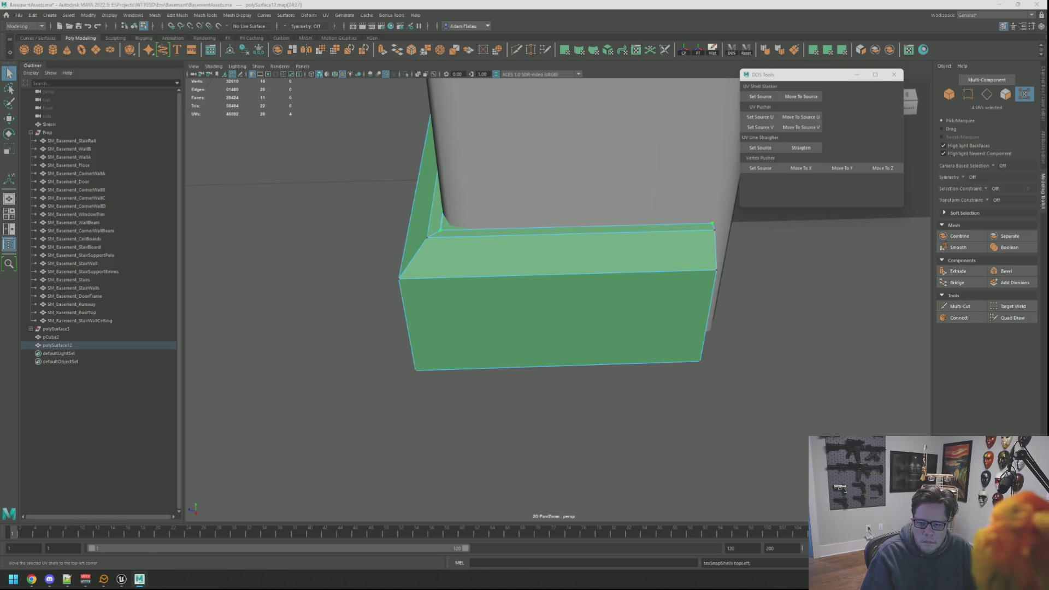
Return to object mode and select the SM_Basement_StairWall mesh
drag(547, 245, 526, 222)
key(F8)
click(616, 227)
key(w)
scroll(down, 3)
drag(616, 226, 178, 256)
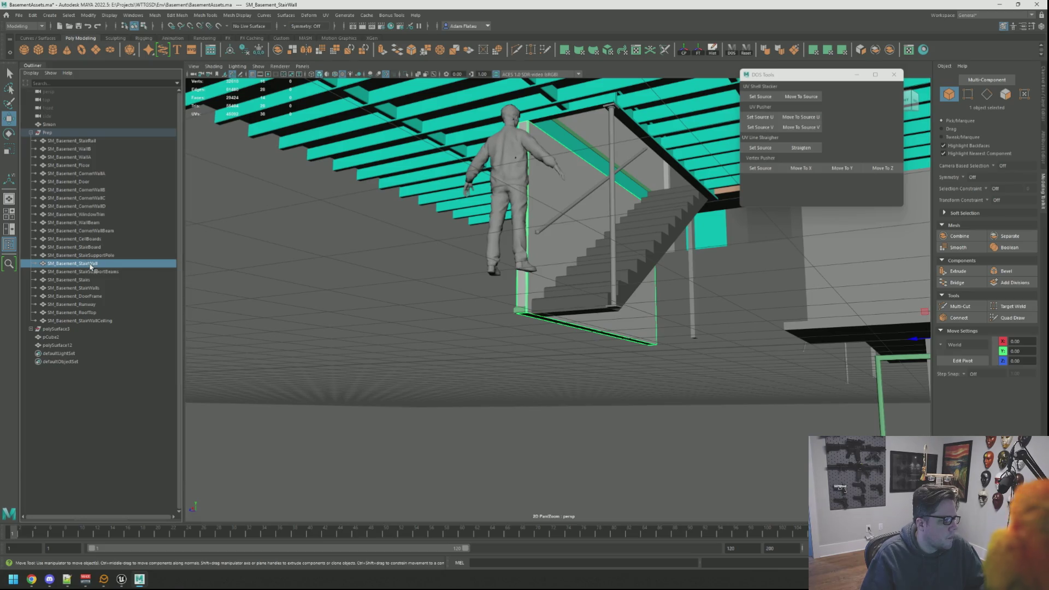
Combine the stair wall and baseboard into one mesh, freezing transforms and deleting history
drag(421, 286, 674, 382)
click(649, 375)
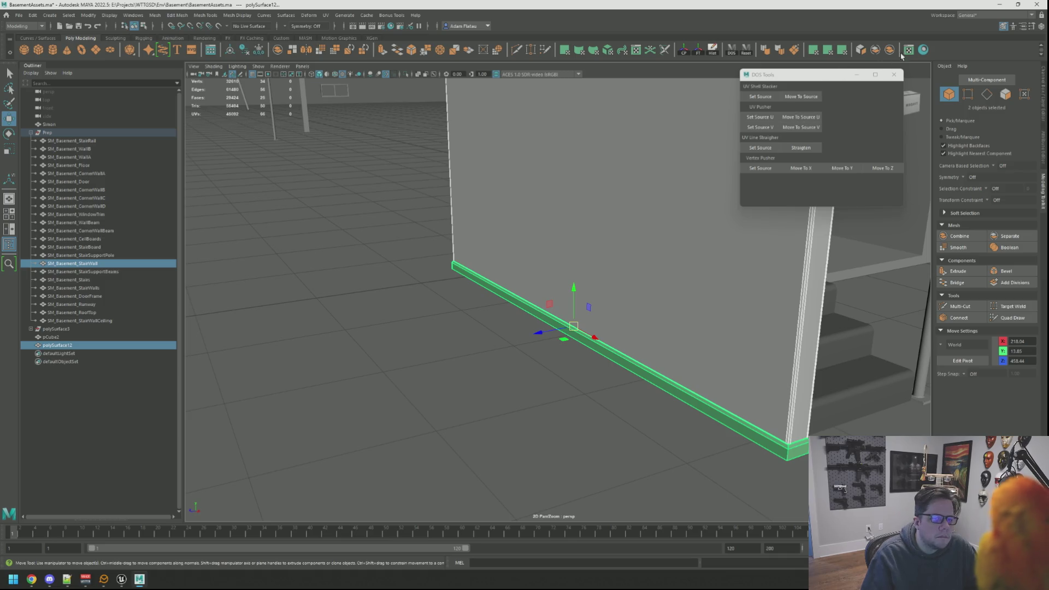
click(890, 50)
click(698, 50)
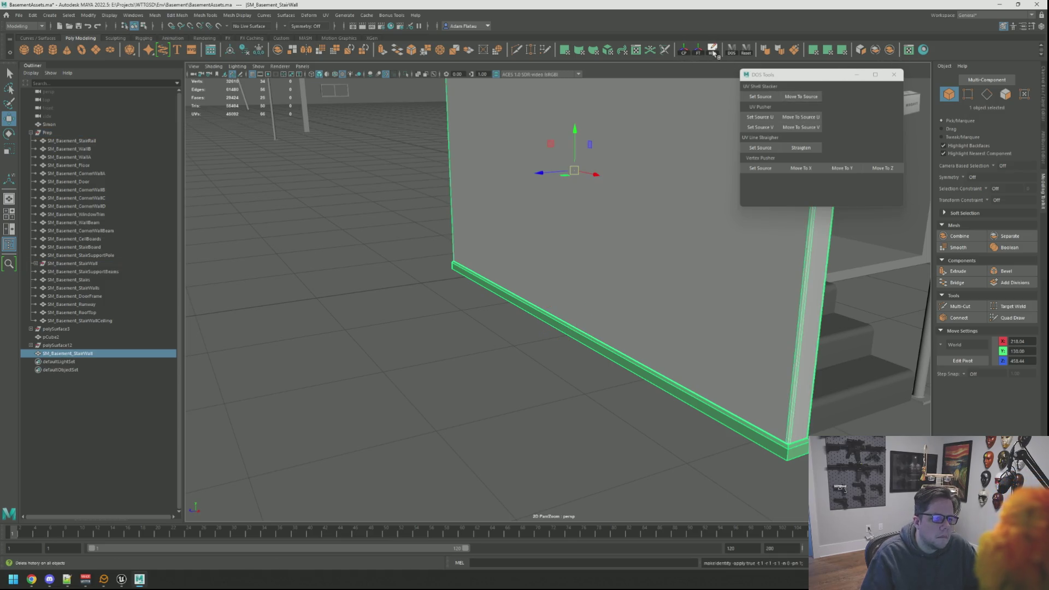
click(712, 52)
Parent SM_Basement_StairWall under the Prep group and freeze its transforms again
drag(108, 338, 134, 271)
key(a)
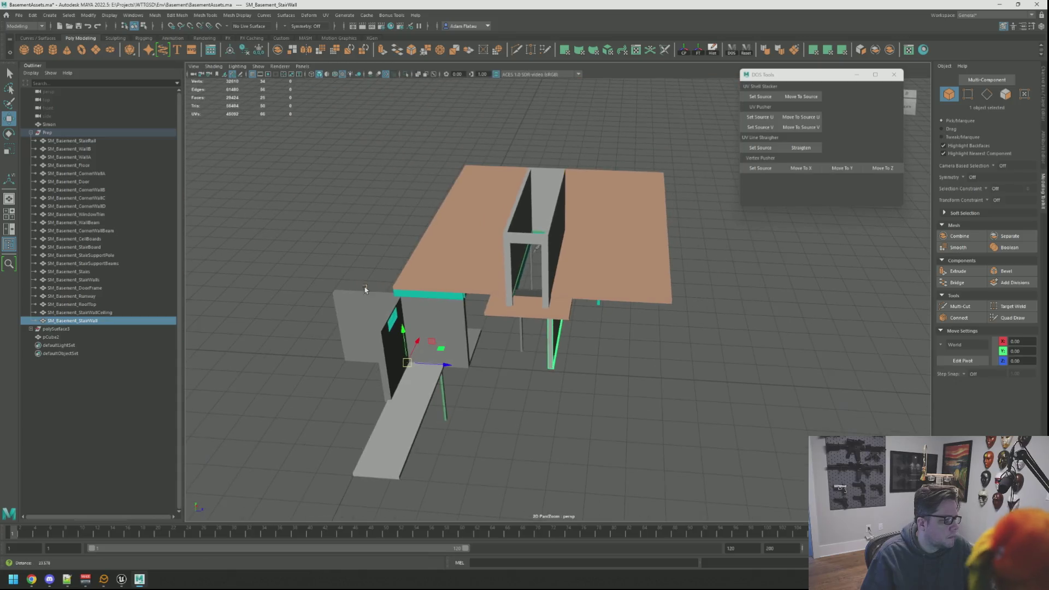
drag(536, 343, 579, 350)
click(698, 51)
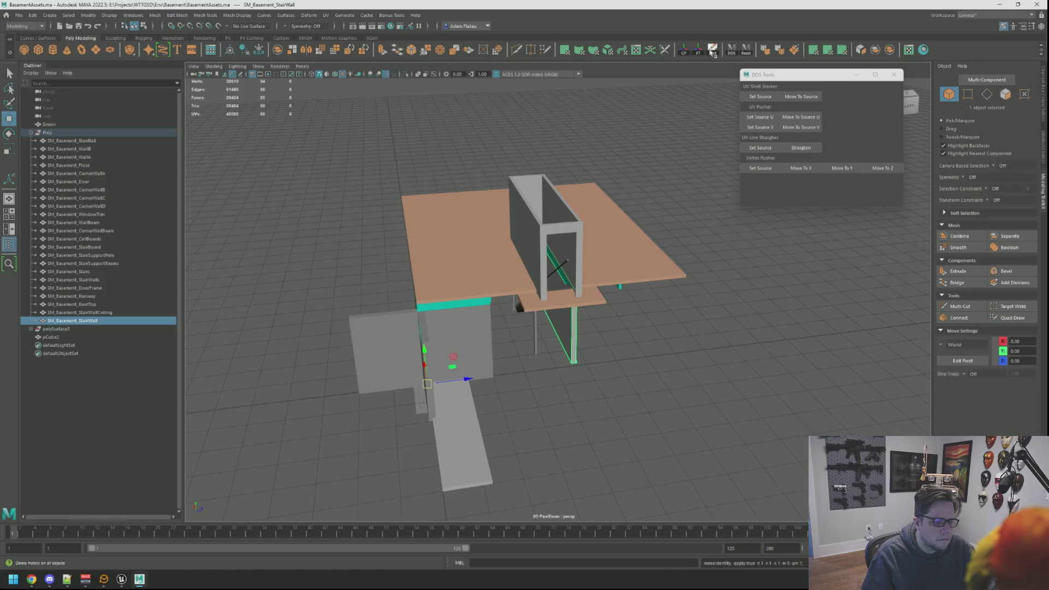
Export the selection over the existing SM_Basement_StairWall file and go back to Unreal Engine
key(ctrl+shift+e)
key(Return)
click(586, 322)
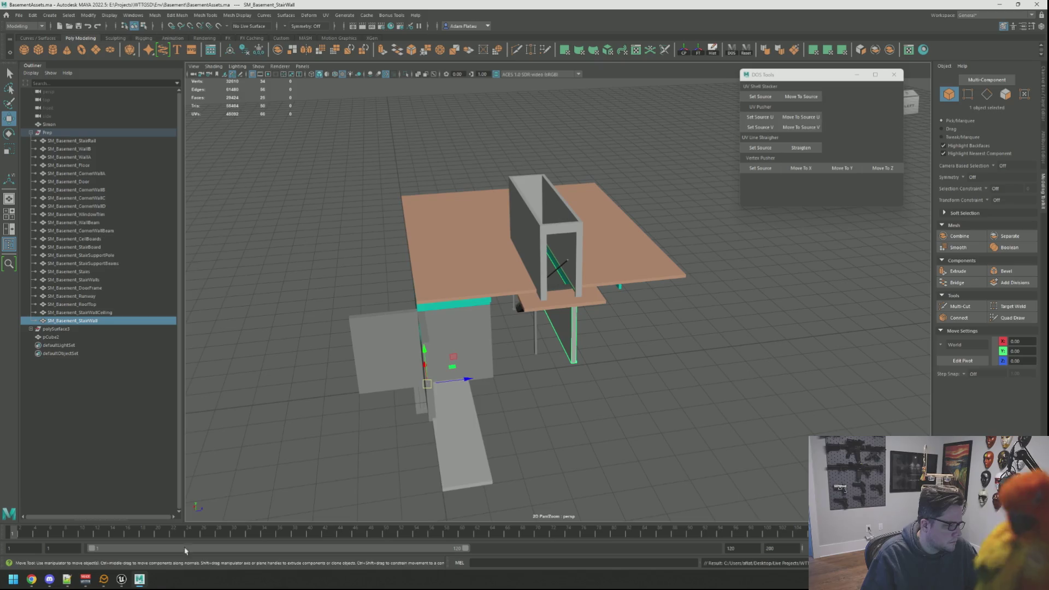
click(122, 579)
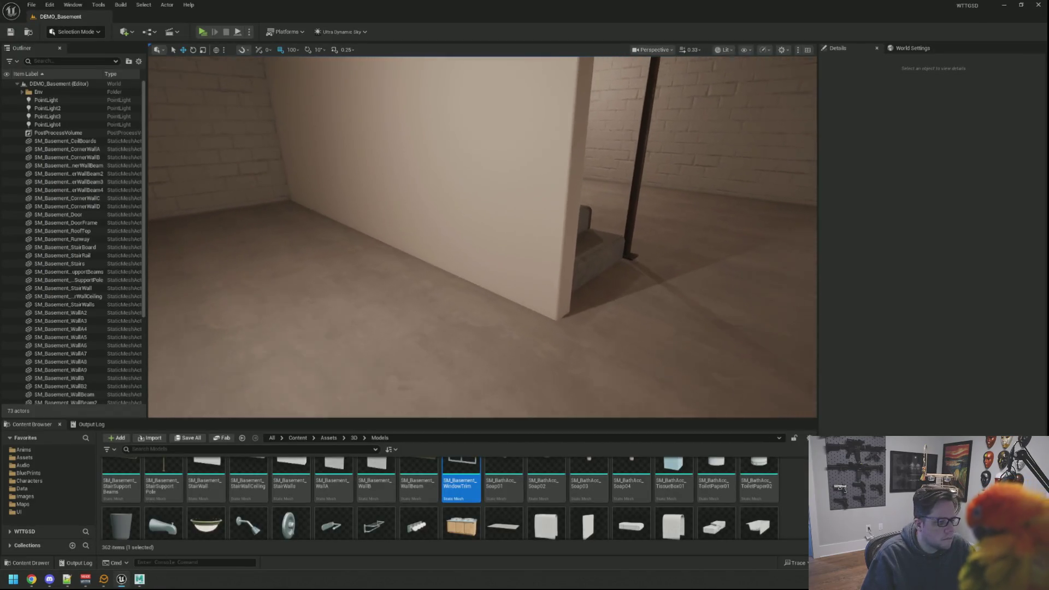
Set the stair wall mesh's trim slot to MI_Demo_TrimB in the Static Mesh Editor and save
drag(585, 322, 584, 332)
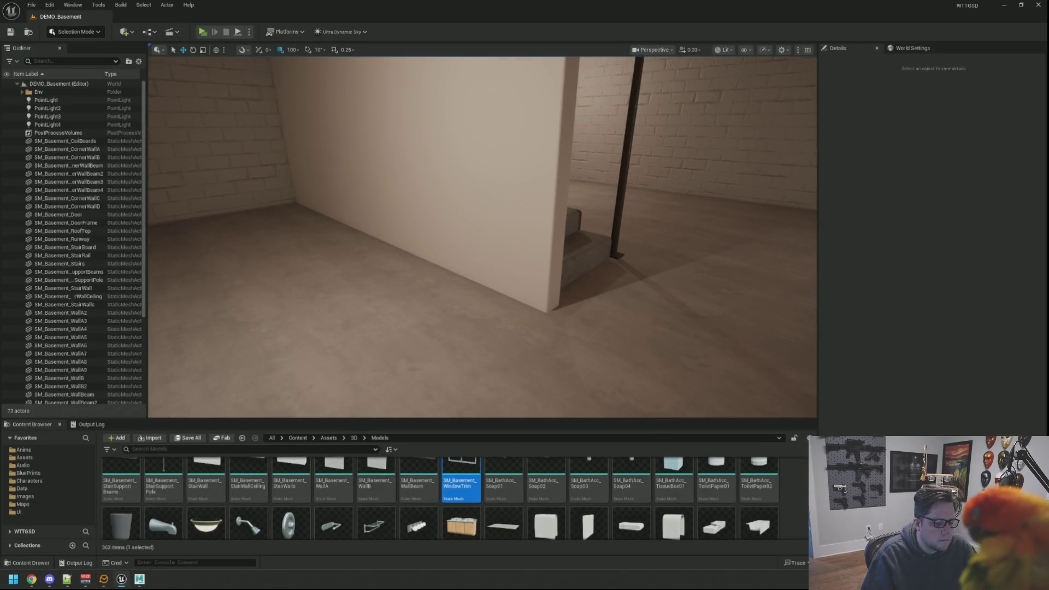
drag(618, 304, 562, 260)
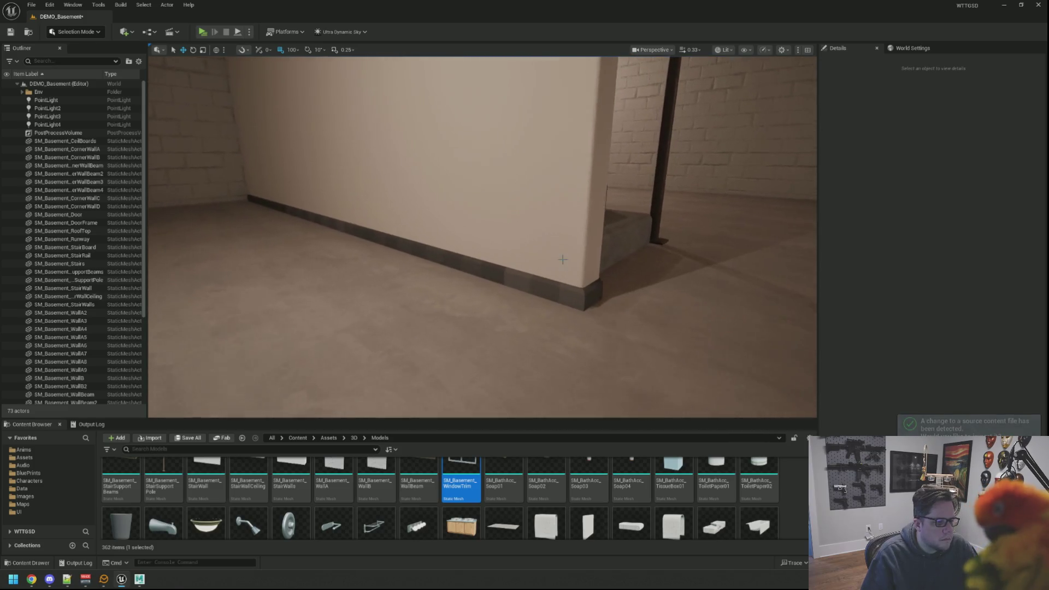
click(562, 260)
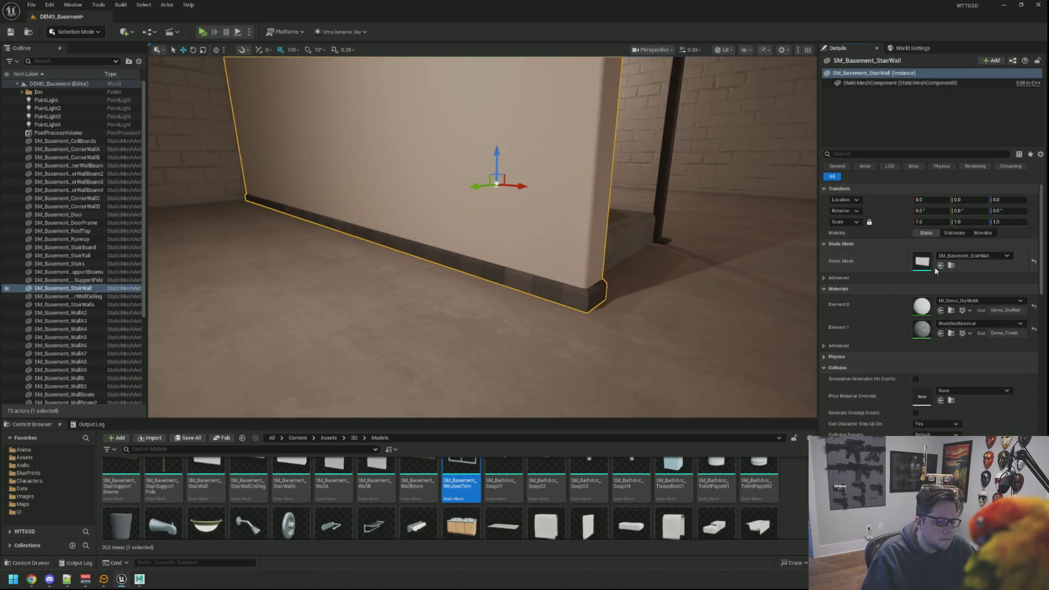
click(951, 267)
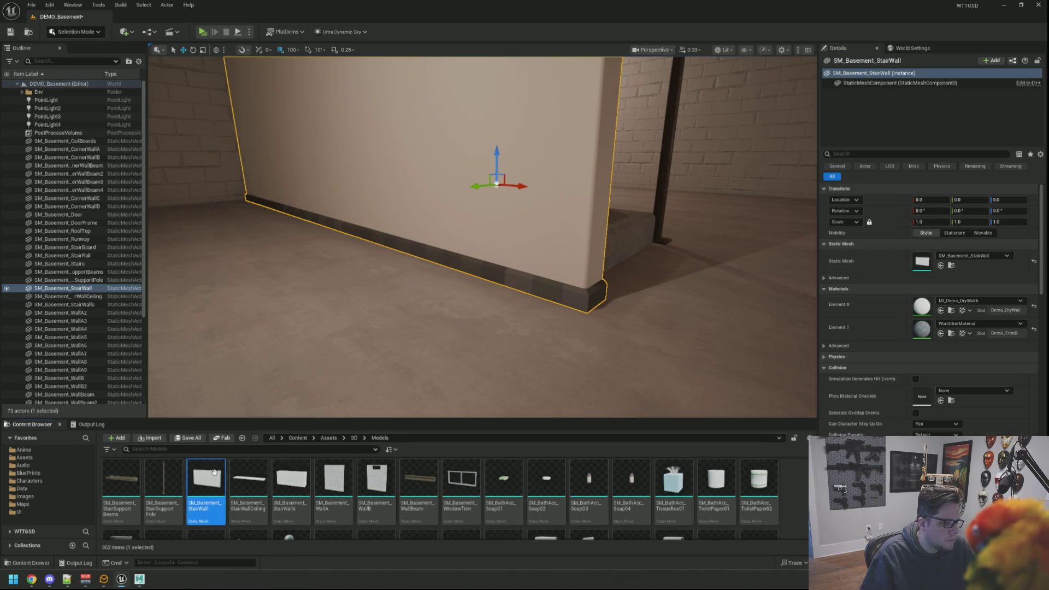
click(854, 168)
text(Demo_gt)
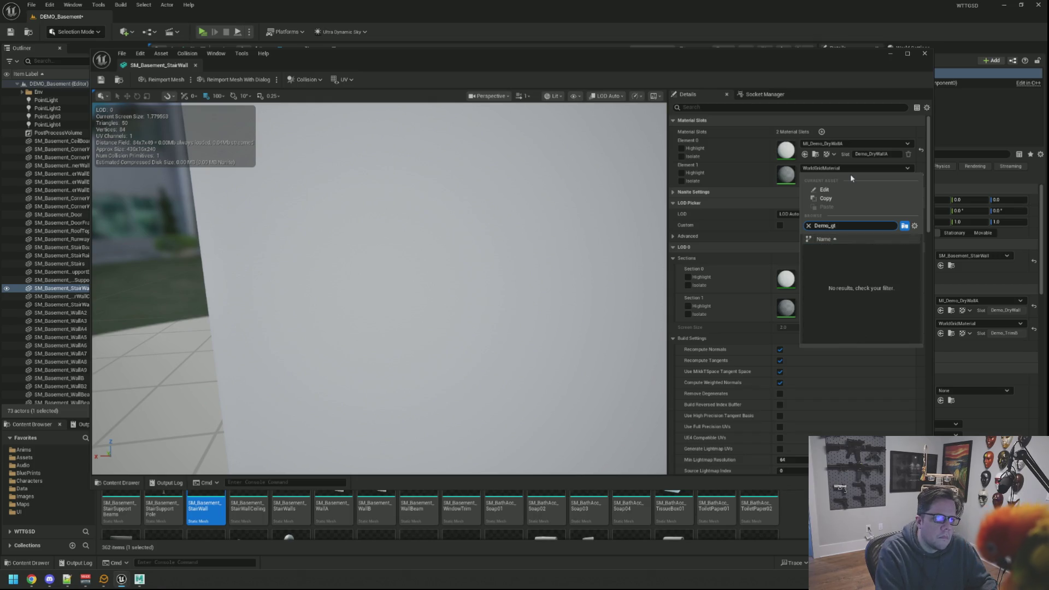
key(BackSpace)
key(BackSpace)
text(trimB)
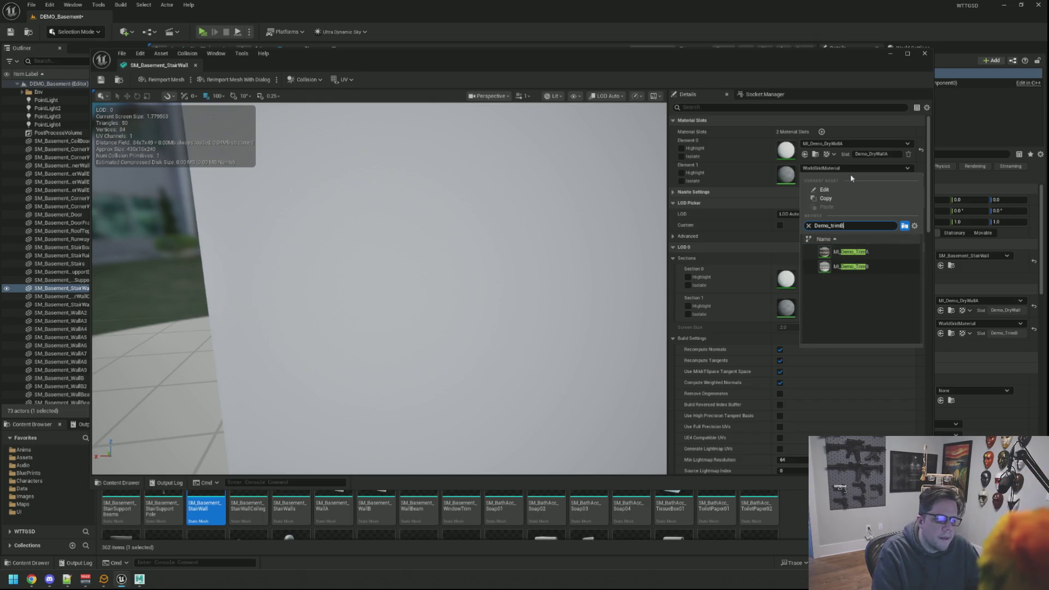
click(861, 252)
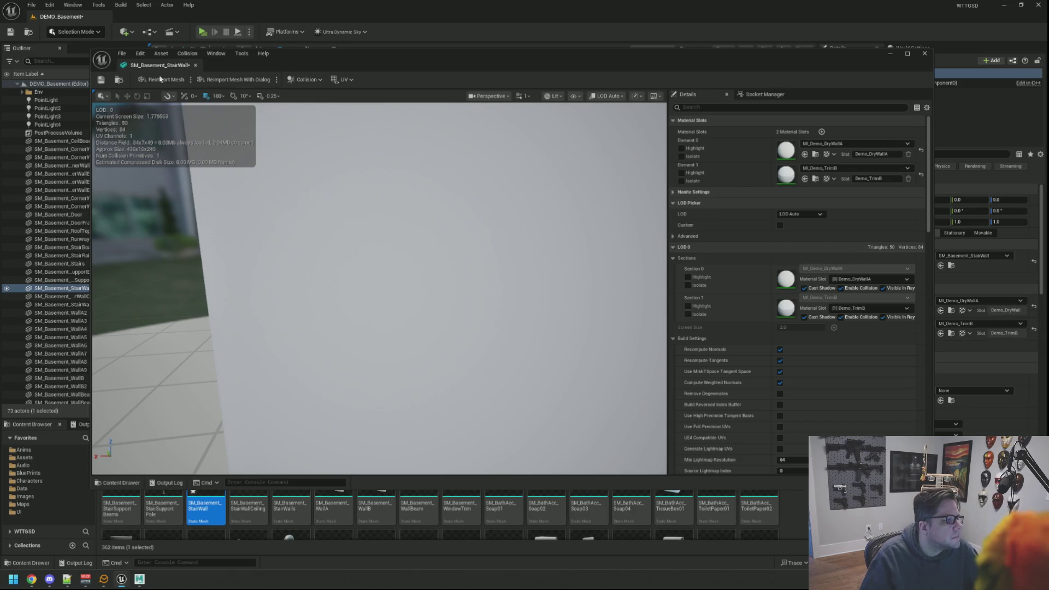
click(101, 82)
click(924, 52)
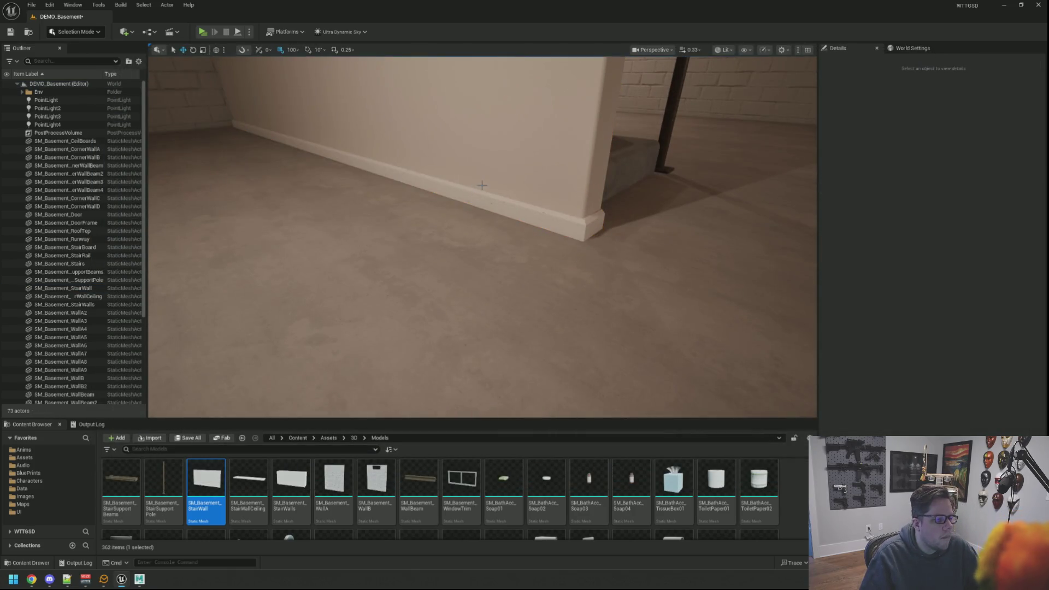
Fly around the basement past the wall corner, staircase, right wall and brick-walled room
drag(482, 236, 462, 249)
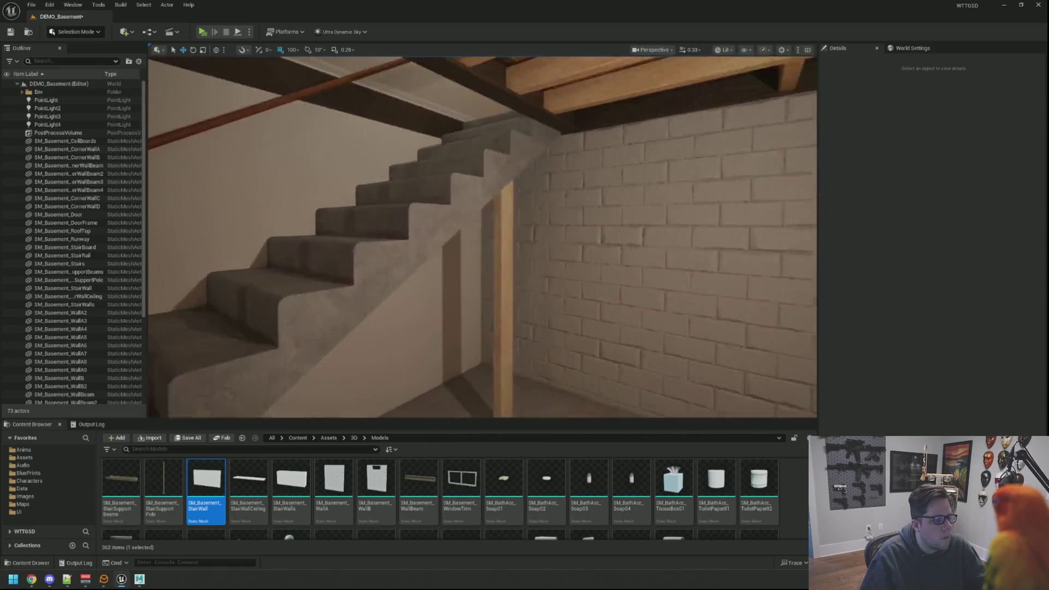
drag(462, 249, 445, 245)
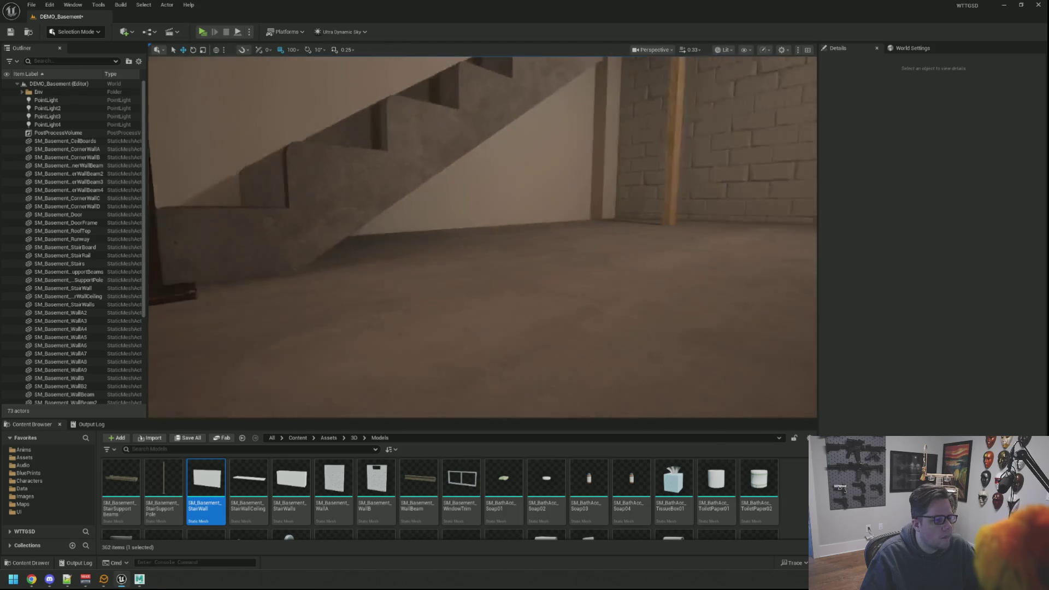
drag(445, 245, 432, 244)
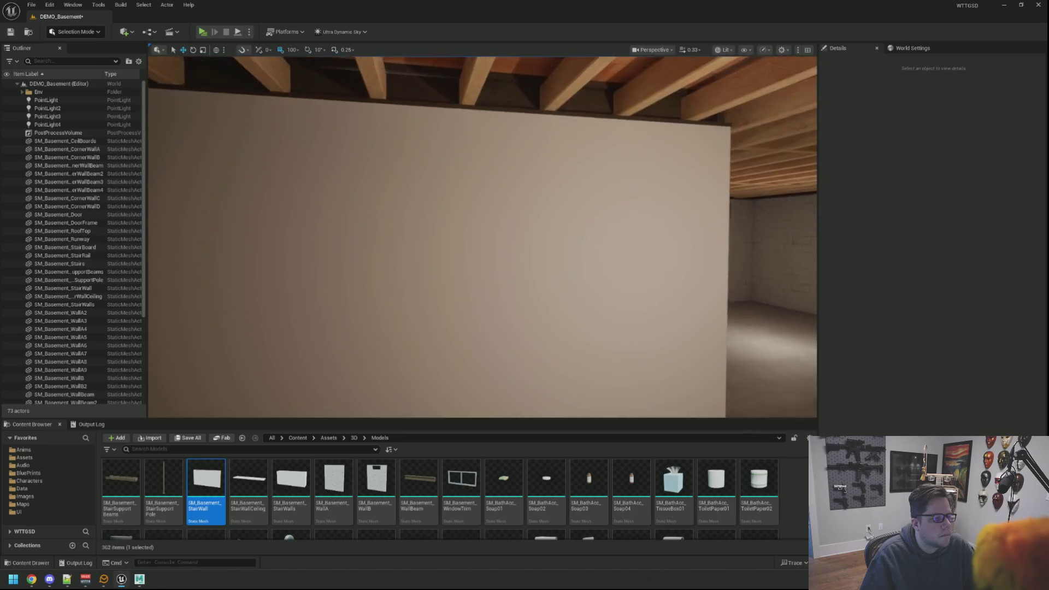
drag(432, 244, 444, 238)
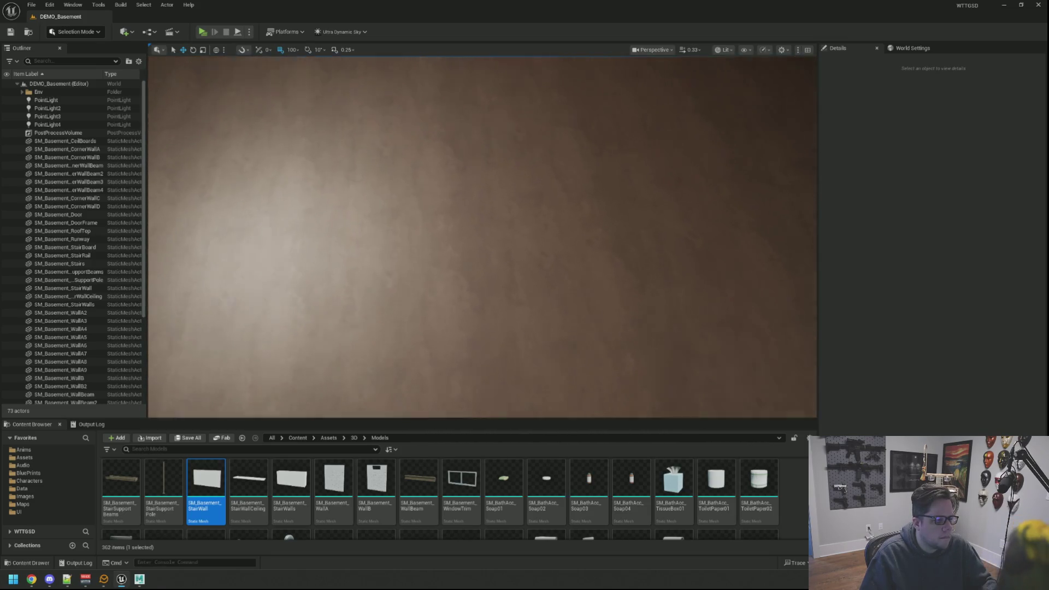
drag(482, 273, 436, 258)
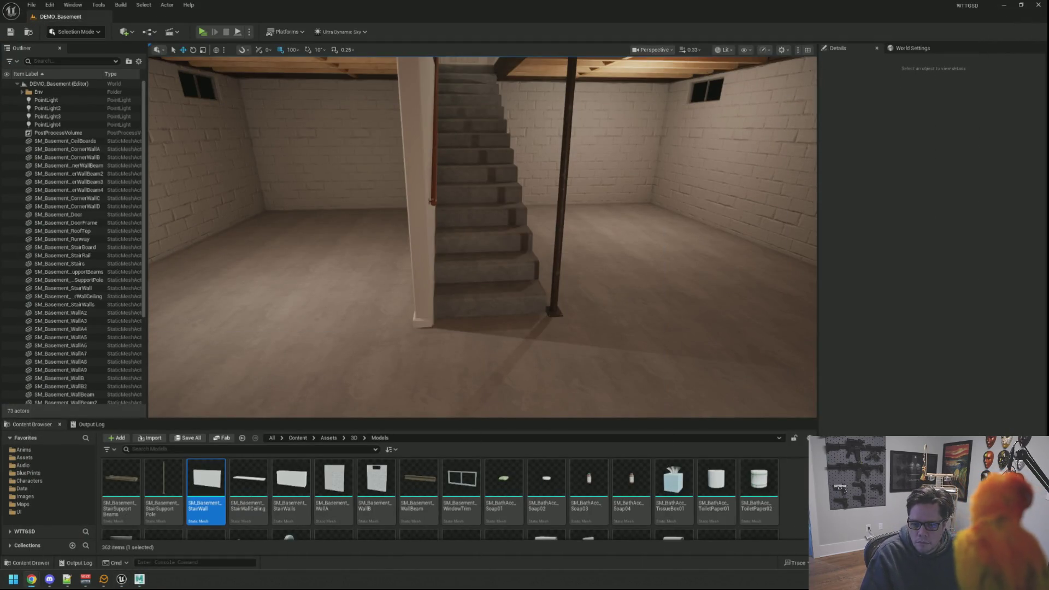
drag(491, 195, 490, 192)
Launch GitHub Desktop from the Windows search and enter 'qq' as the commit summary
key(super)
text(git)
key(Return)
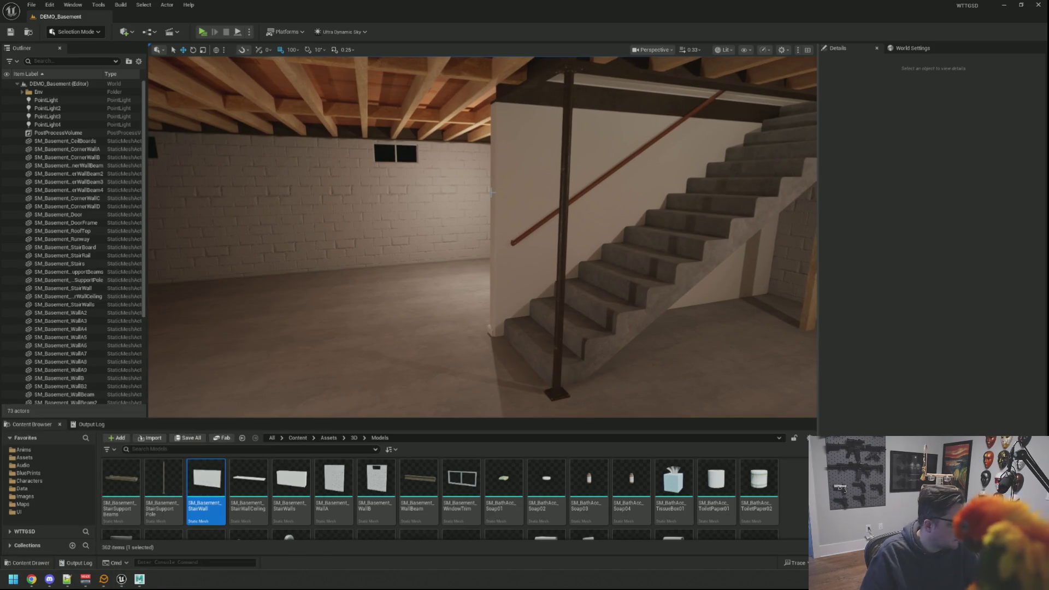
text(qq)
key(Tab)
Commit the 50 changed files to main with summary 'qqq', push to origin, and close GitHub Desktop
text(qqq)
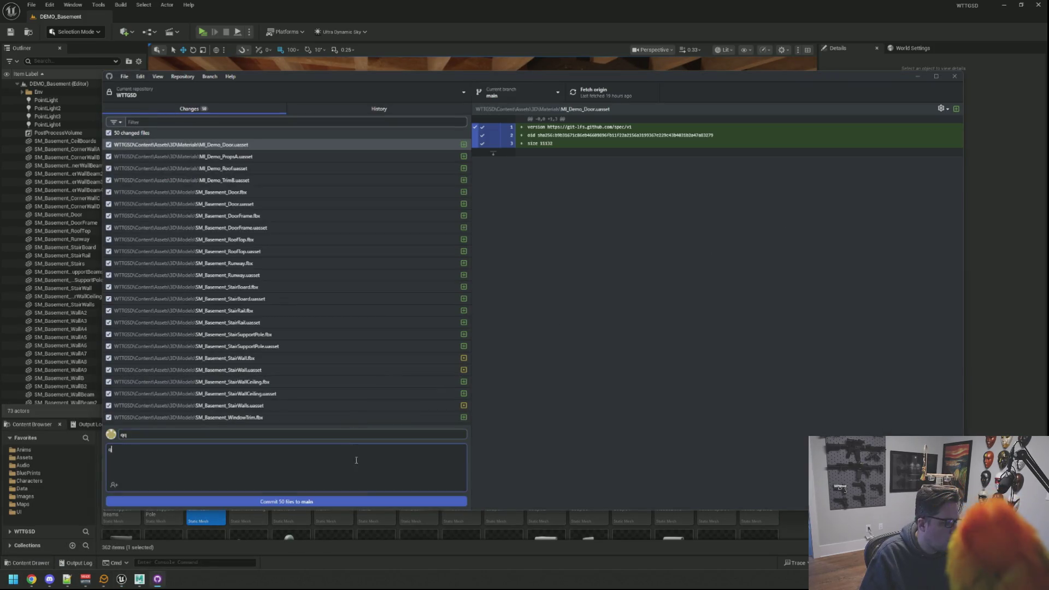
click(360, 502)
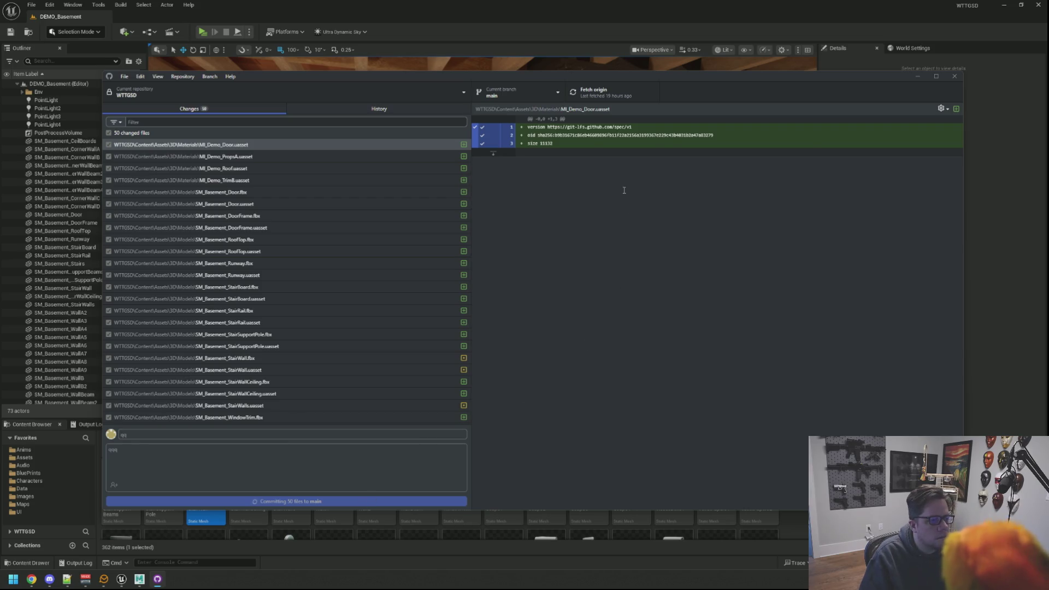
click(600, 94)
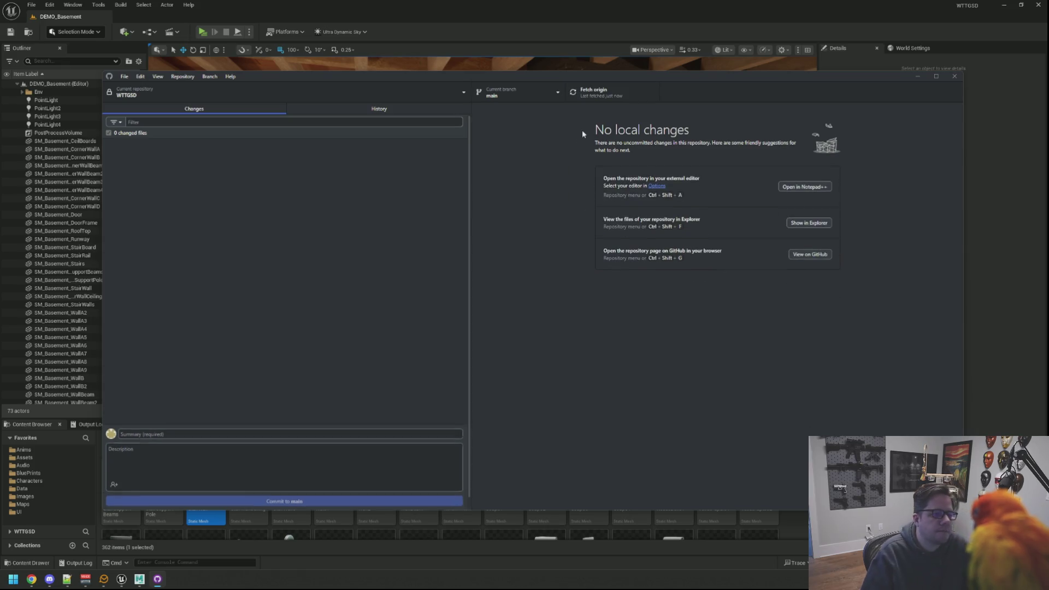
click(951, 77)
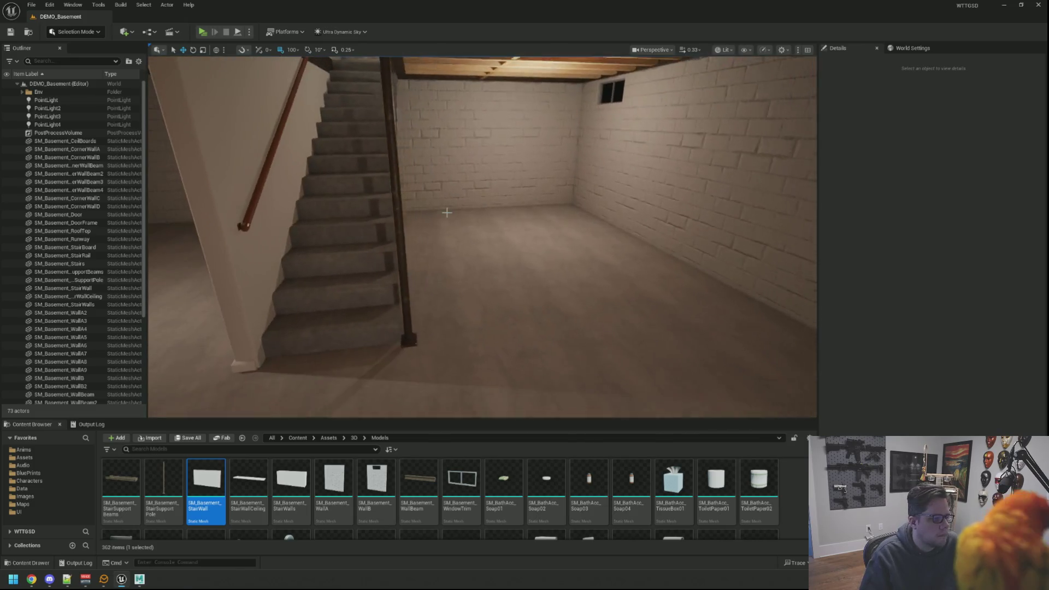
Collapse the Floor folder and create a 'Walls' subfolder under Env
click(359, 216)
click(27, 100)
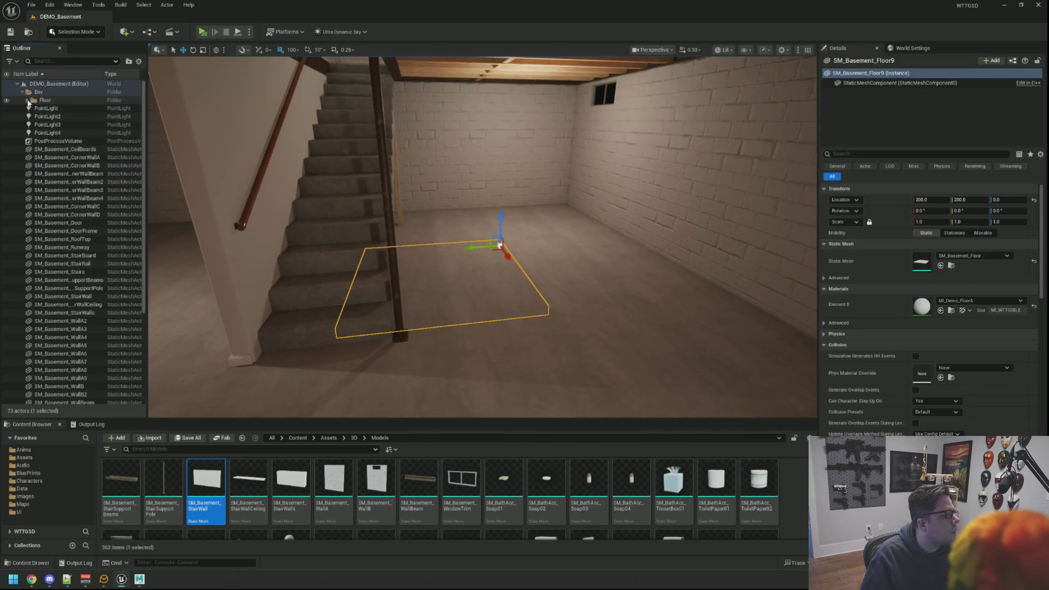
click(38, 92)
right_click(45, 94)
mouse_move(90, 141)
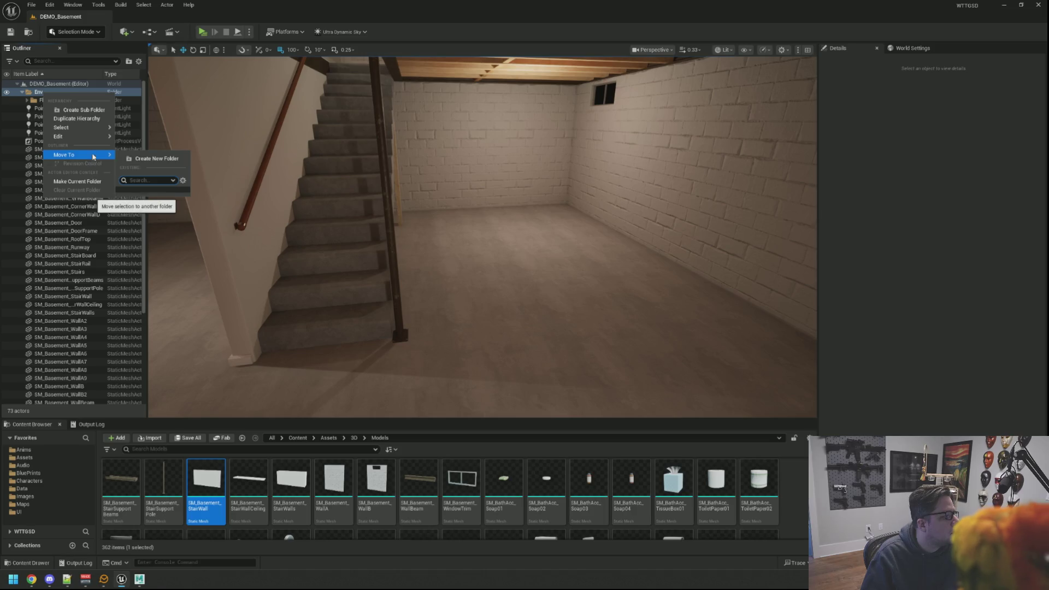
click(84, 110)
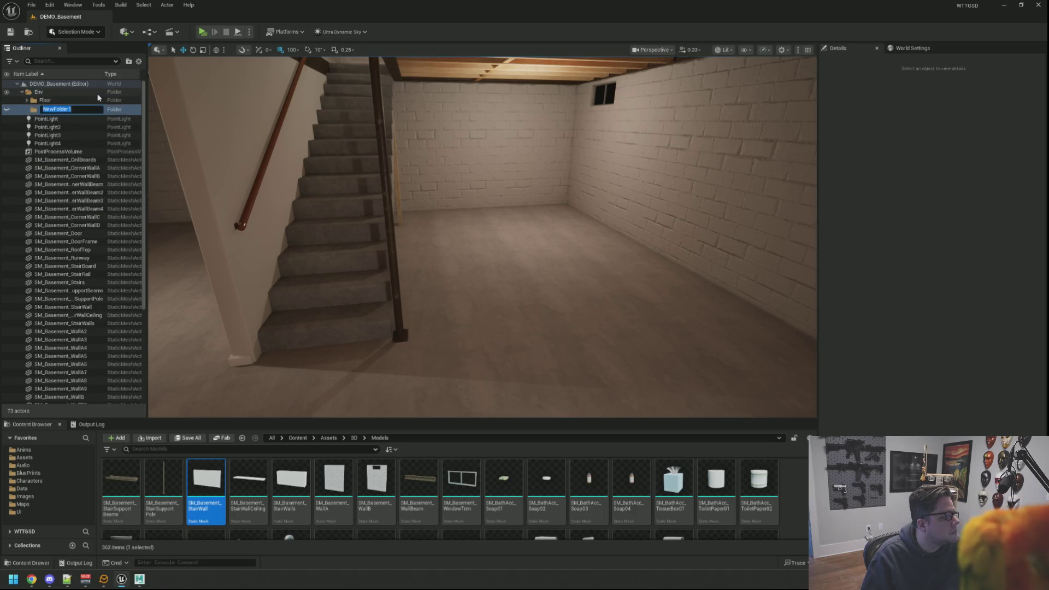
text(Wa)
text(lls)
key(Return)
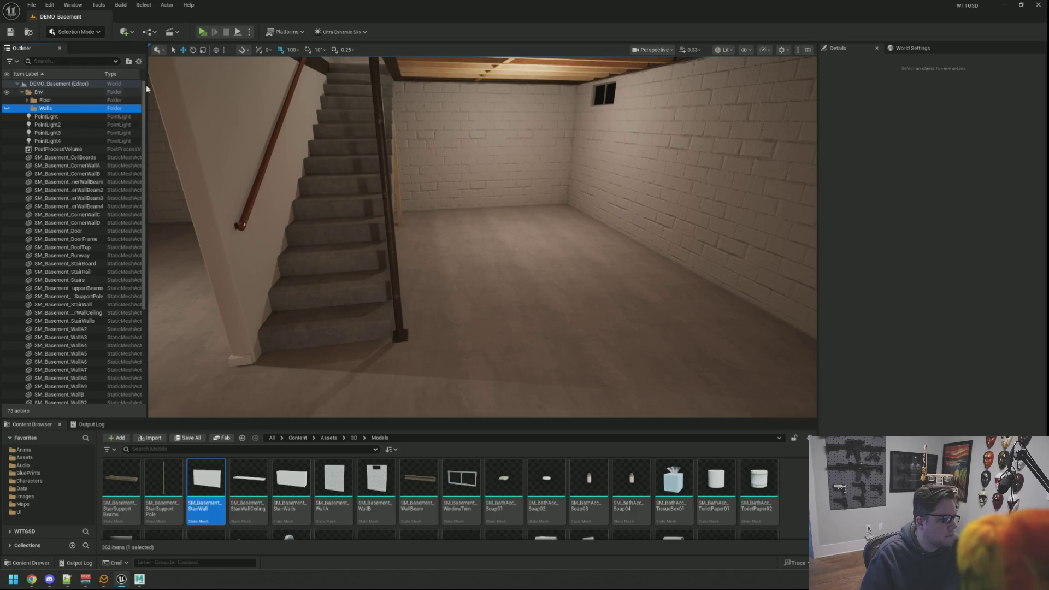
Select SM_Basement_WallA2 through WallB2 in the Outliner and move the ten walls into Walls
click(459, 229)
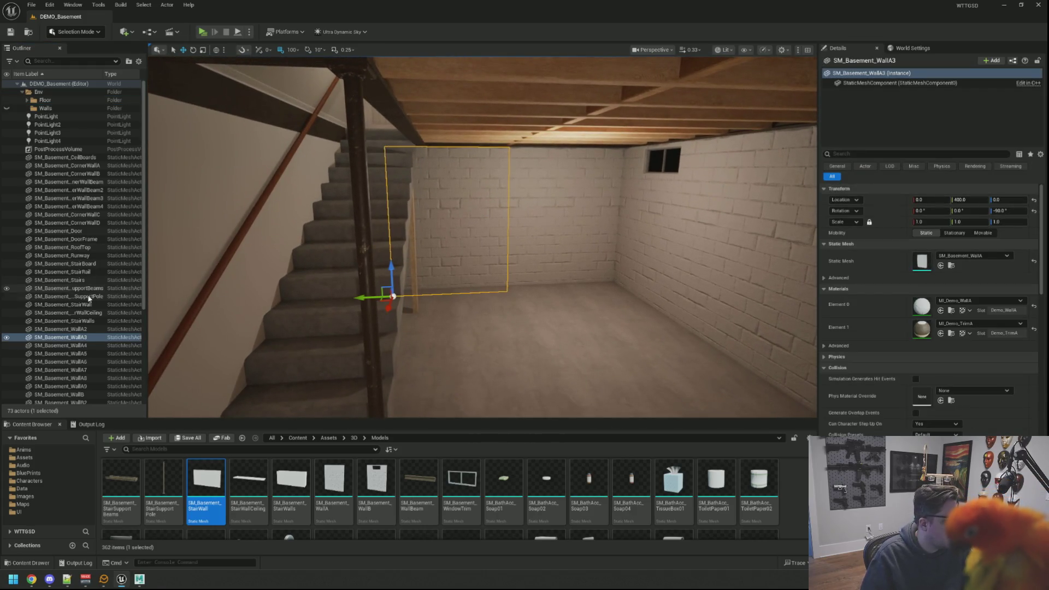
click(152, 293)
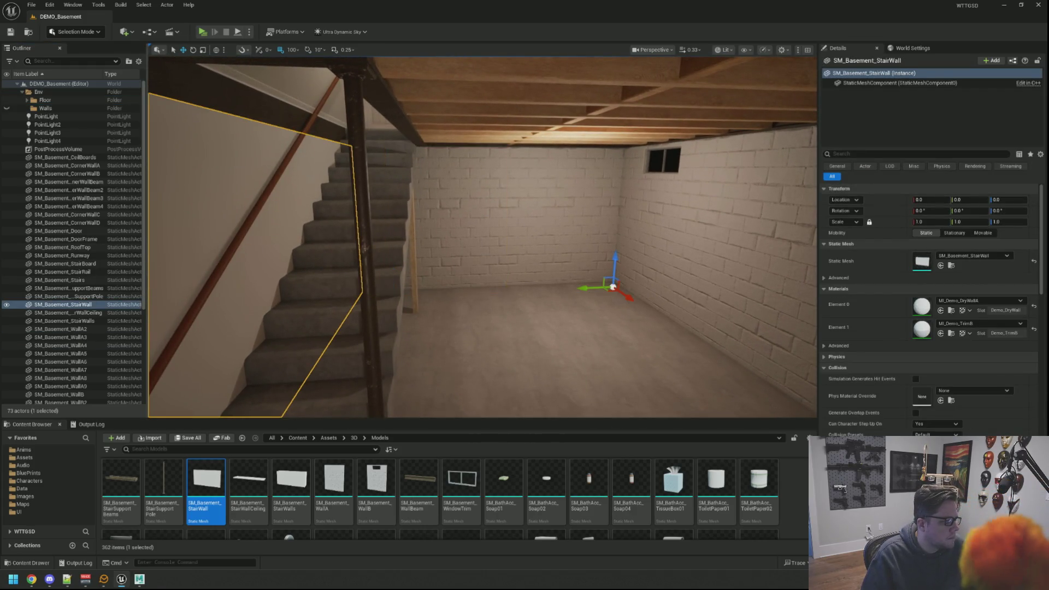
key(ctrl+z)
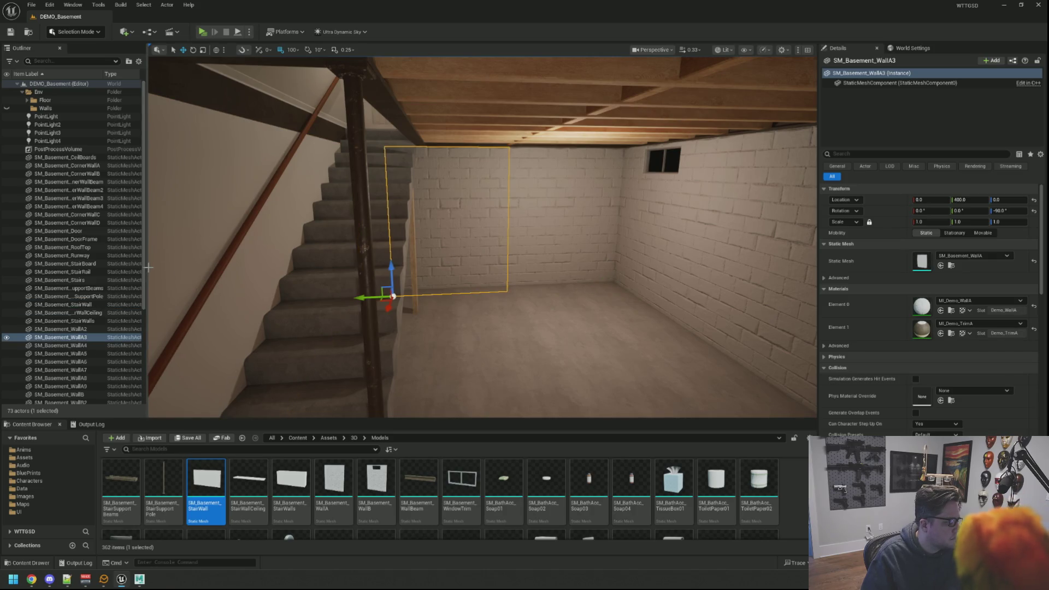
drag(146, 267, 259, 267)
click(126, 329)
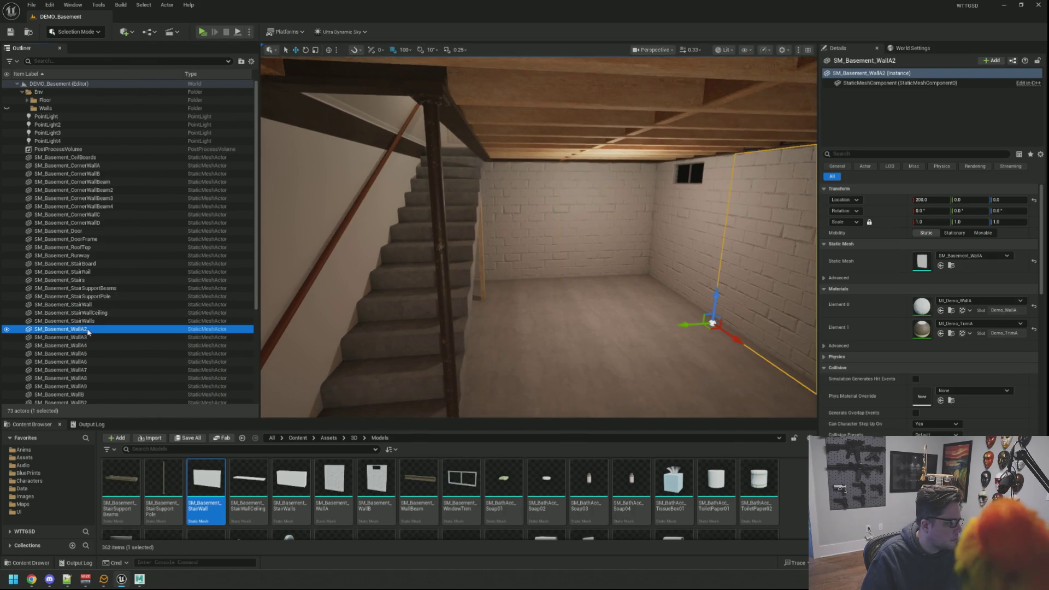
scroll(down, 3)
key(shift+Down)
key(shift+Down)
key(shift+Down)
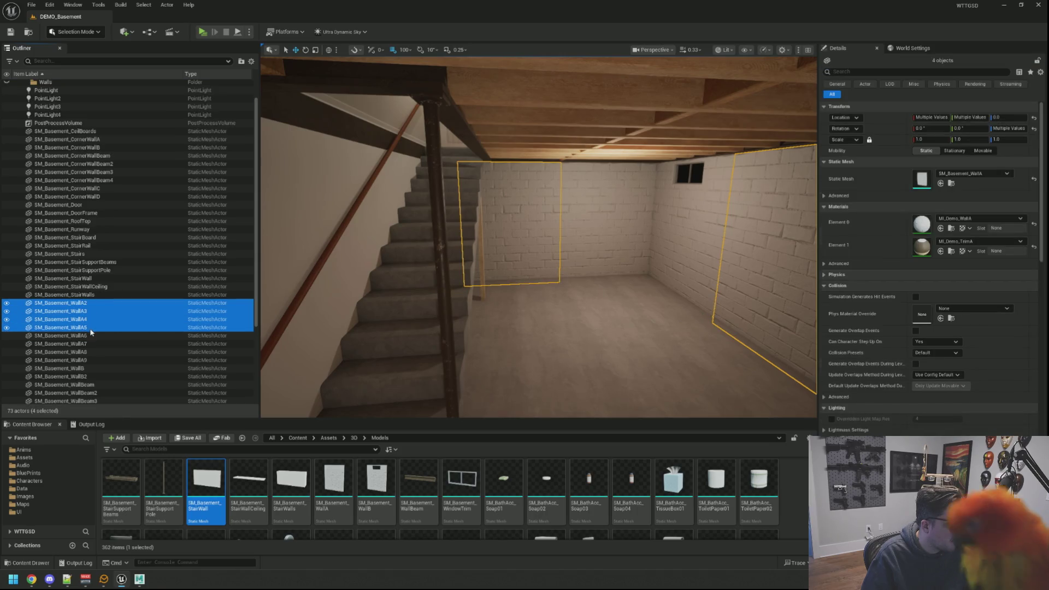
key(shift+Down)
key(shift+Down)
key(shift+Down)
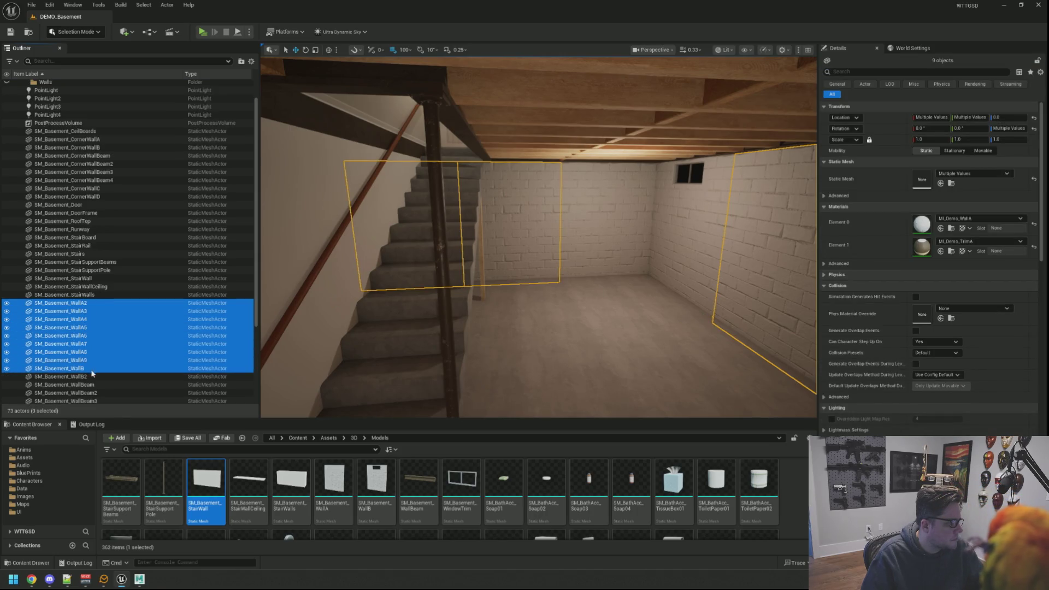
scroll(down, 3)
scroll(down, 3)
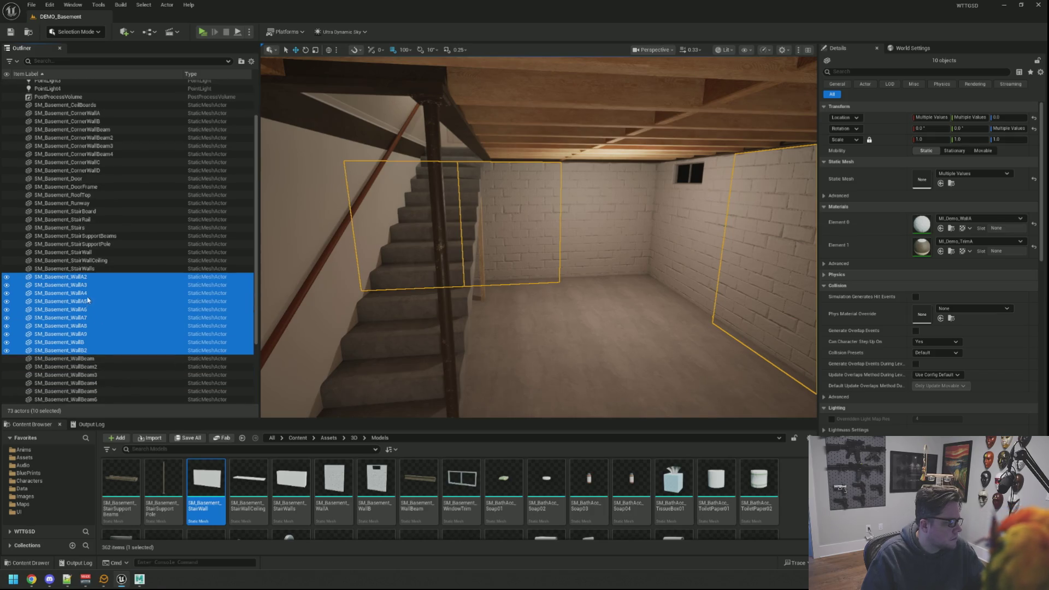
drag(90, 281, 44, 109)
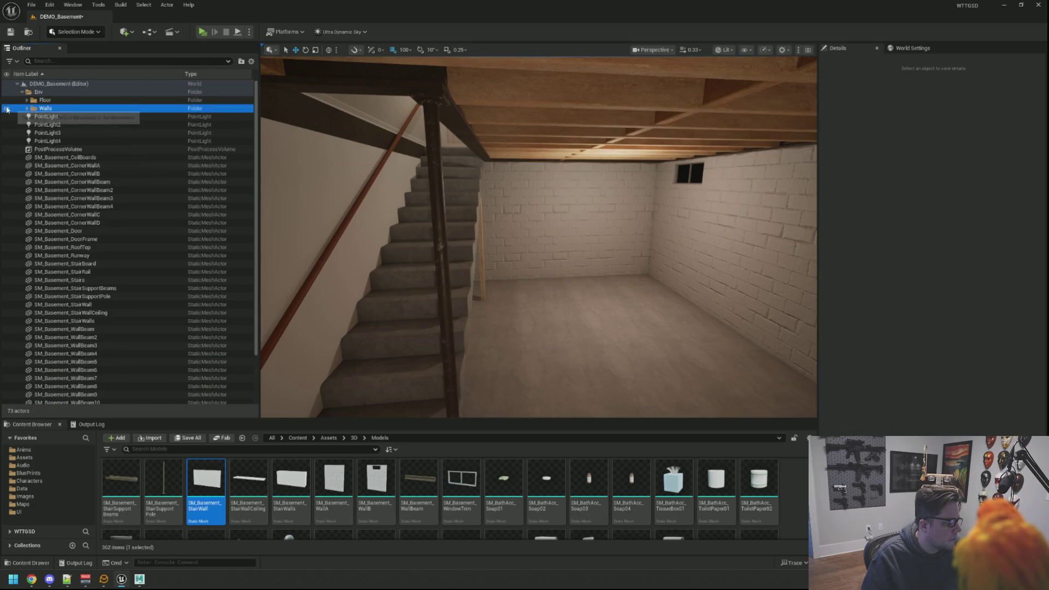
Move the four CornerWall actors into Env/Walls and toggle their visibility to check them
drag(517, 267, 540, 257)
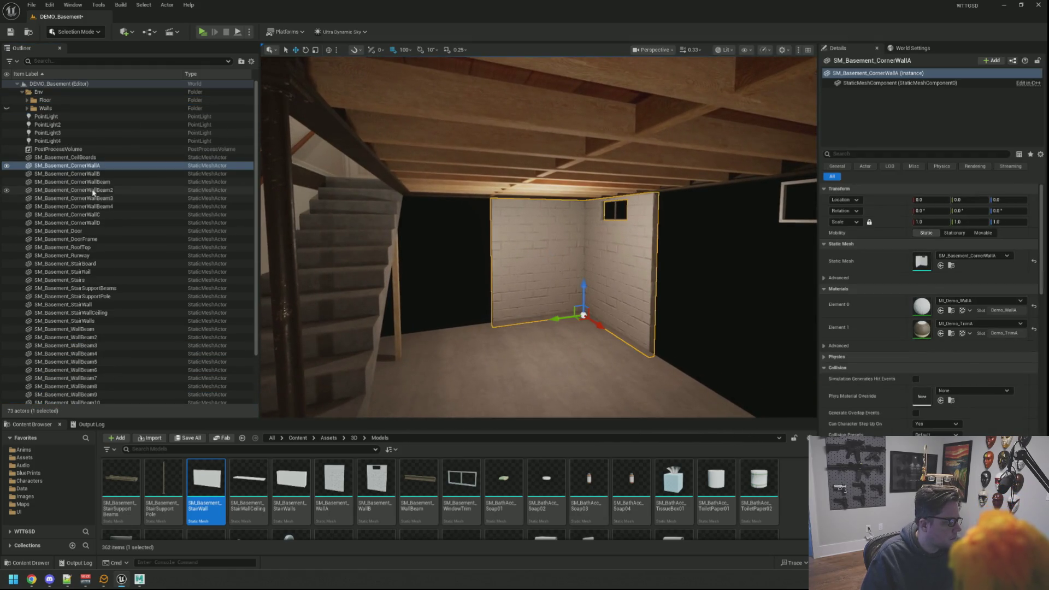
click(109, 175)
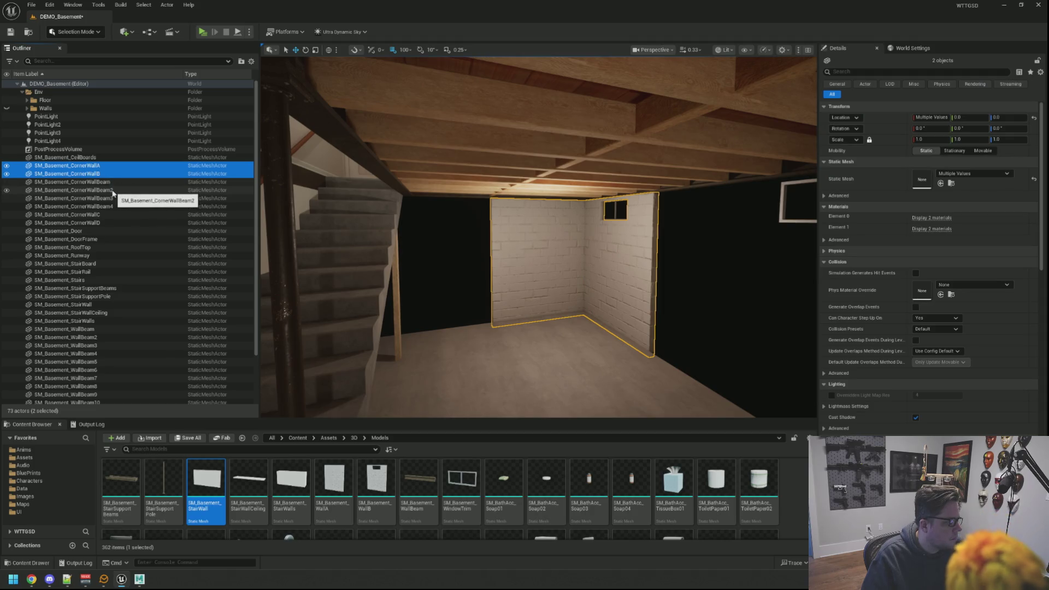
click(101, 222)
drag(101, 222, 45, 110)
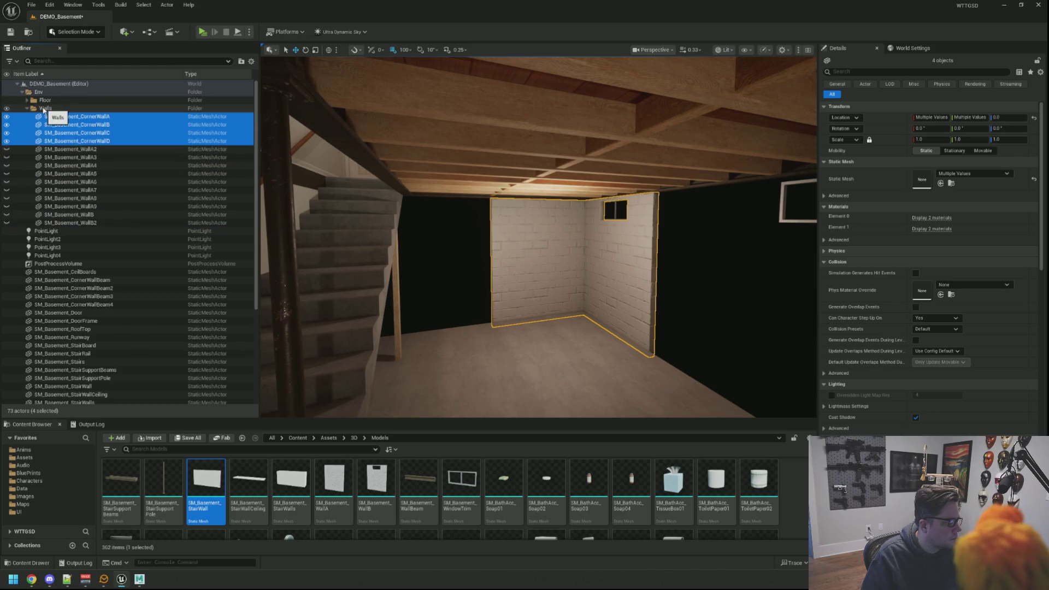
key(f)
click(7, 117)
click(7, 117)
click(7, 116)
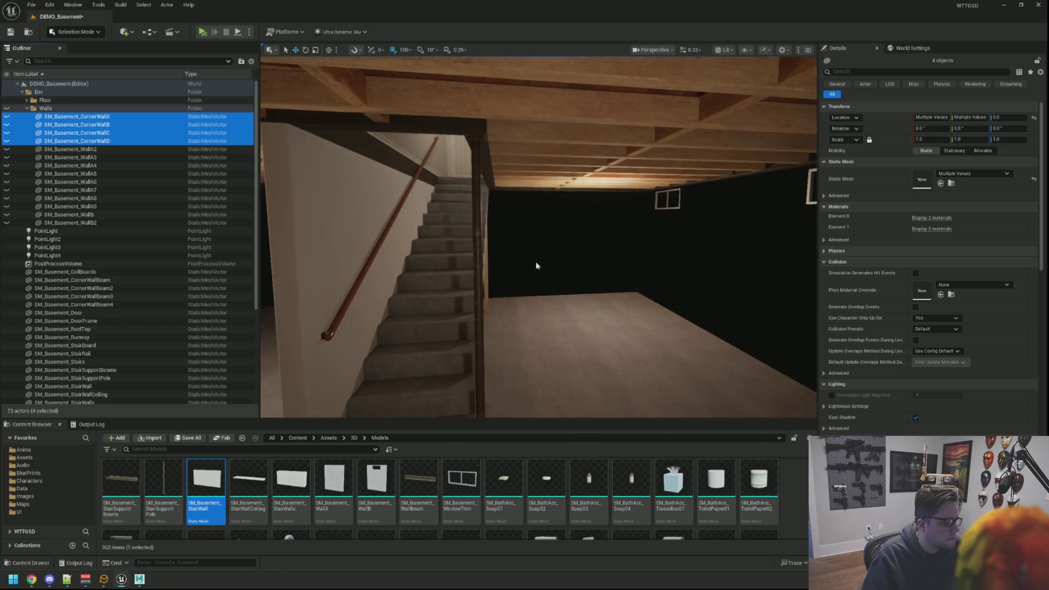
click(536, 266)
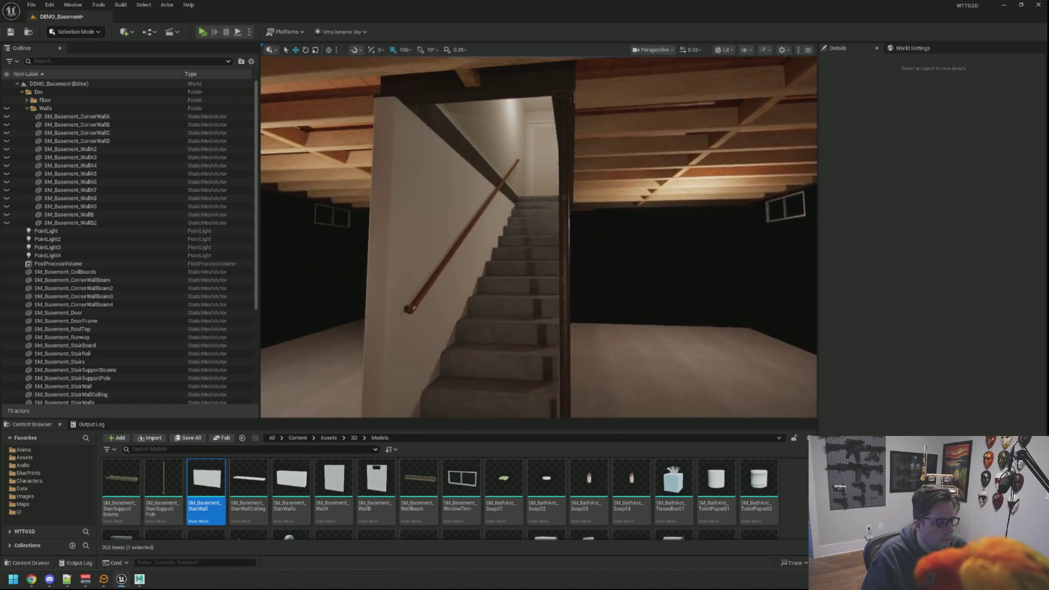
File the stair wall into the Walls folder and hide it
click(448, 262)
drag(67, 389, 78, 157)
drag(45, 112, 44, 113)
drag(409, 241, 352, 229)
click(7, 154)
Move StairWalls into Walls, then hide Walls and Floor to inspect the stairs before showing walls again
drag(491, 246, 448, 175)
click(601, 245)
drag(82, 263, 122, 165)
drag(42, 110, 41, 110)
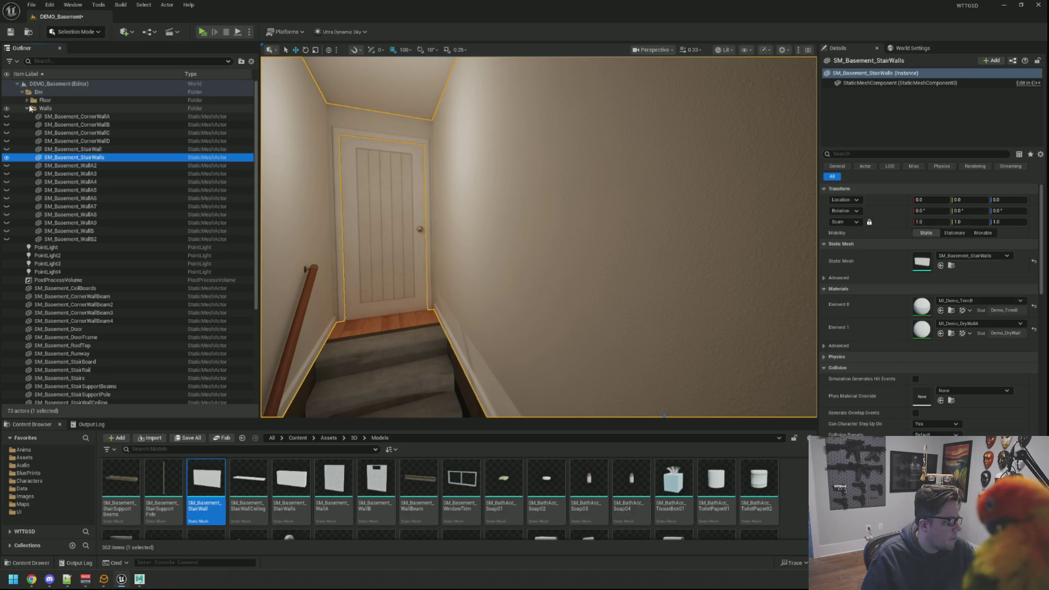
click(27, 109)
click(6, 108)
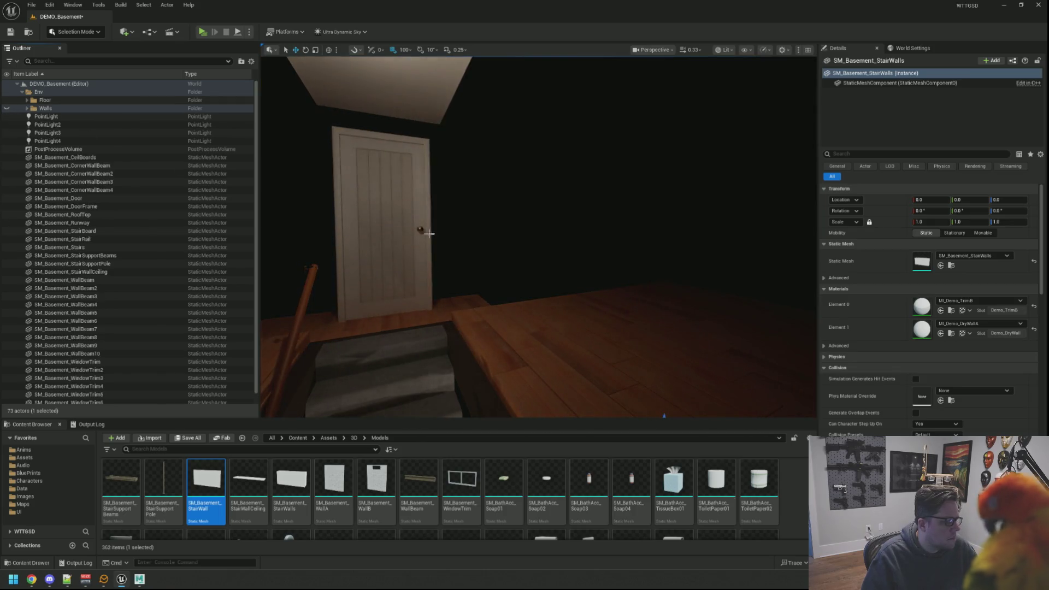
key(f)
drag(525, 306, 548, 271)
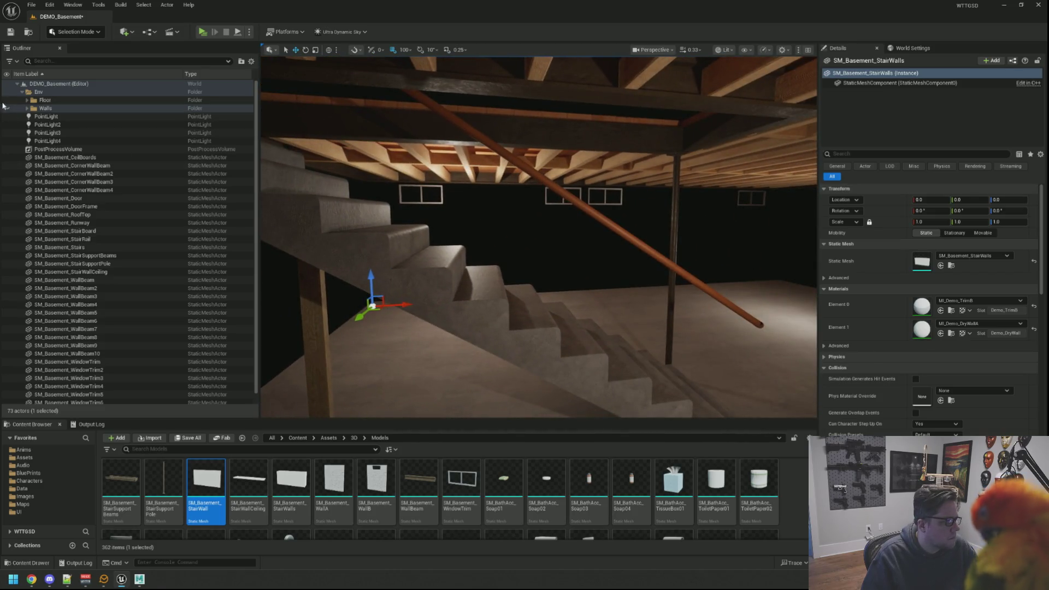
click(7, 100)
key(f)
drag(536, 295, 522, 244)
click(7, 108)
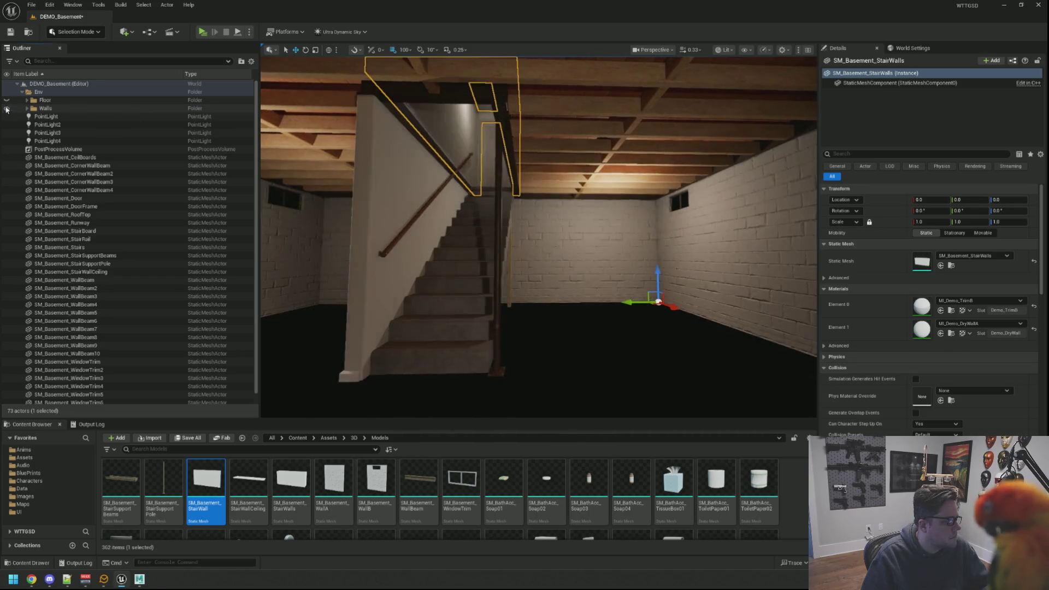
Create a Roof subfolder under Env and move the ceiling boards into it
click(38, 92)
right_click(46, 94)
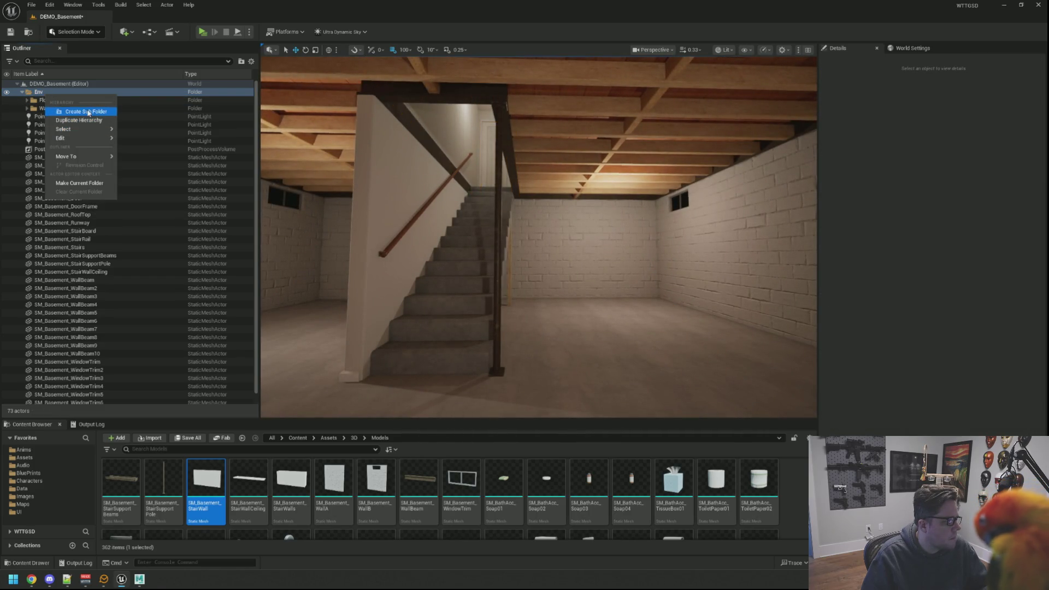
click(87, 111)
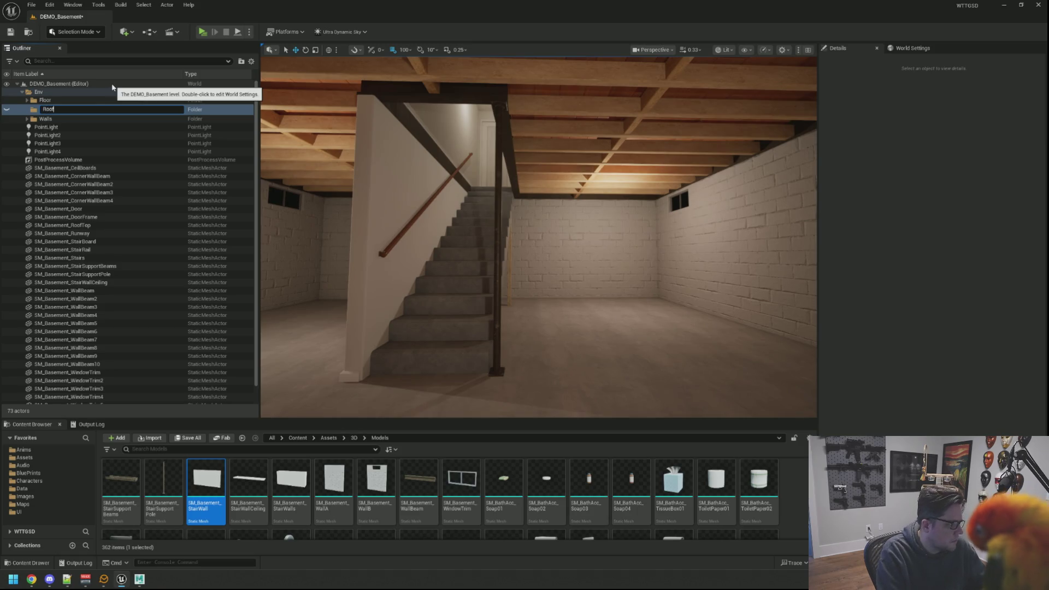
key(Return)
drag(420, 230, 420, 193)
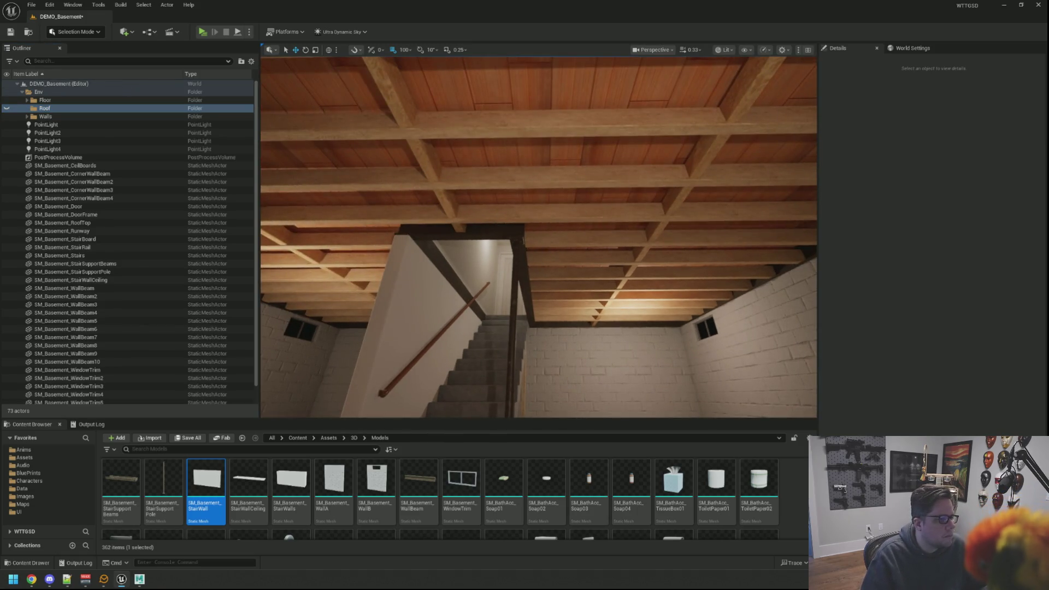
click(75, 164)
drag(69, 169, 46, 115)
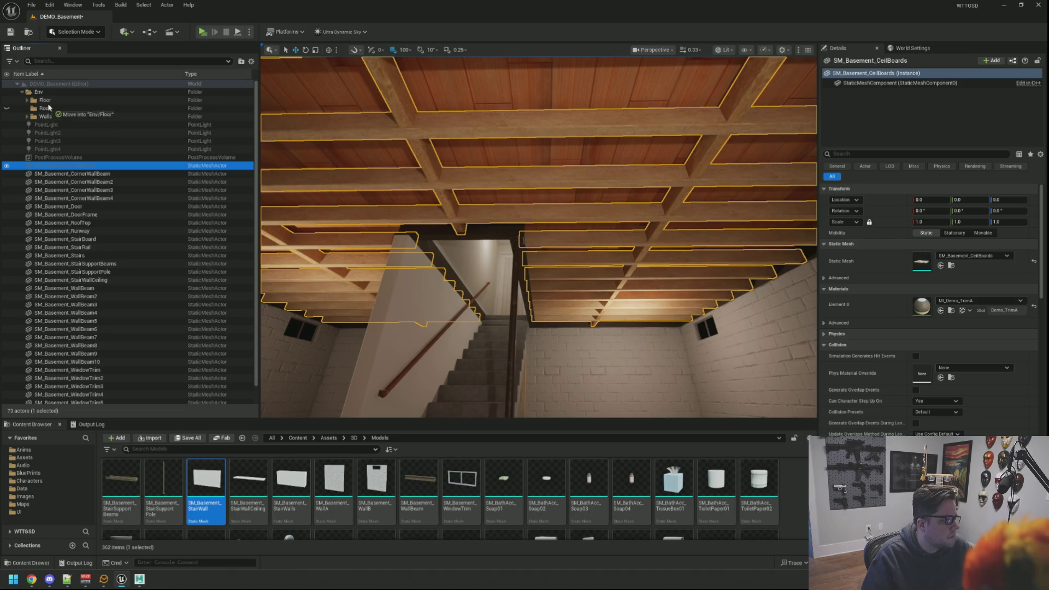
drag(49, 110, 48, 110)
Move RoofTop and SM_Basement_StairWallCeiling into the Roof folder, then collapse it
click(395, 100)
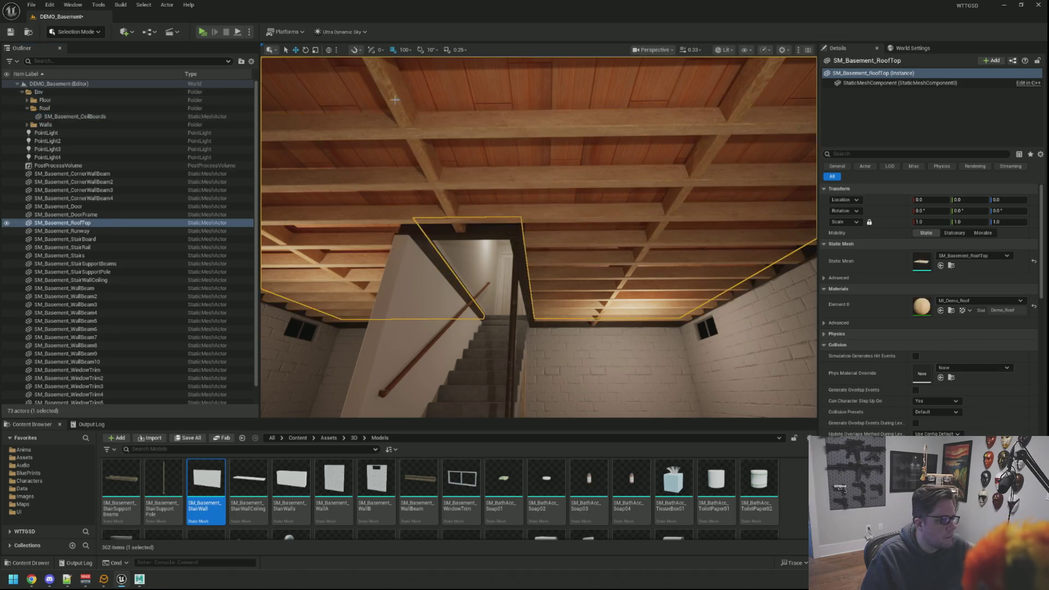
drag(77, 229, 48, 109)
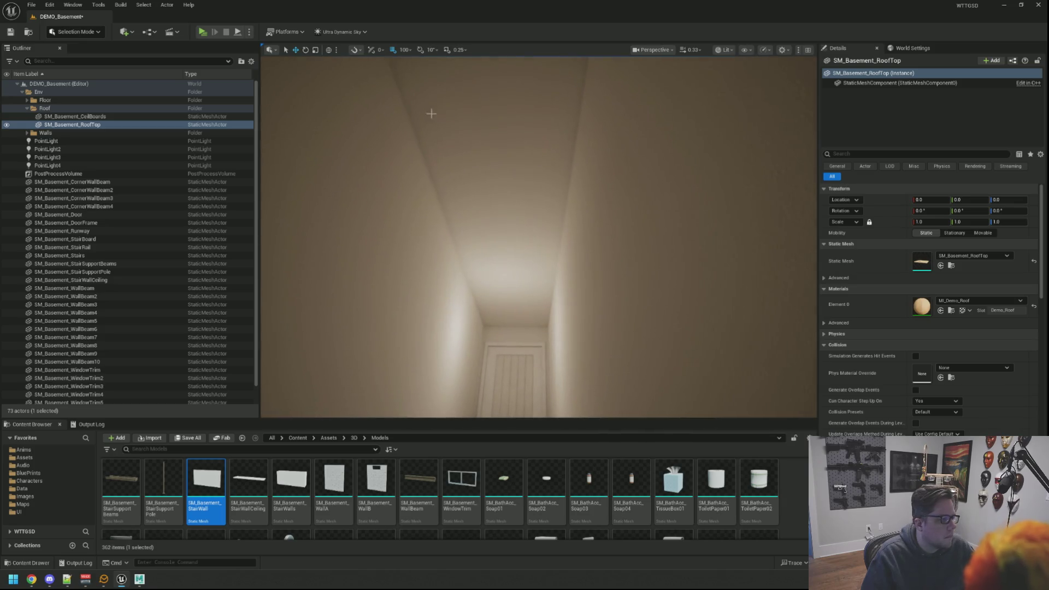
click(431, 110)
drag(84, 282, 88, 246)
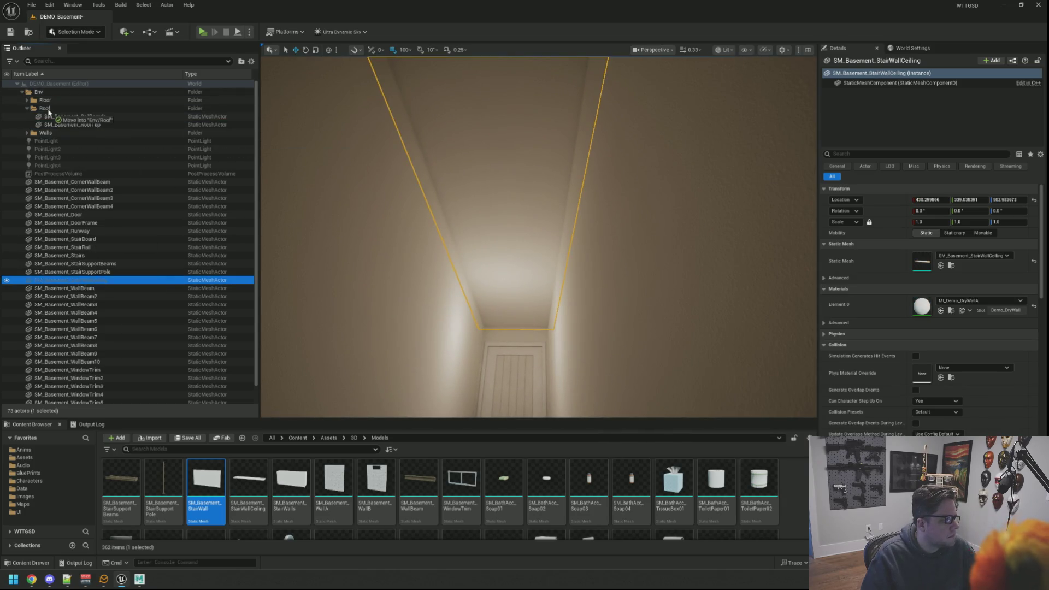
drag(48, 111, 48, 112)
click(27, 108)
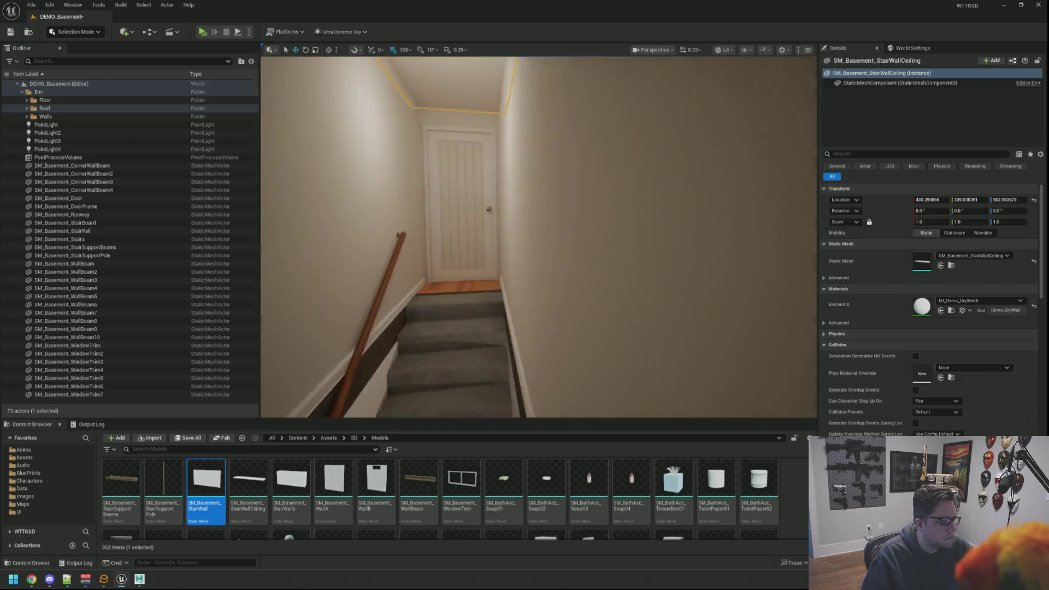
File SM_Basement_Runway under Env/Floor and collapse the Floor folder
click(454, 238)
drag(95, 217, 86, 181)
drag(46, 101, 45, 101)
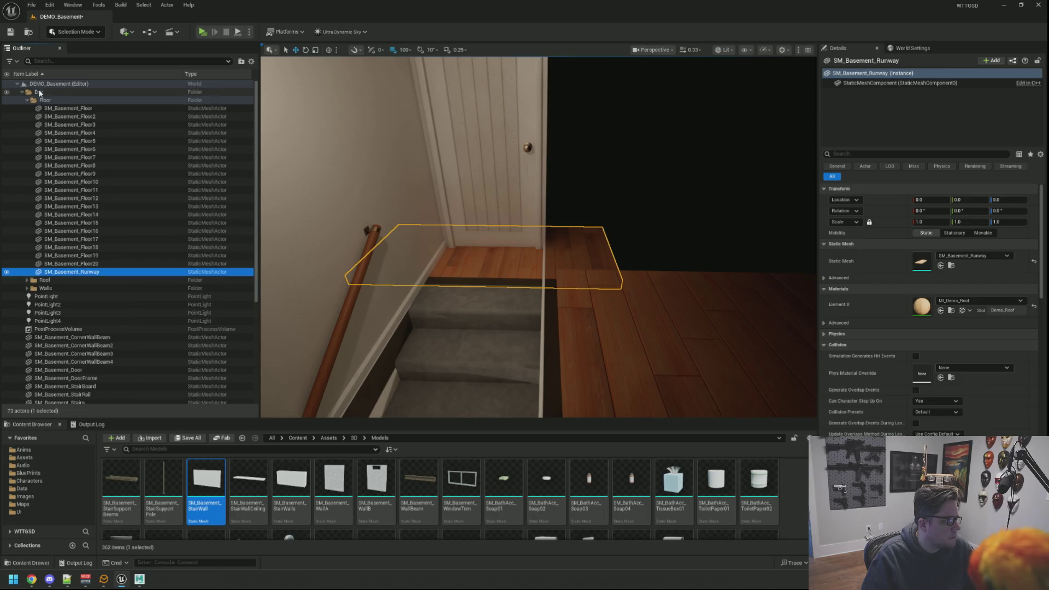
click(27, 101)
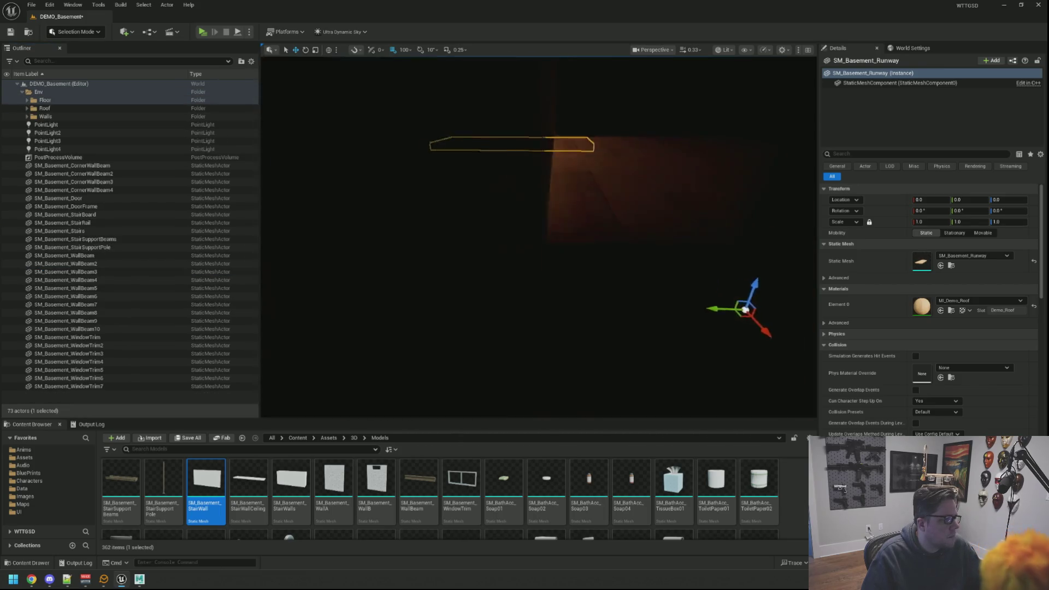
double_click(77, 165)
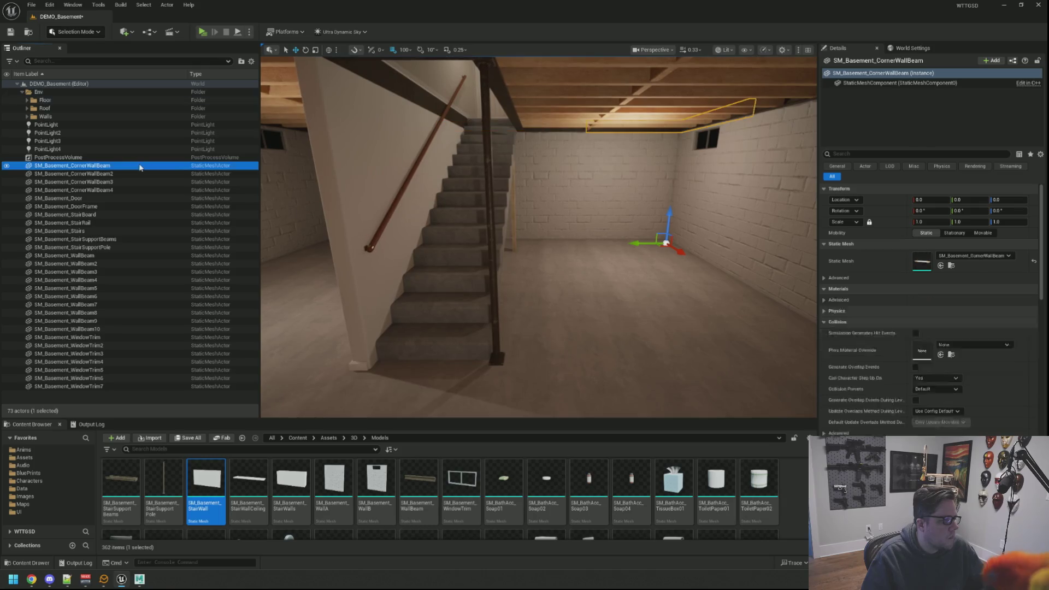
right_click(79, 94)
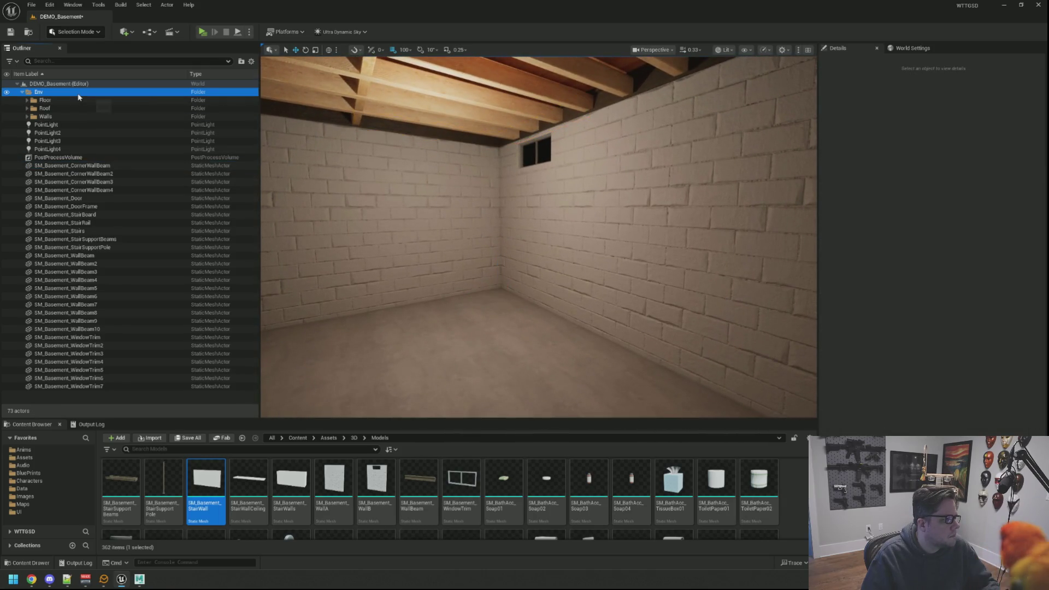
Create a Beams subfolder under Env and move the four CornerWallBeam actors into it
click(103, 114)
text(Bea)
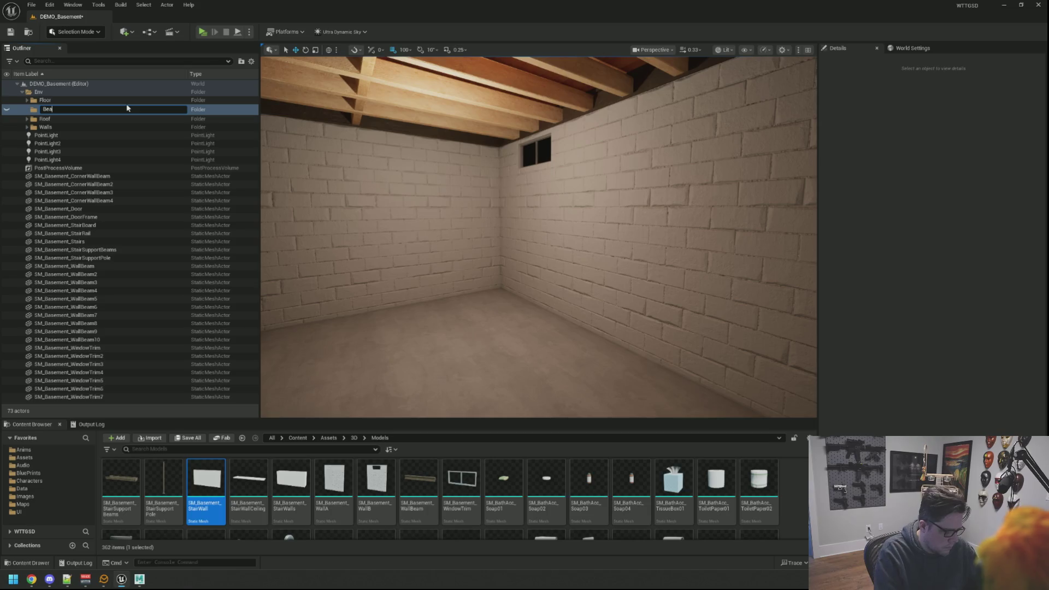
text(ms)
key(Return)
click(118, 173)
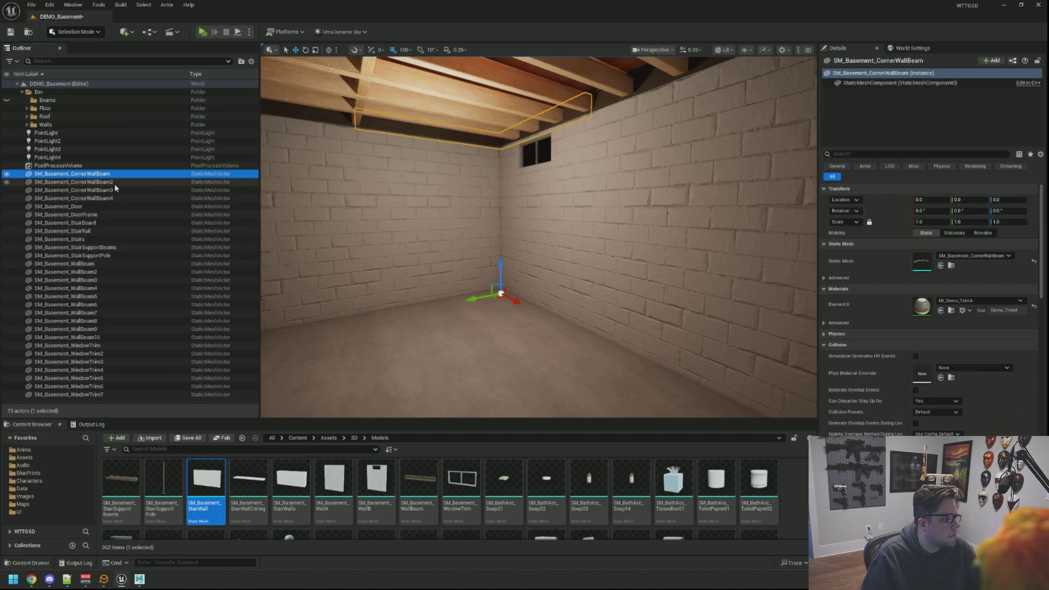
click(114, 182)
click(112, 190)
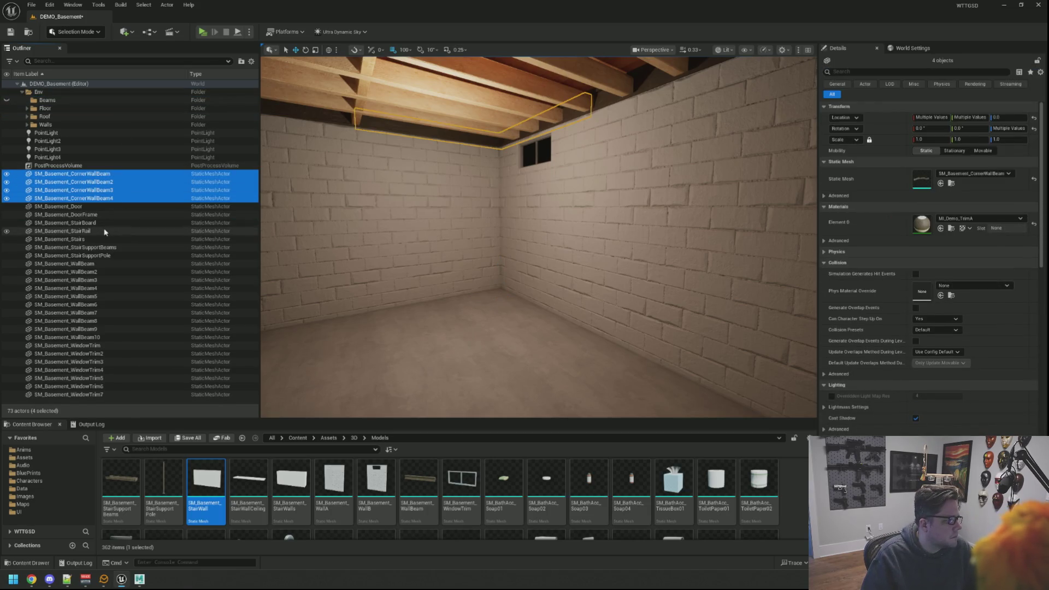
drag(80, 175, 44, 101)
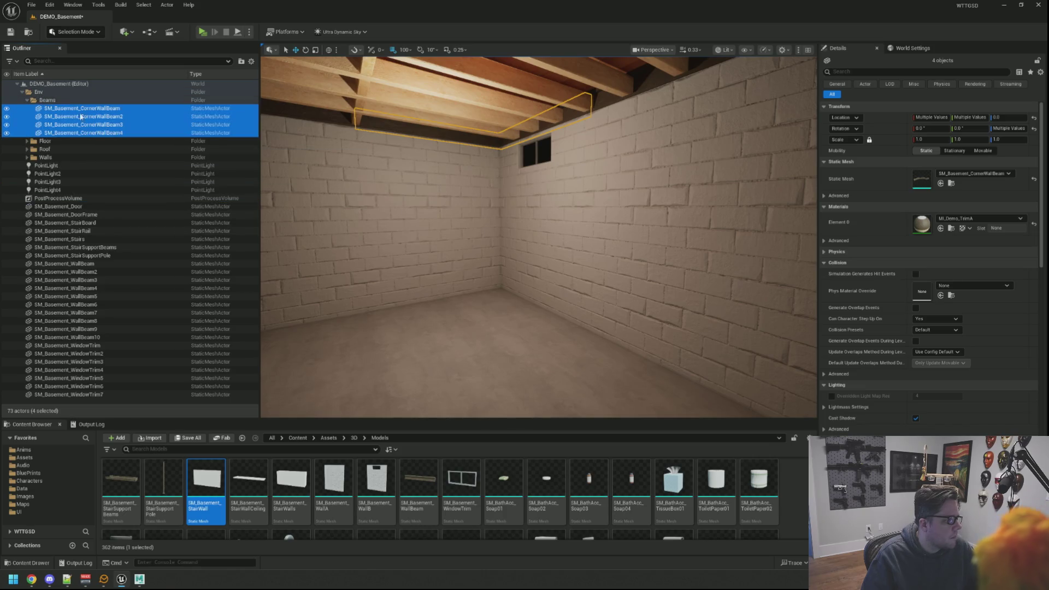
Move SM_Basement_WallBeam through WallBeam10 into Beams and collapse the folder
click(110, 264)
click(108, 271)
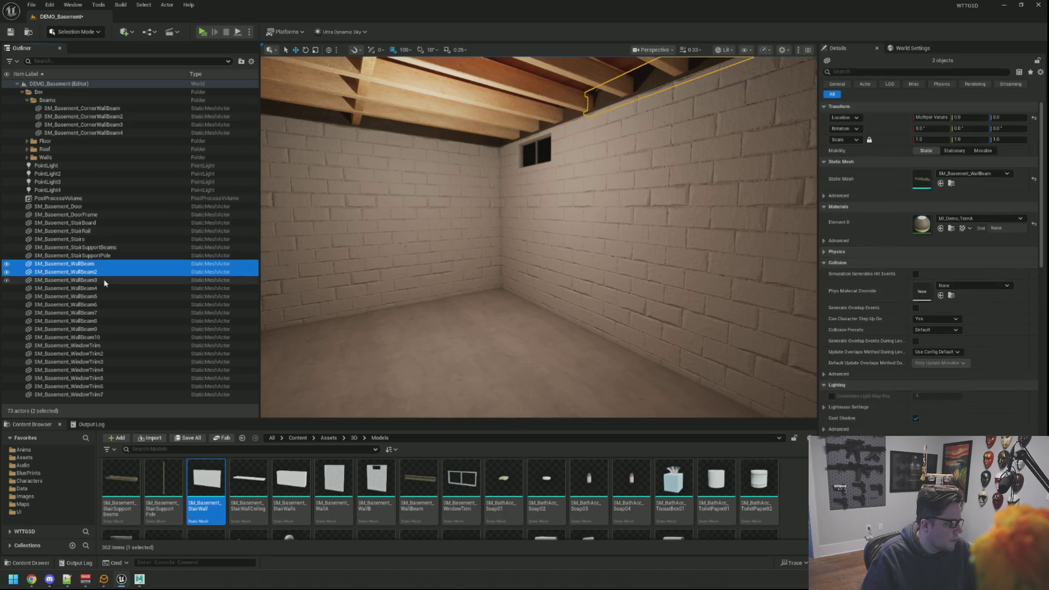
click(103, 288)
click(102, 296)
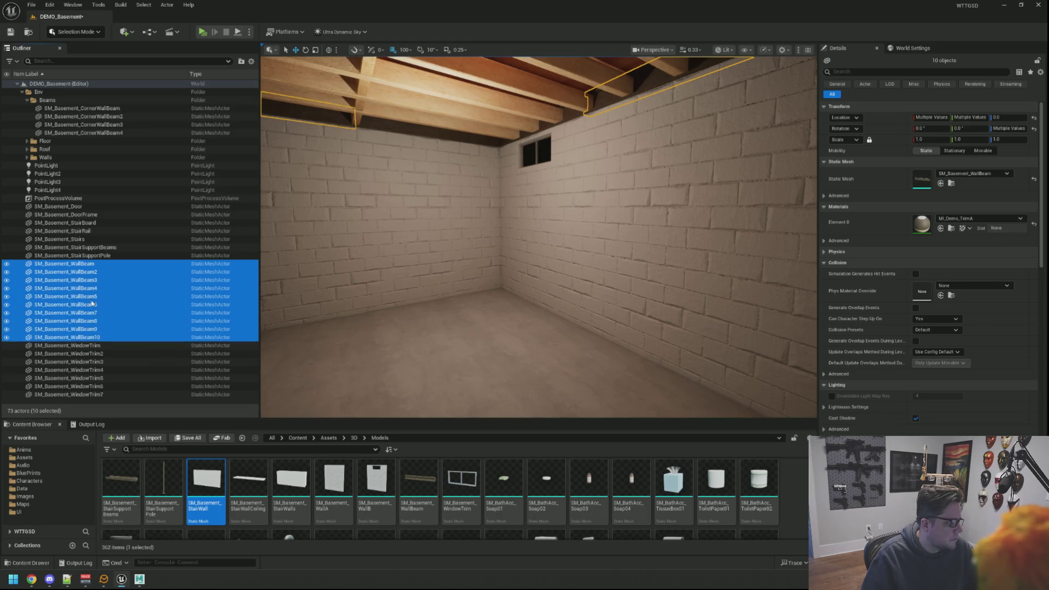
drag(87, 271, 47, 104)
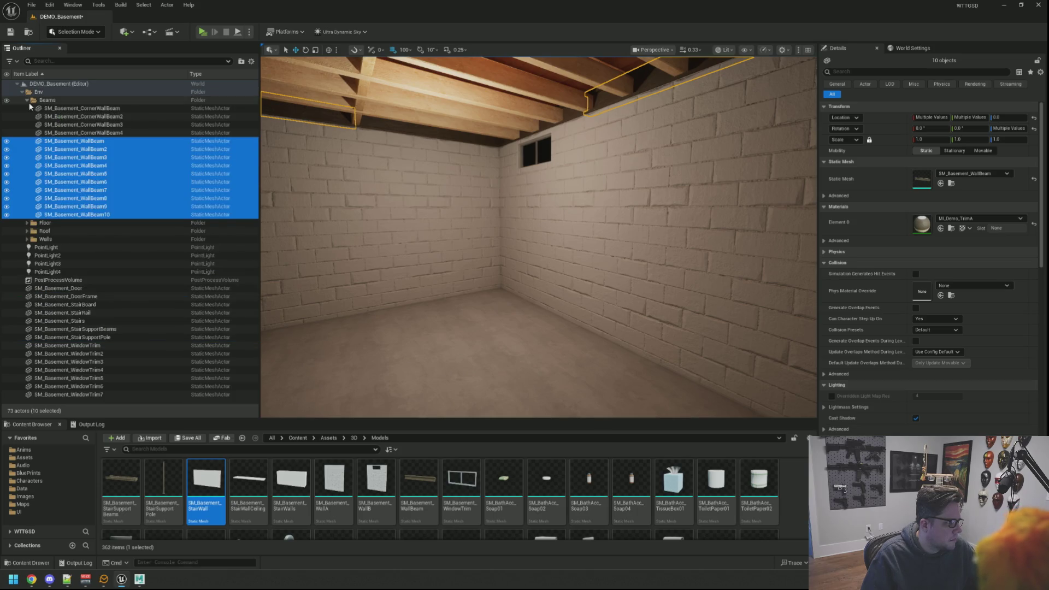
click(27, 101)
click(99, 182)
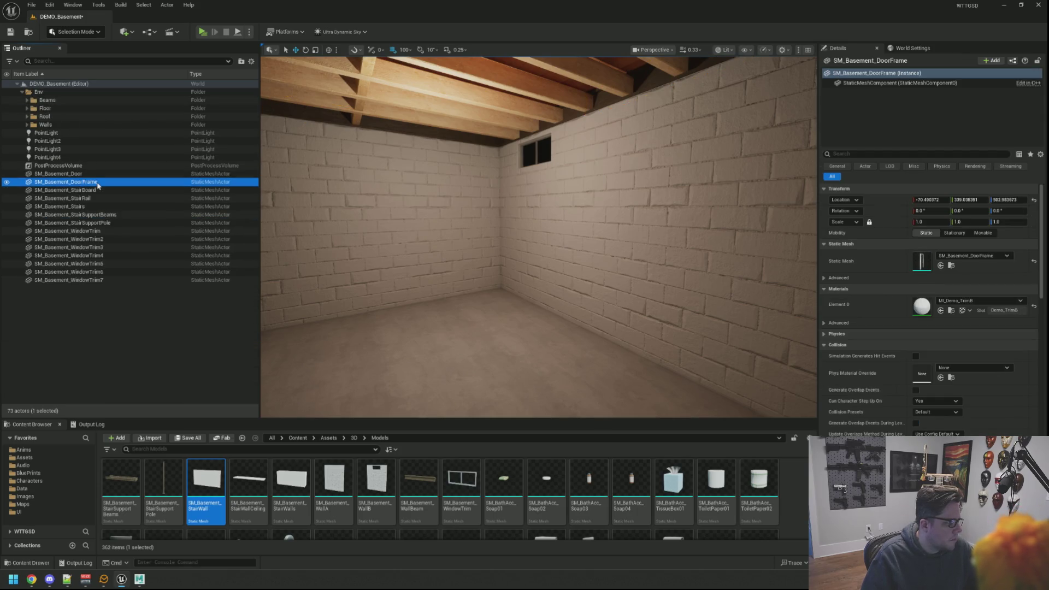
Inspect the StairBoard and StairRail, then create a 'Windows' subfolder under Env
double_click(100, 190)
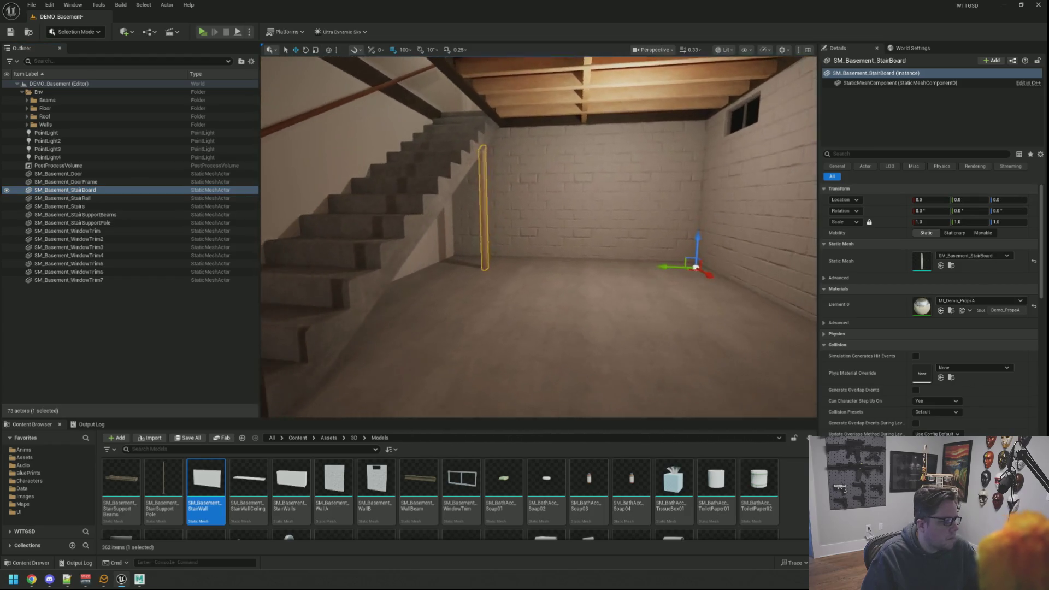
double_click(123, 199)
click(115, 207)
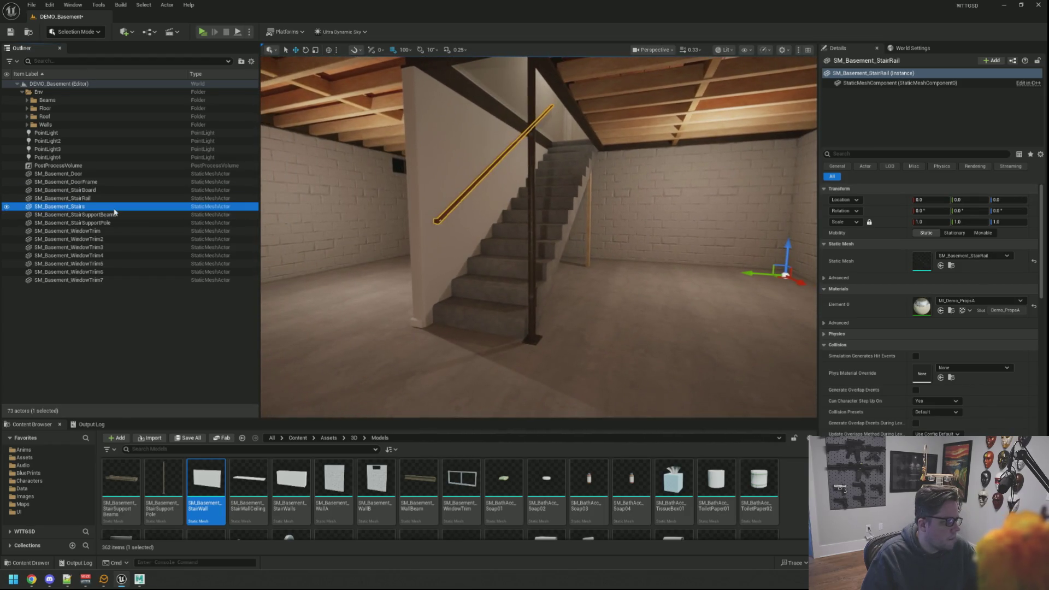
click(123, 231)
right_click(68, 93)
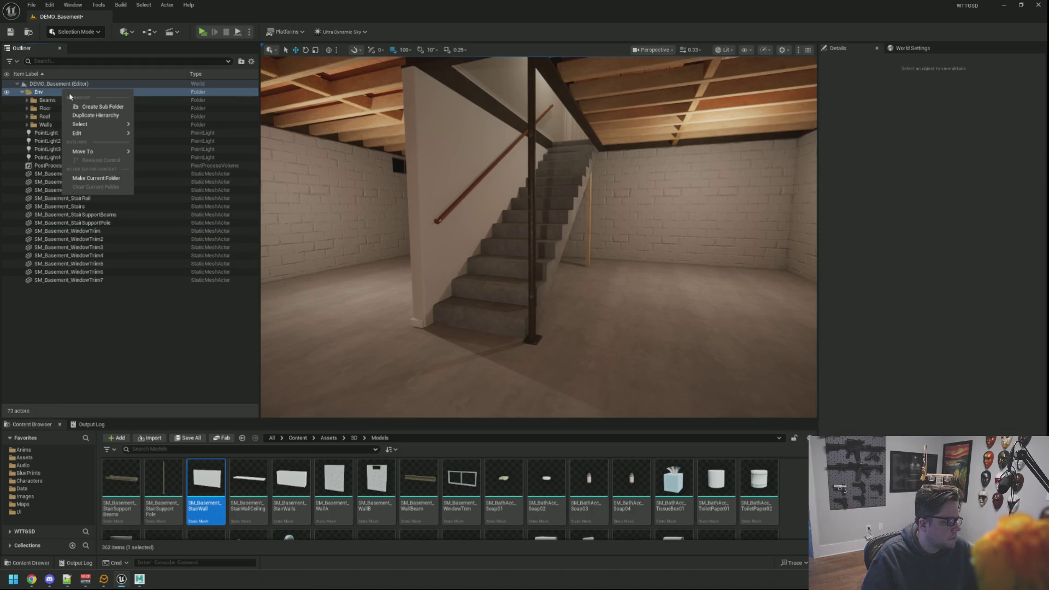
click(83, 111)
text(Windows)
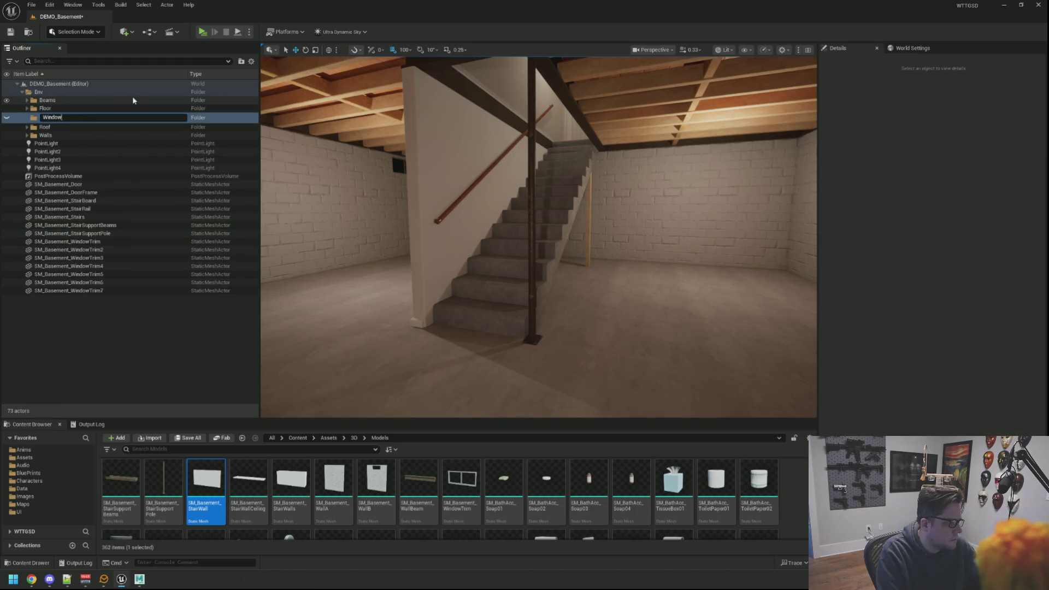
key(Return)
Inspect the window trims in the viewport and delete SM_Basement_WindowTrim2
click(67, 239)
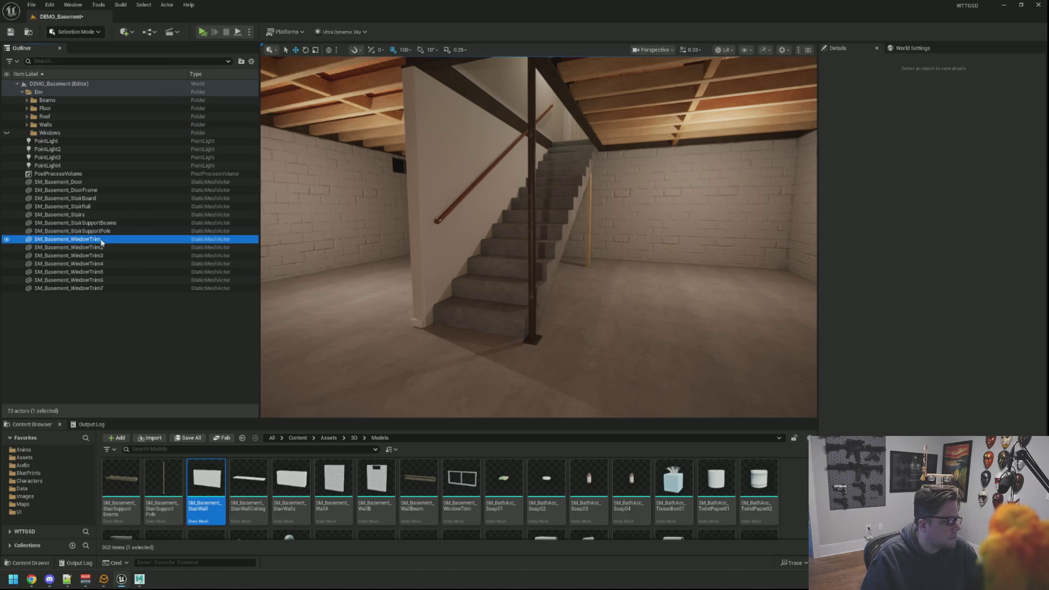
click(104, 288)
drag(492, 246, 426, 246)
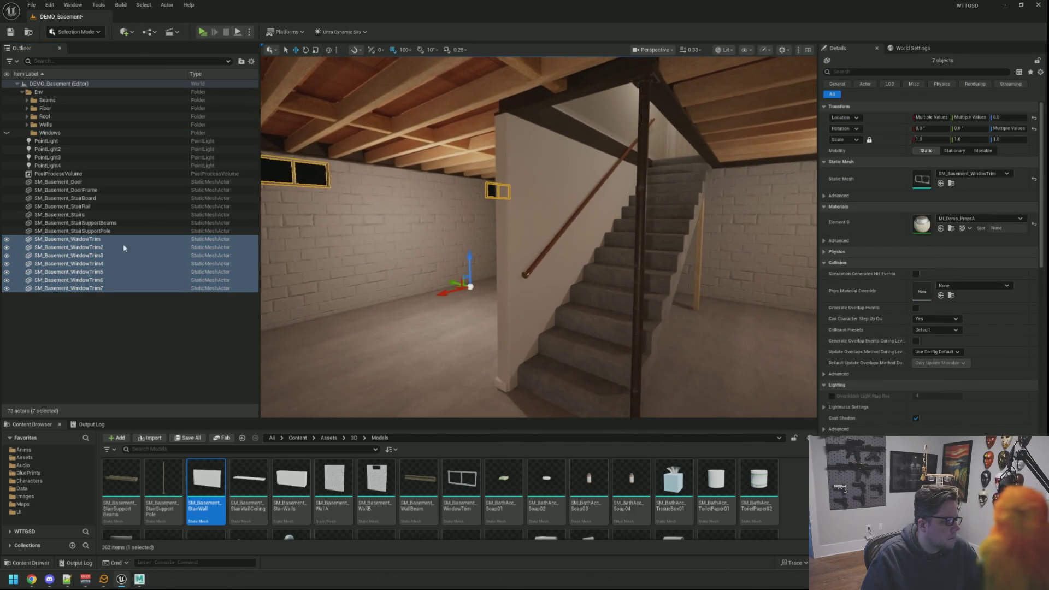
click(120, 240)
double_click(121, 240)
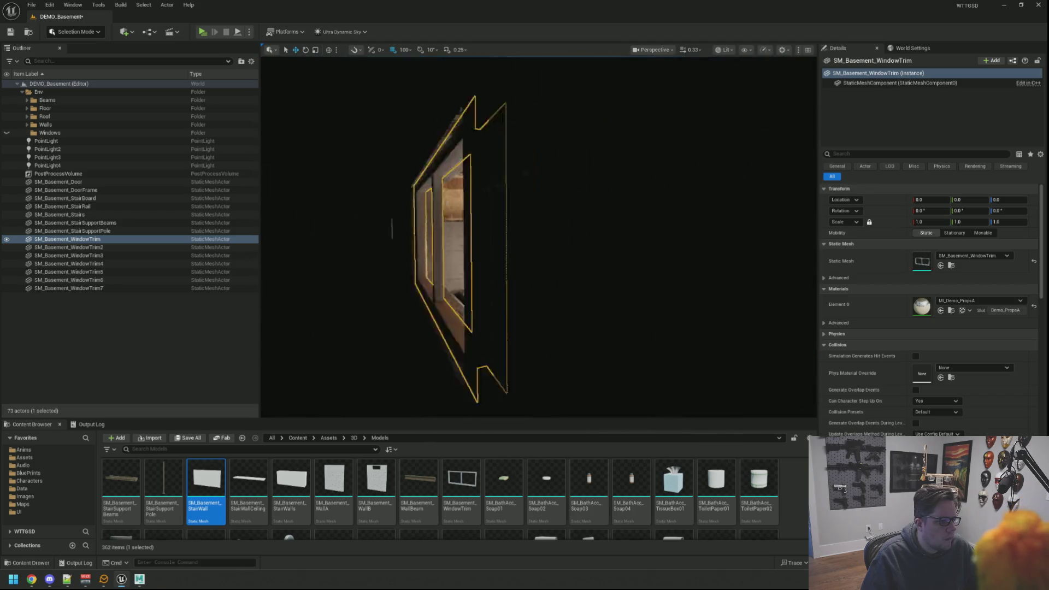
double_click(156, 248)
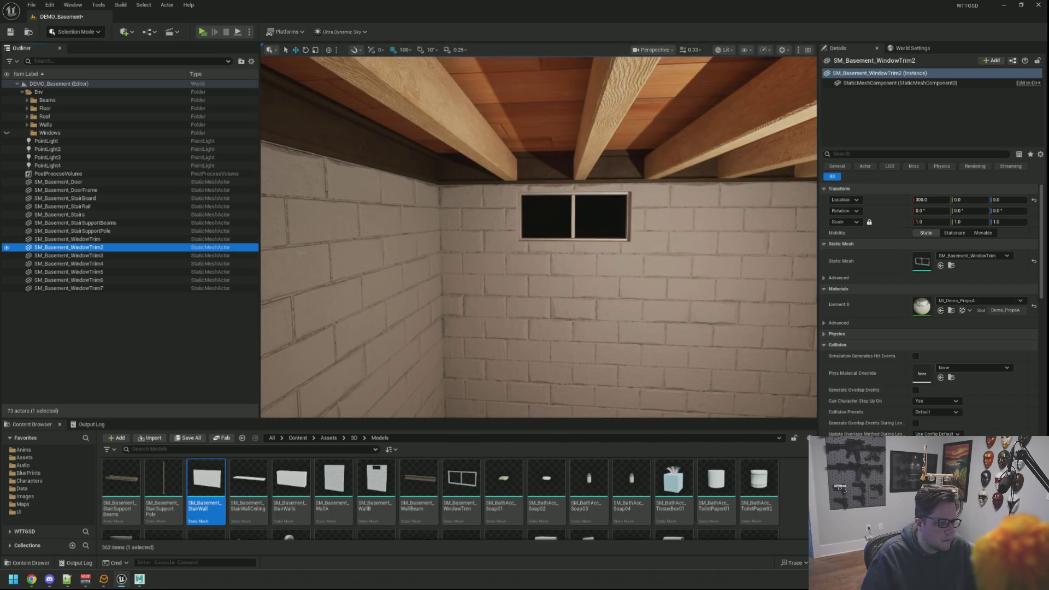
key(Delete)
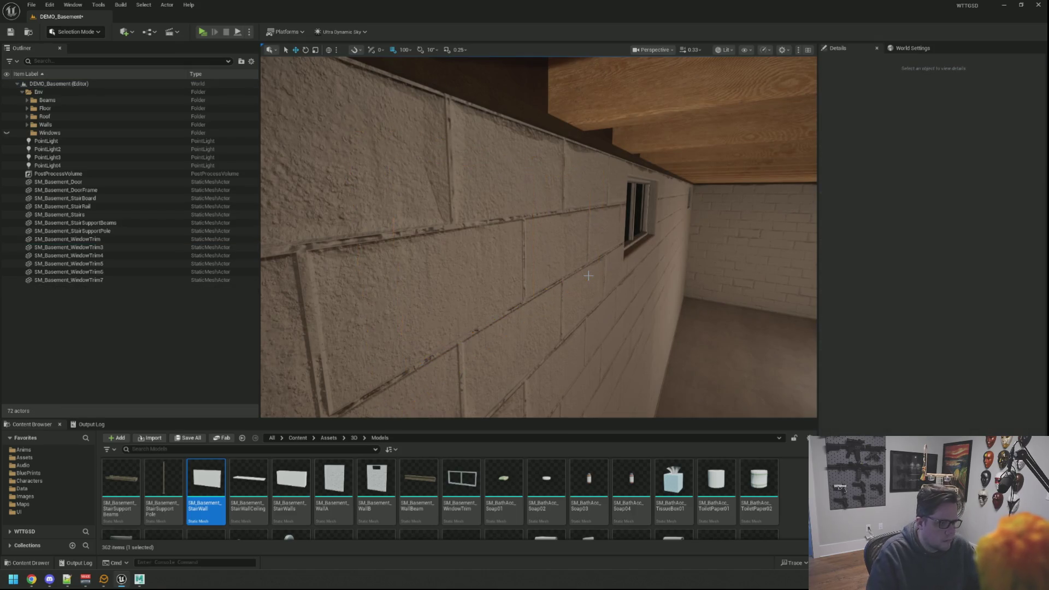
key(a)
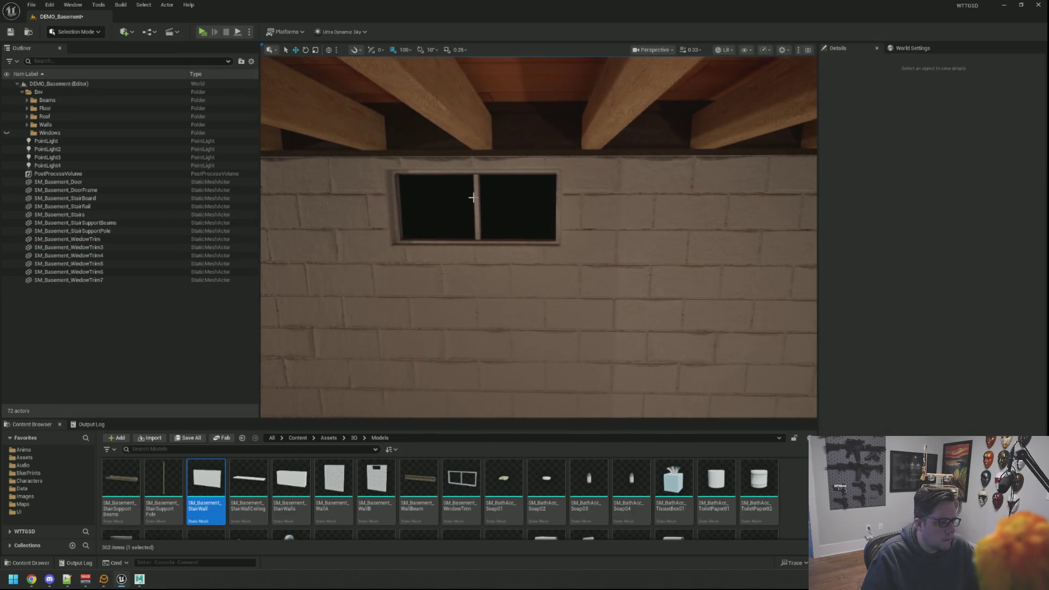
double_click(104, 247)
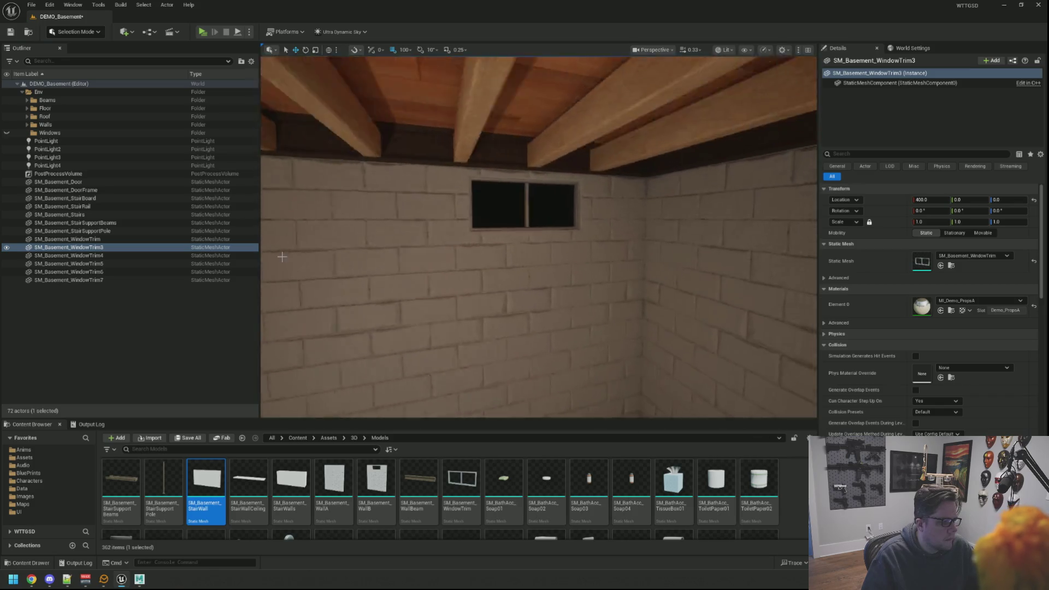
click(87, 256)
double_click(88, 255)
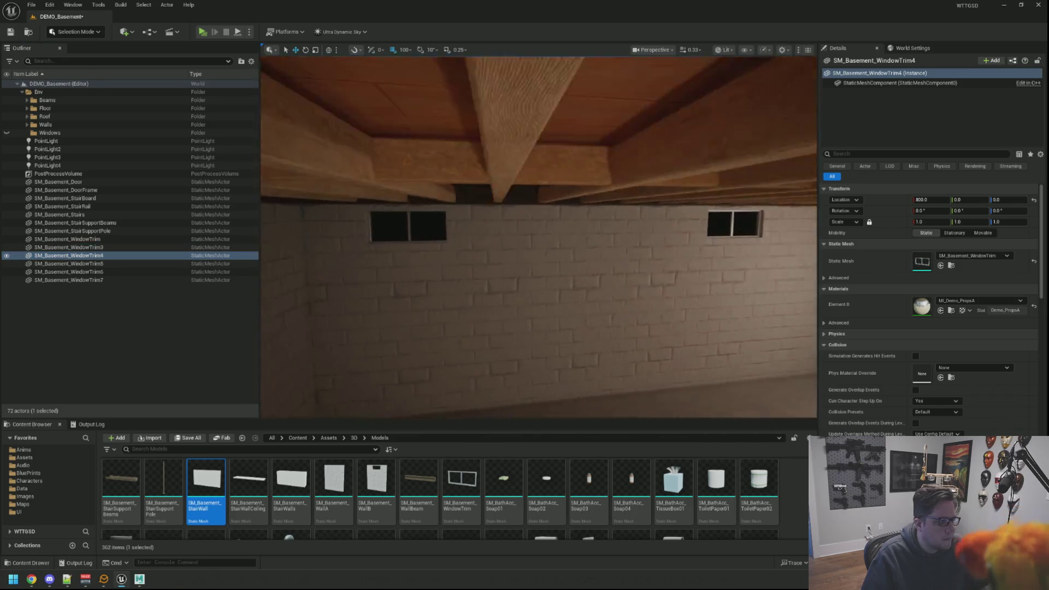
Move WindowTrim and WindowTrim3–7 into the Windows folder and collapse it
click(115, 278)
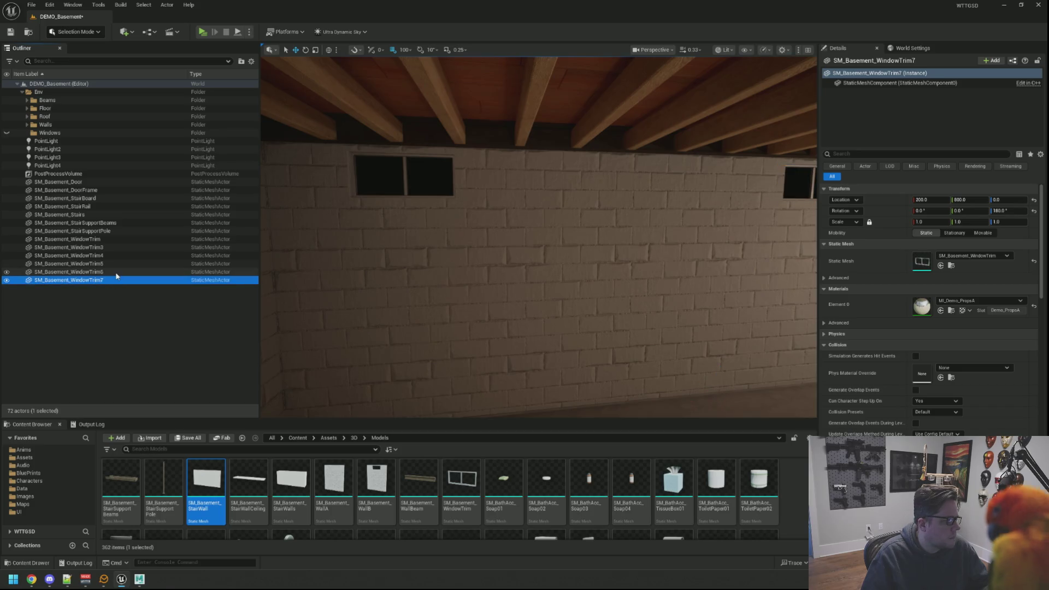
click(107, 239)
drag(88, 243, 49, 135)
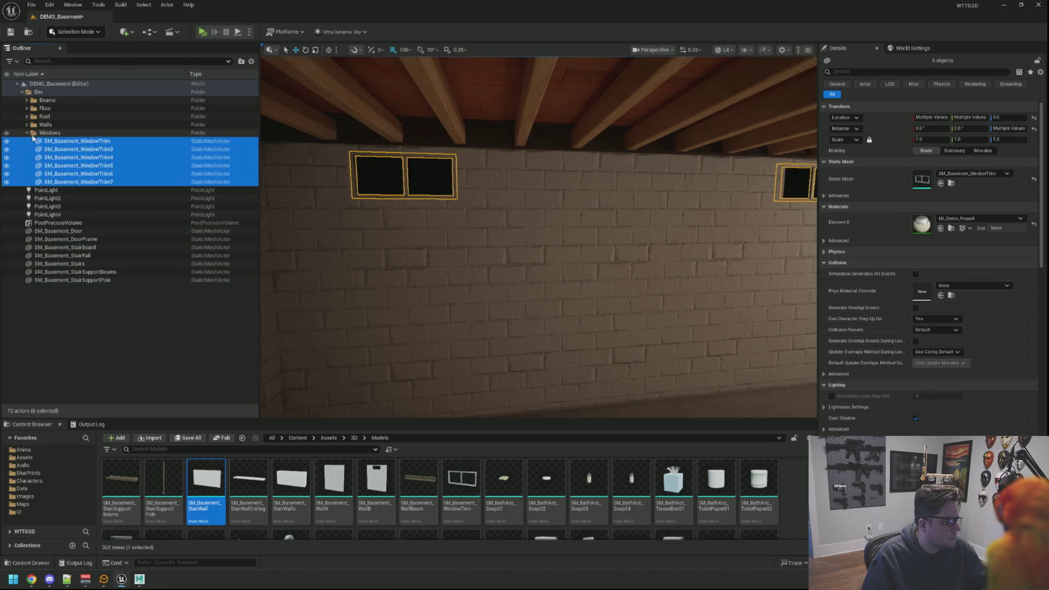
click(26, 133)
click(136, 268)
Create a Stairs subfolder in Env holding StairBoard, StairRail, Stairs and the support pole actors
right_click(58, 93)
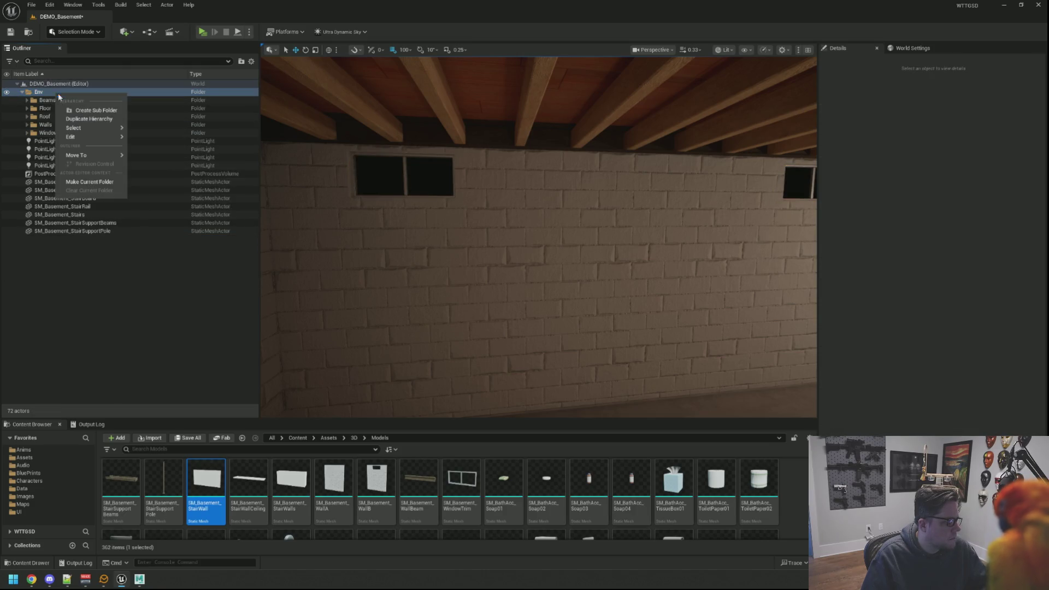
click(75, 111)
text(Stairs)
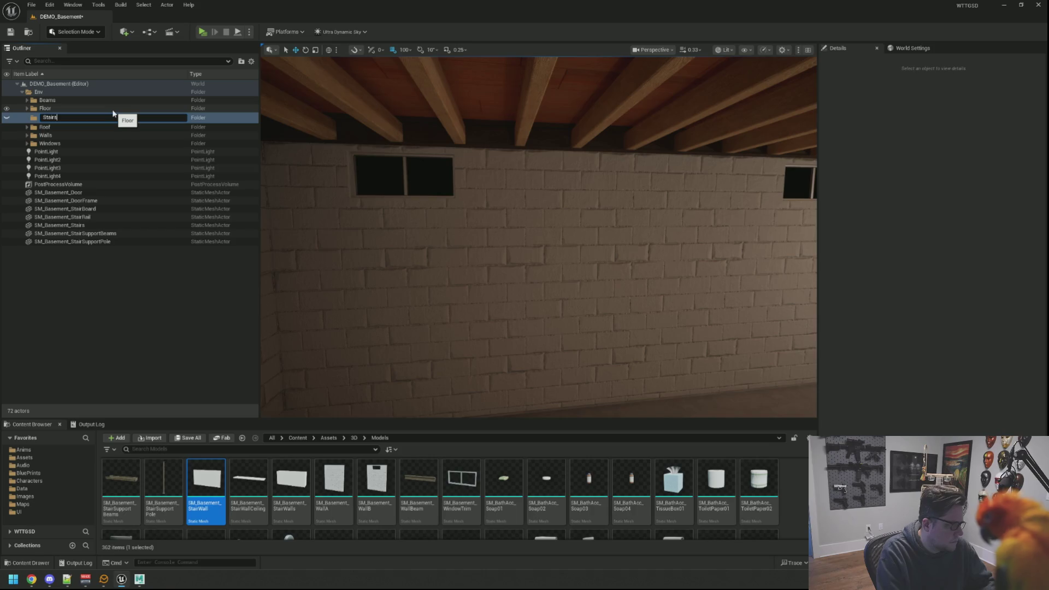
key(Return)
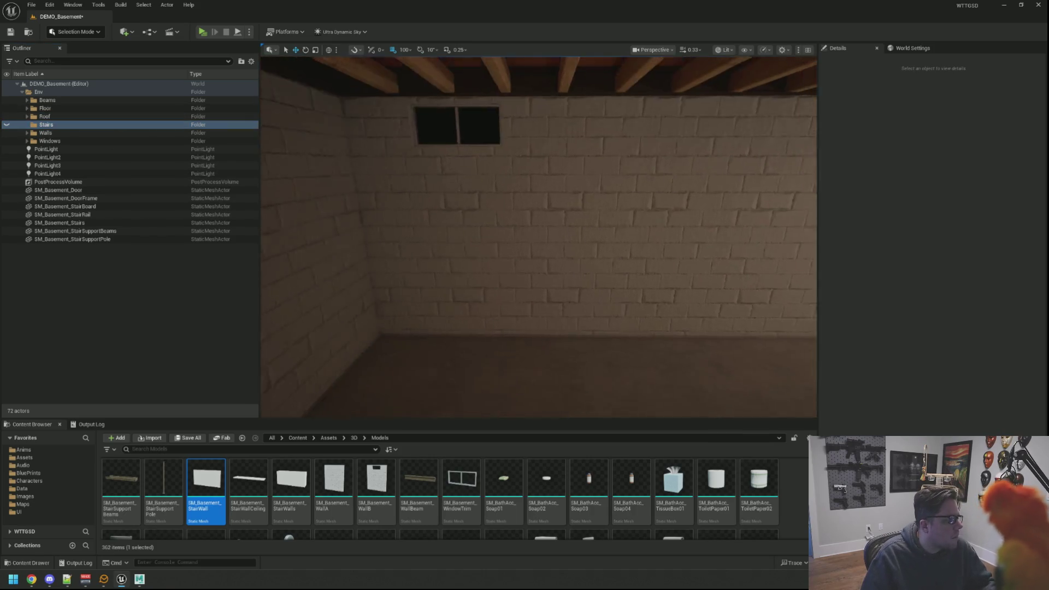
click(98, 206)
click(95, 214)
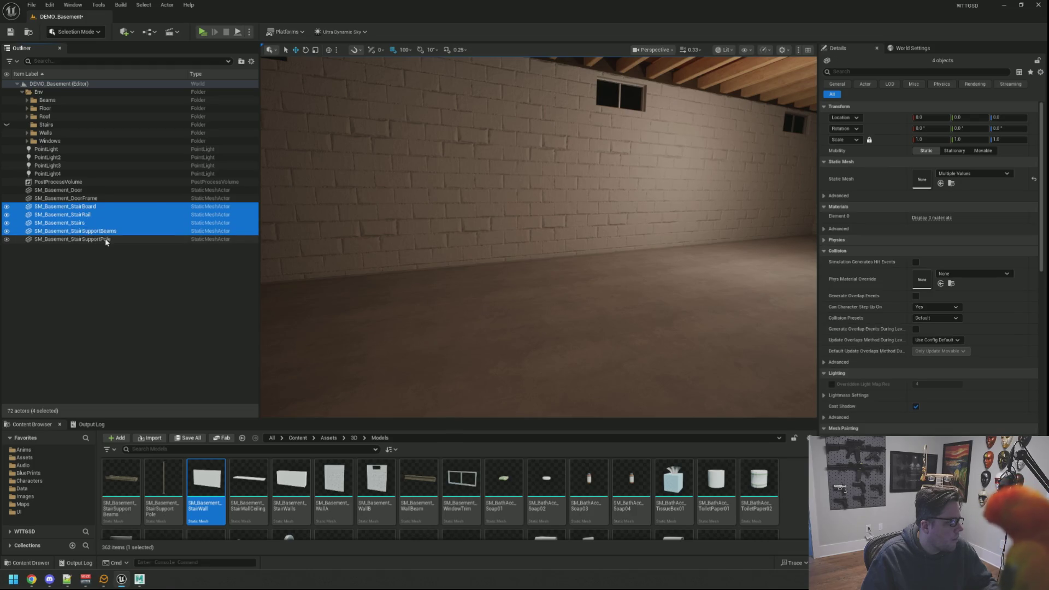
click(106, 241)
drag(77, 208, 41, 127)
click(27, 125)
click(98, 227)
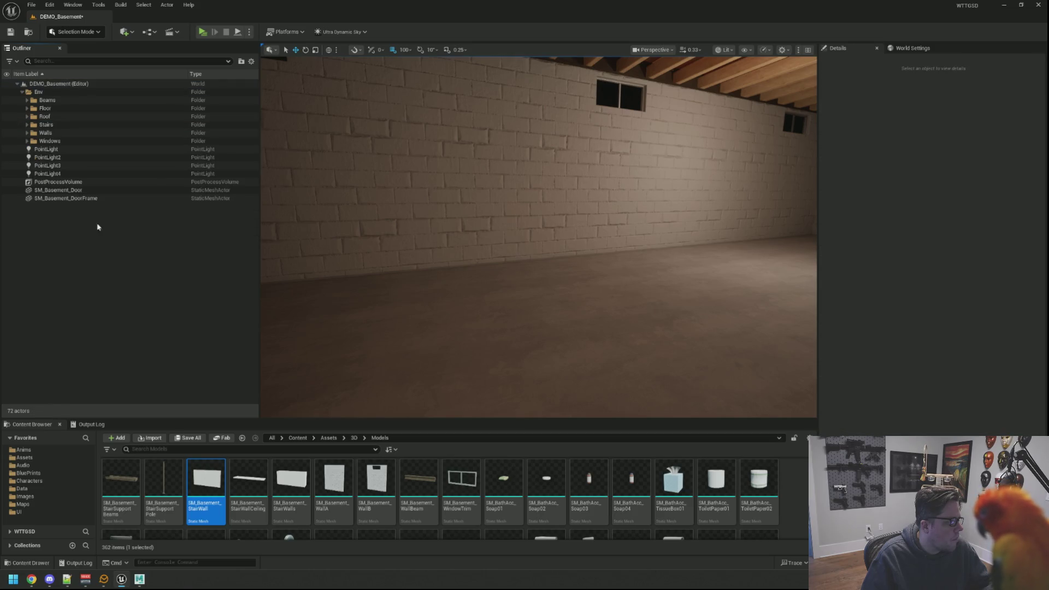
Create a Door subfolder under Env containing SM_Basement_Door and SM_Basement_DoorFrame
right_click(45, 93)
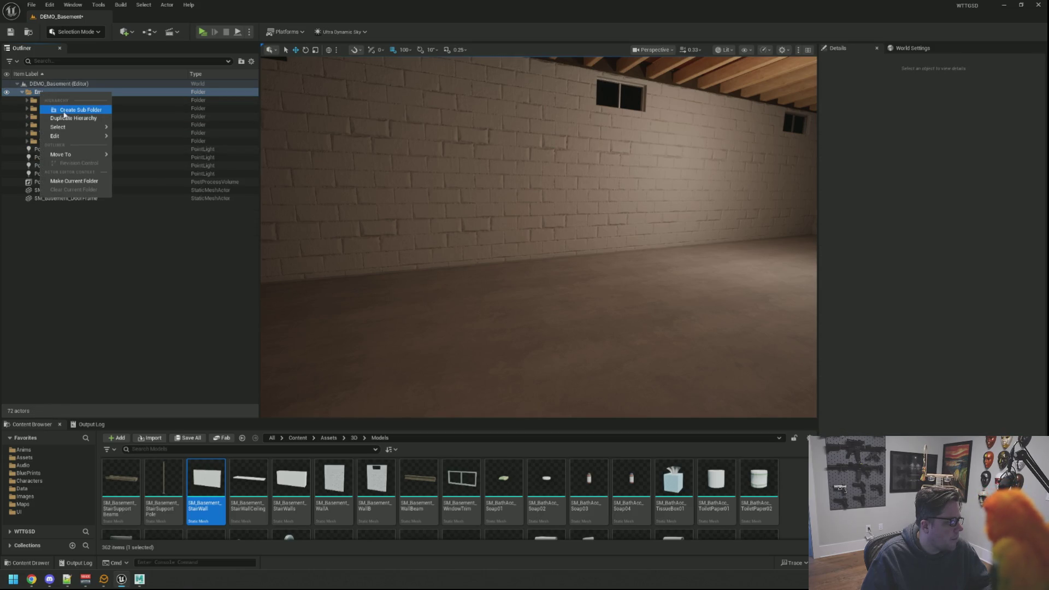
click(65, 111)
text(Door)
key(Return)
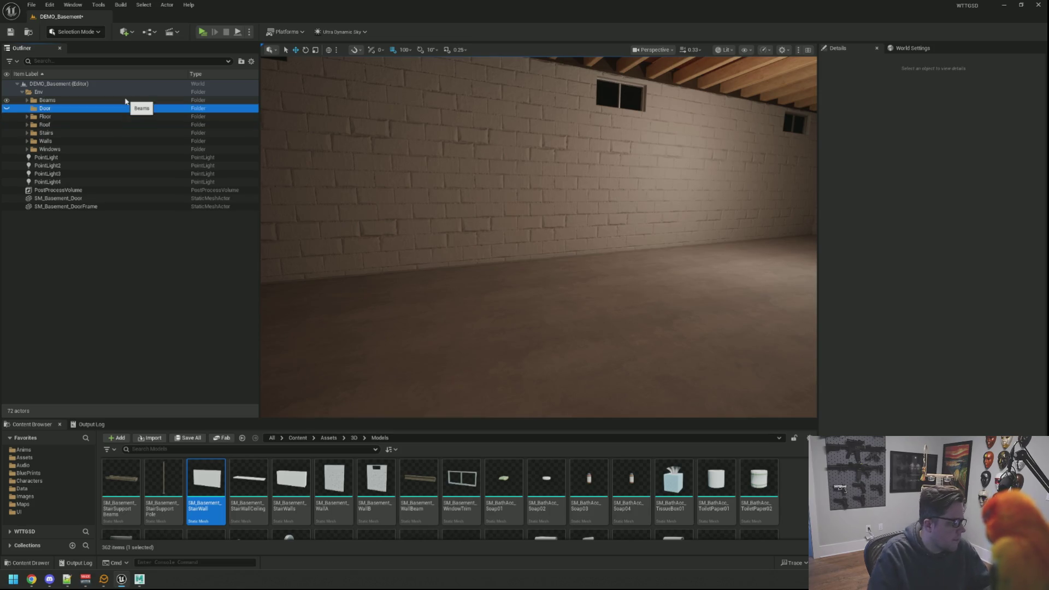
click(71, 206)
click(72, 200)
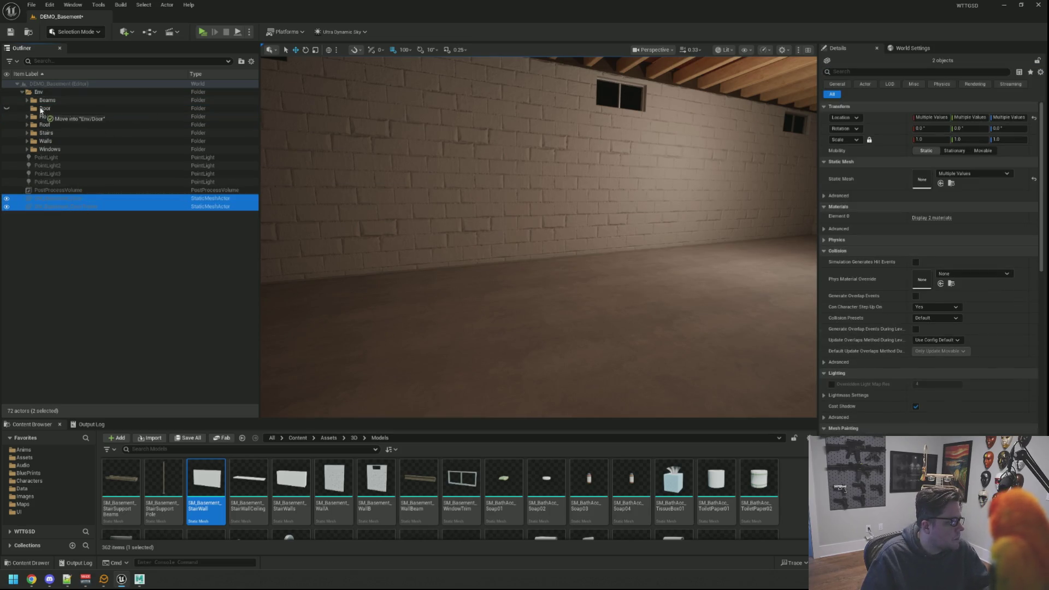
drag(40, 110, 42, 102)
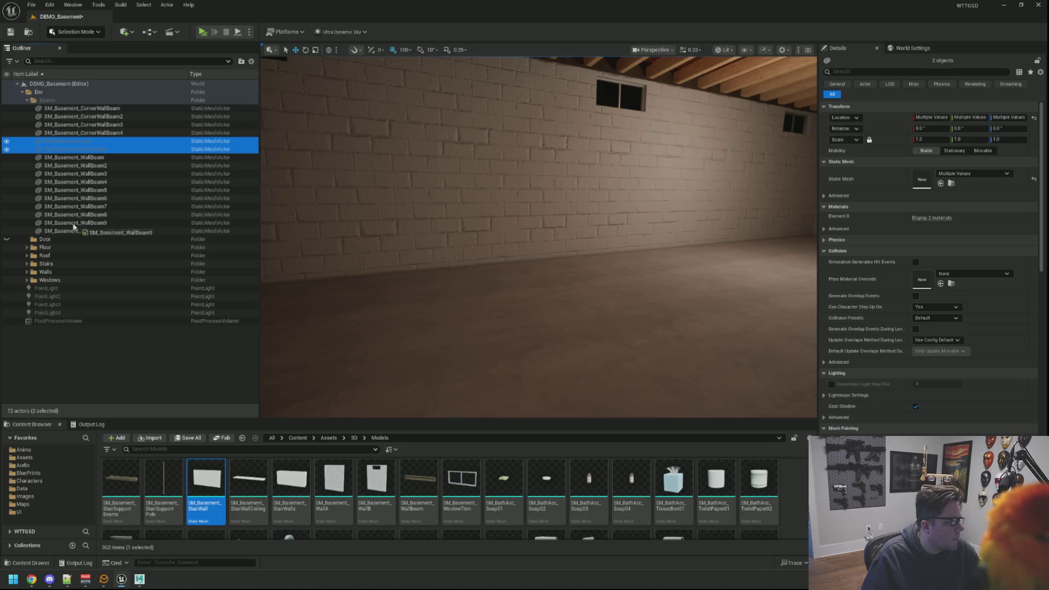
drag(59, 241, 99, 238)
Collapse the Door and Beams folders and save the basement level with Ctrl+S
click(27, 223)
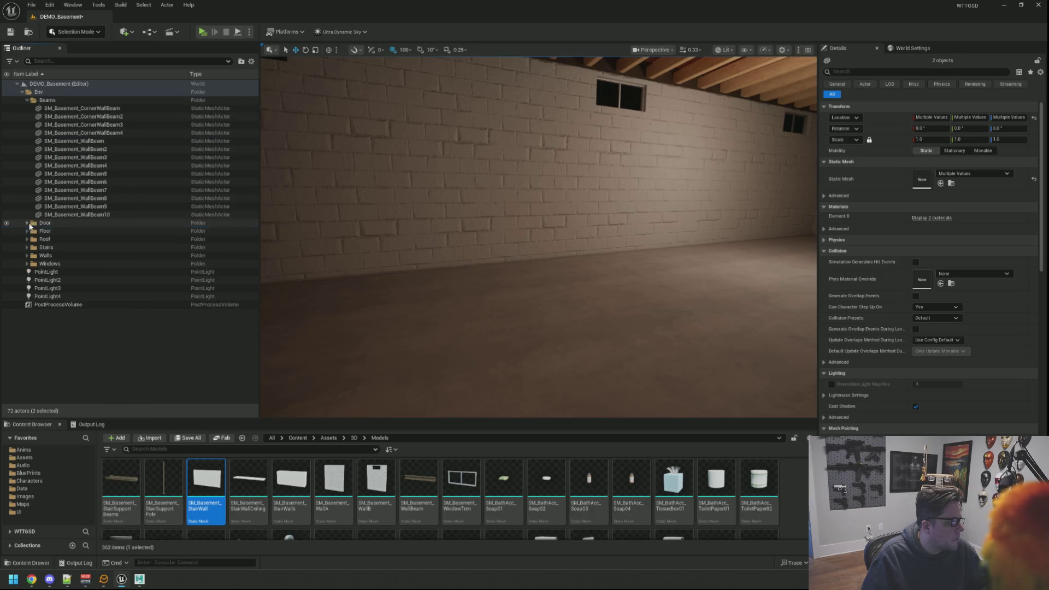
click(28, 100)
click(67, 249)
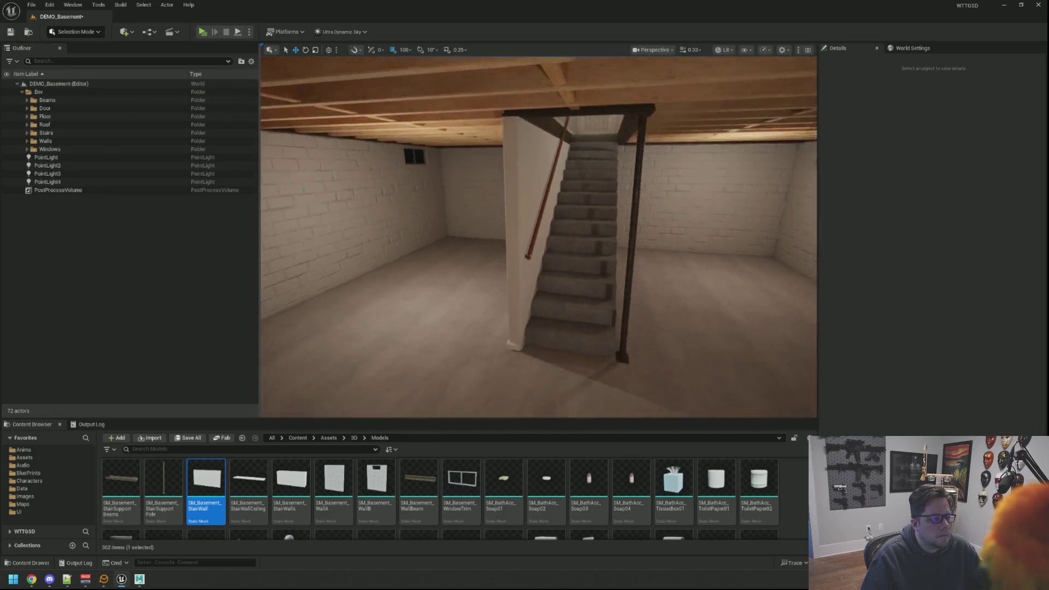
key(ctrl+s)
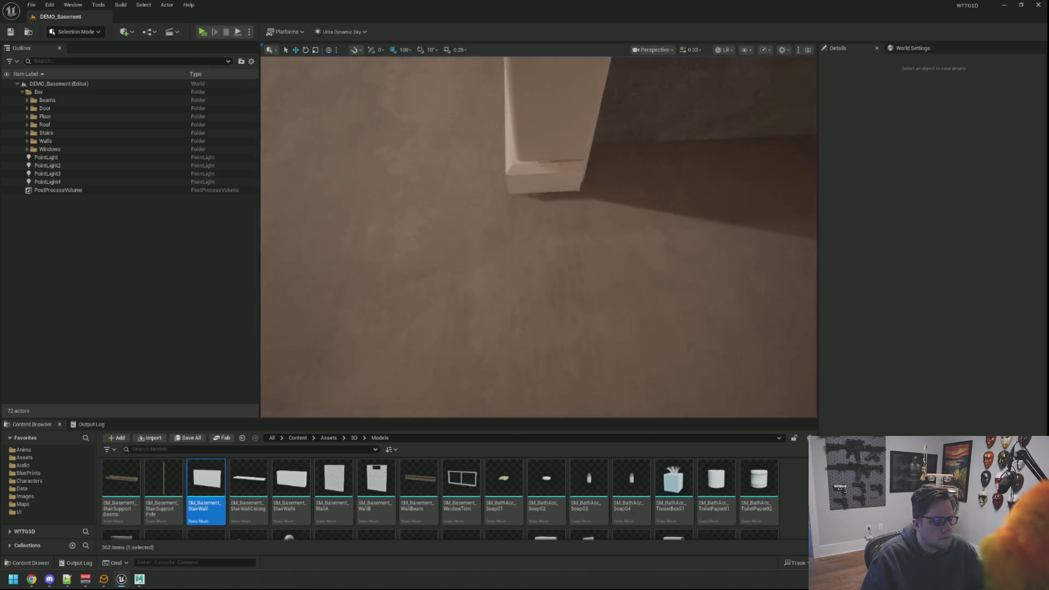
click(724, 50)
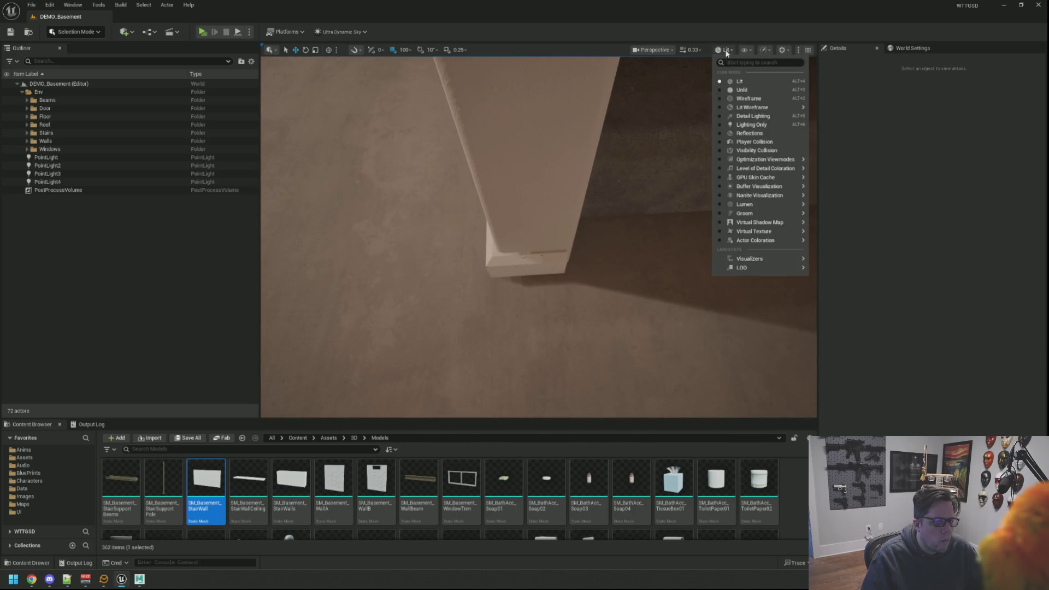
click(732, 90)
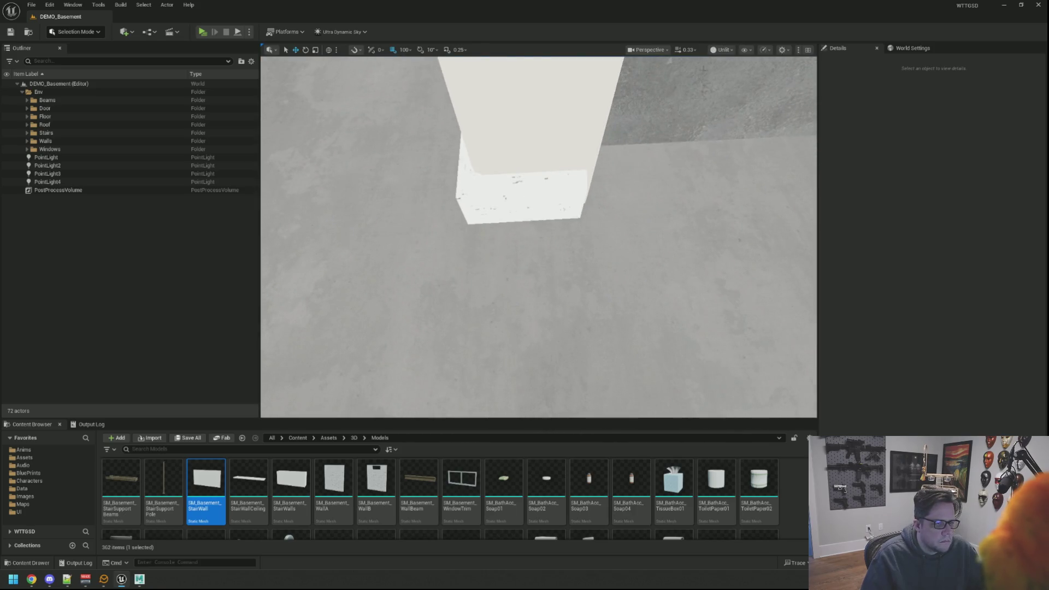
click(722, 91)
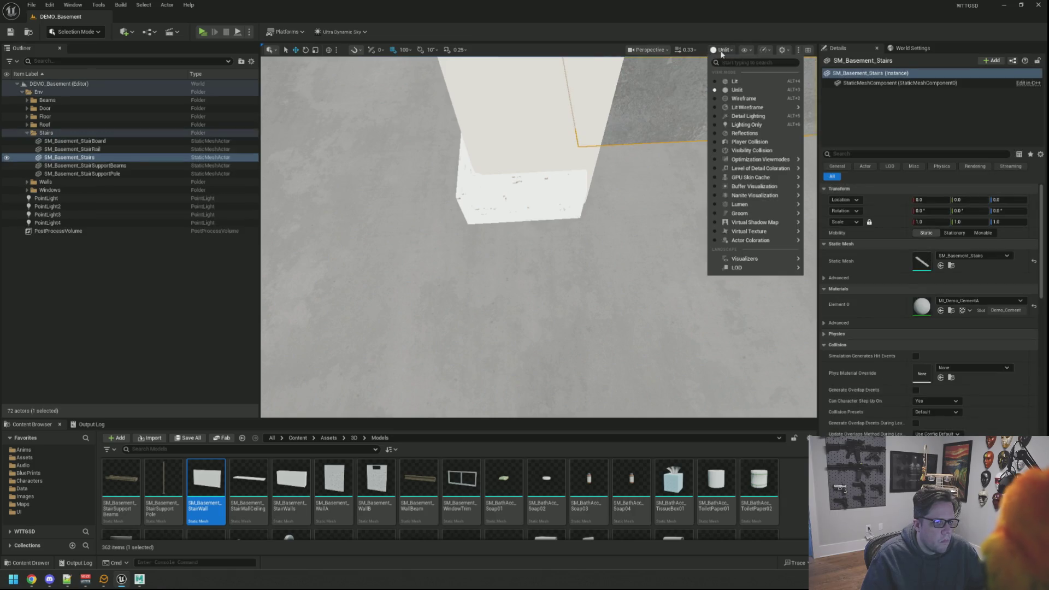
click(726, 82)
click(228, 292)
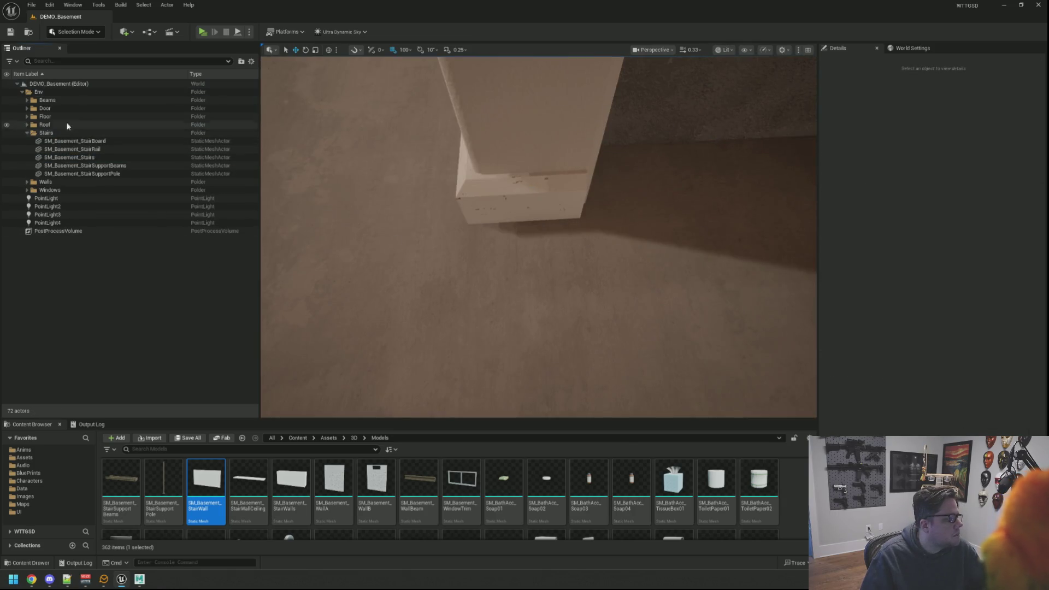
click(27, 134)
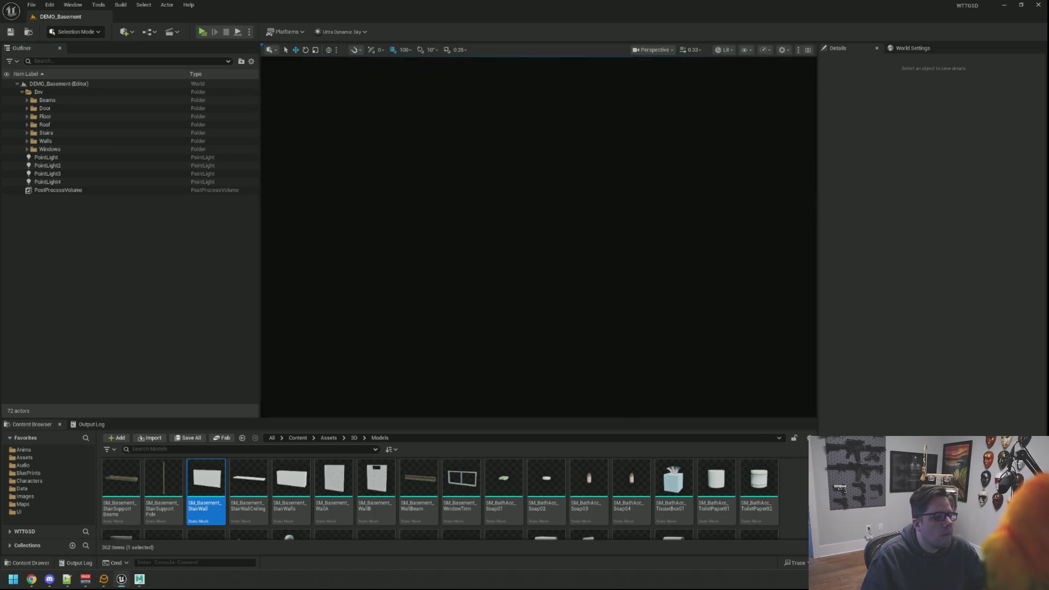
key(w)
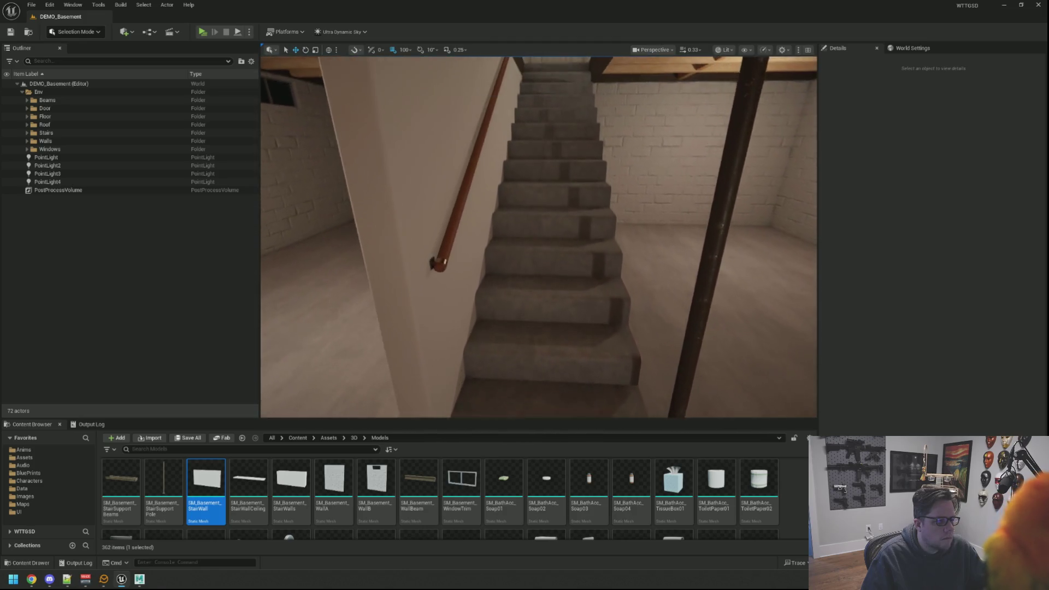
key(w)
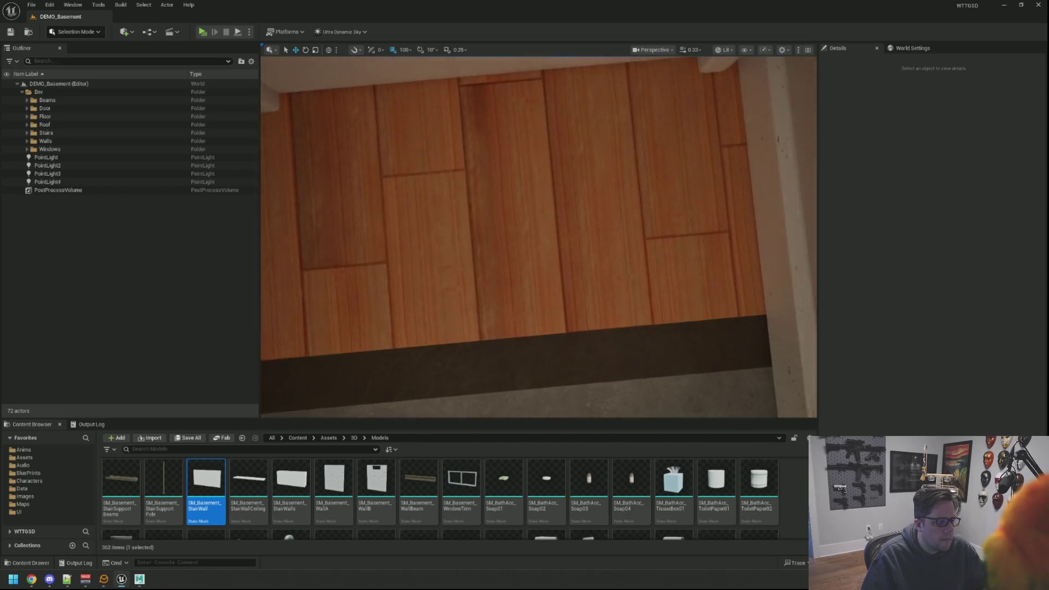
key(s)
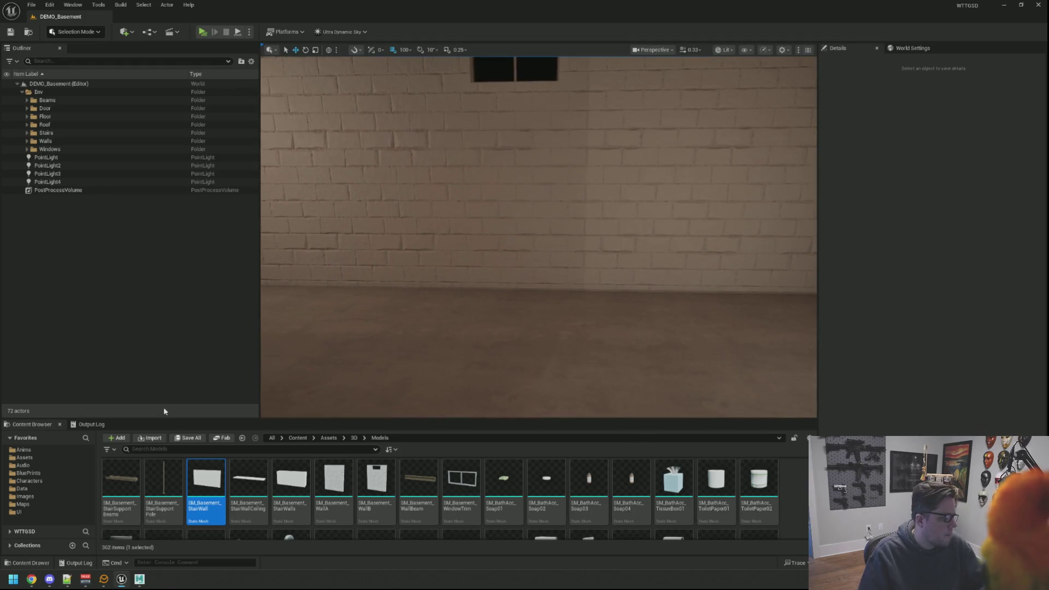
Open the Apartment map from the project's Maps folder
click(23, 504)
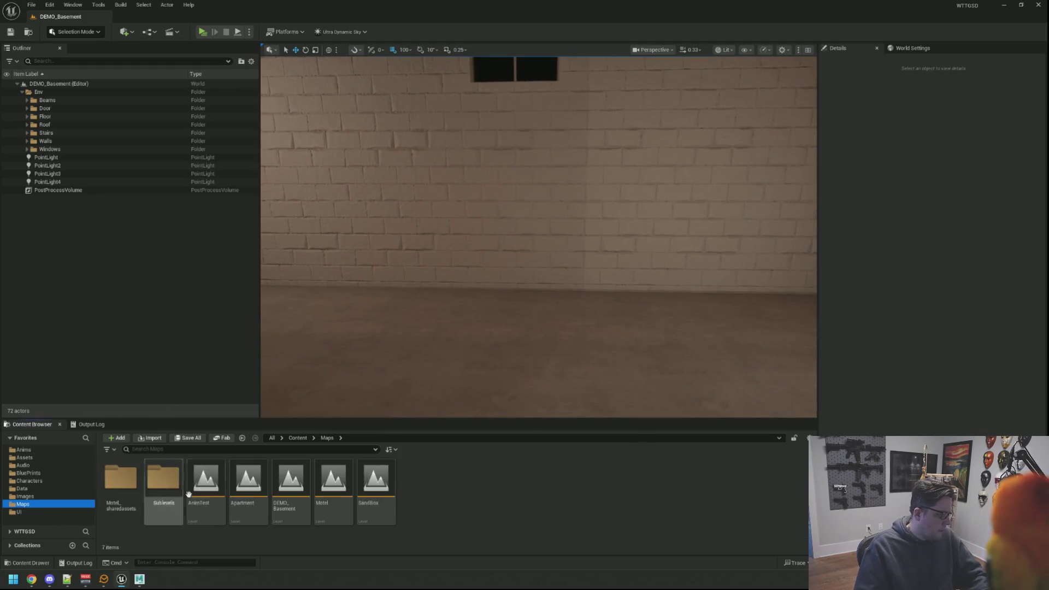
click(205, 481)
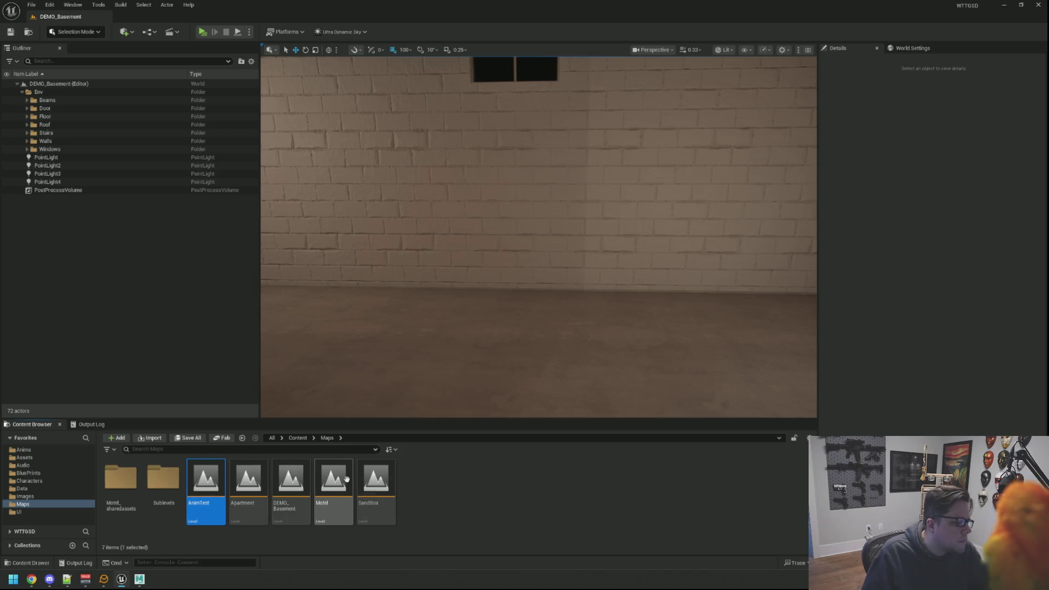
click(262, 473)
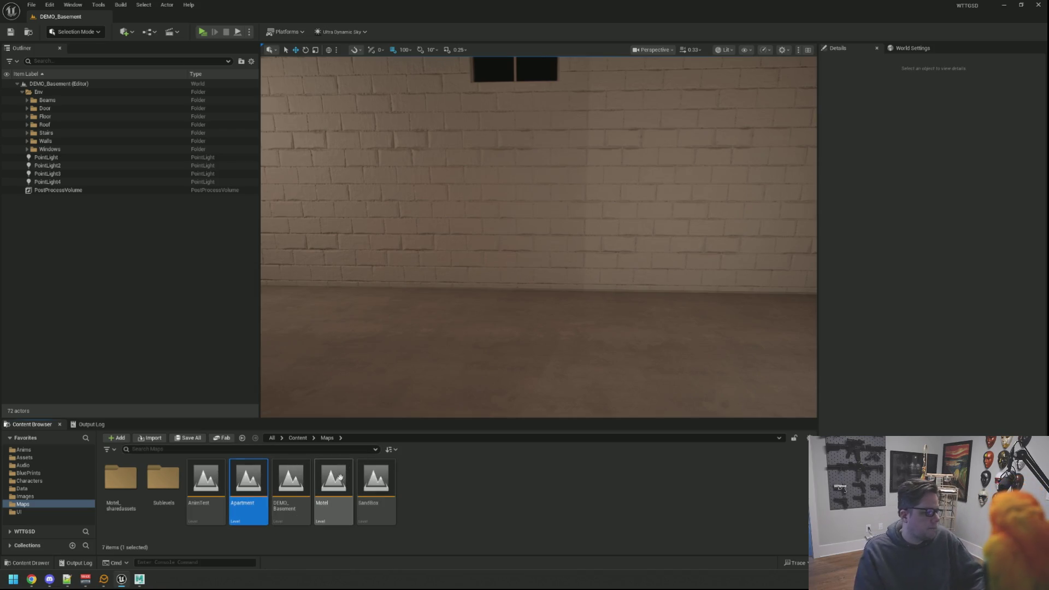
double_click(258, 484)
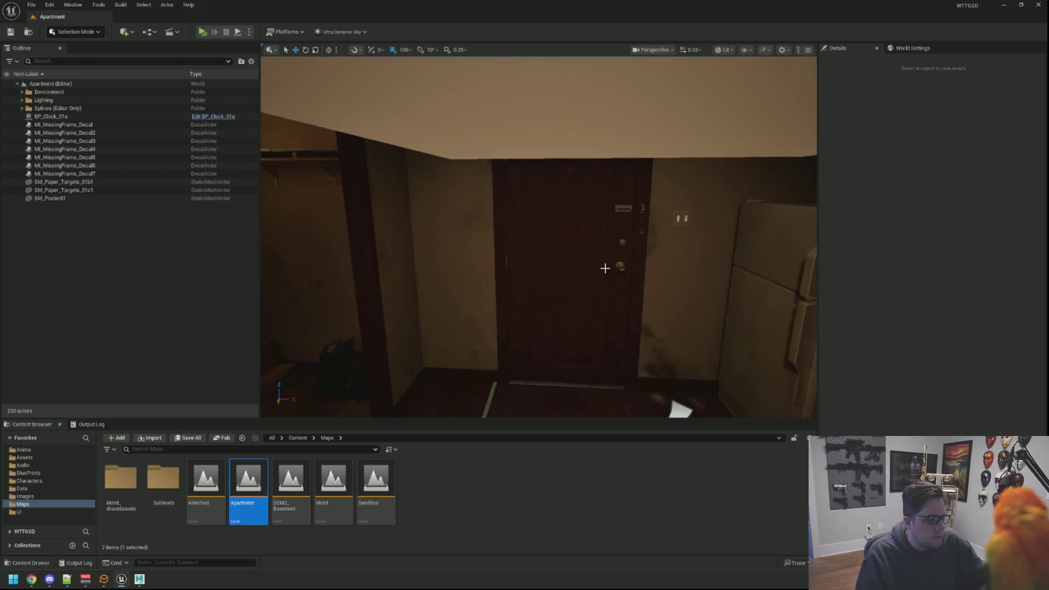
Select the bathroom wall stain decal and locate its decal material among the assets
drag(590, 267, 552, 235)
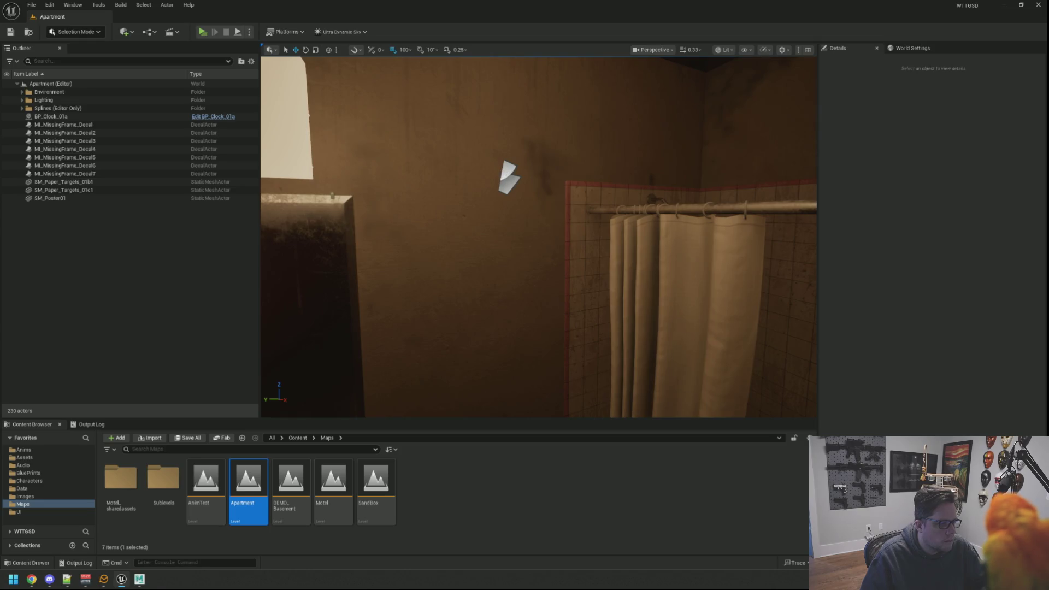
click(533, 168)
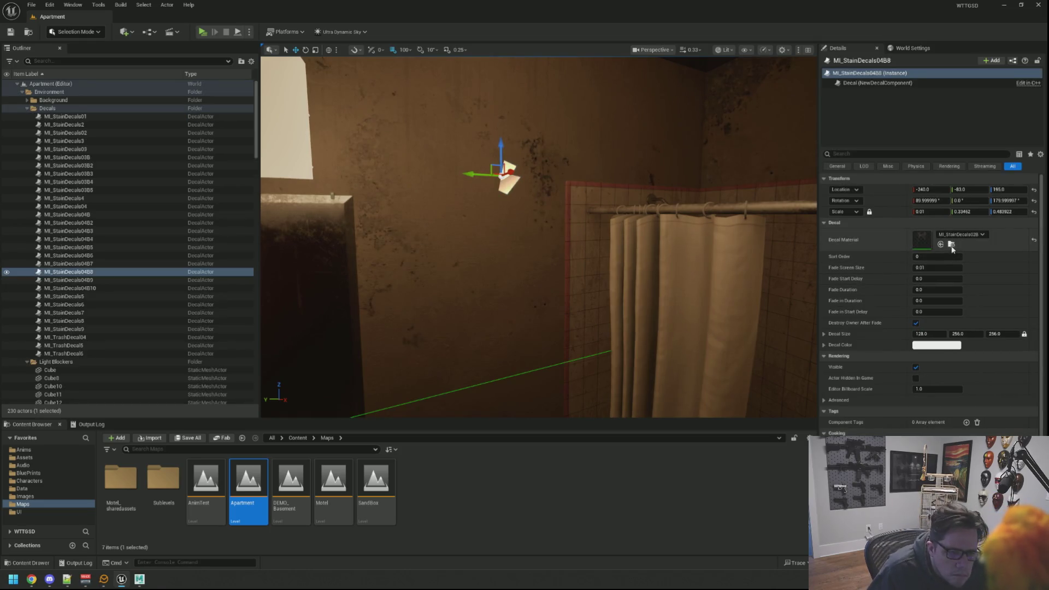
click(951, 244)
drag(569, 283, 557, 267)
scroll(down, 3)
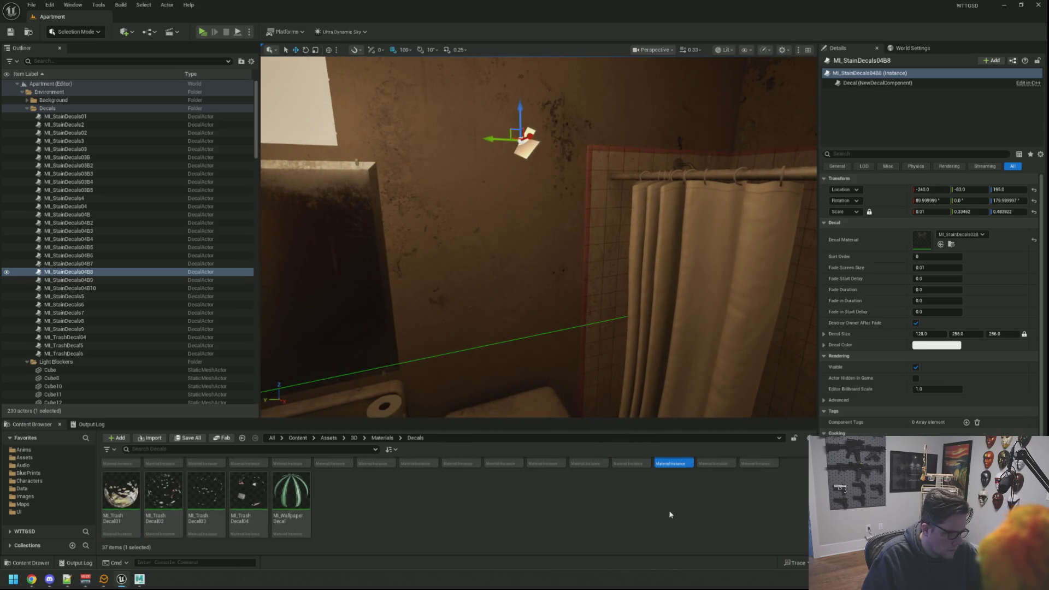
scroll(up, 3)
drag(565, 340, 566, 307)
key(Escape)
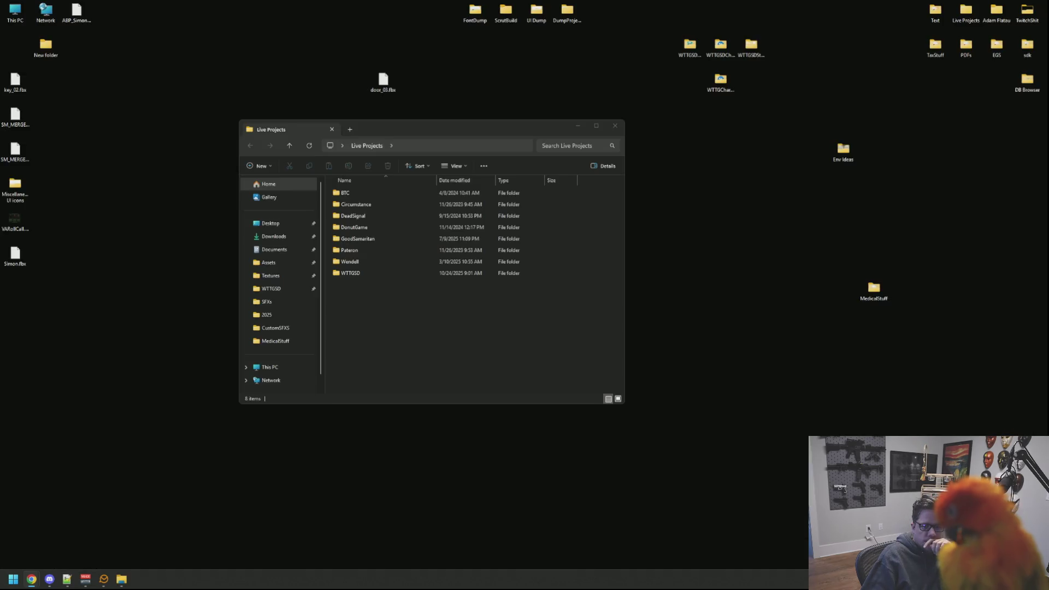
Go into Live Projects > WTTGSD > WTTGSD to reach the folder holding WTTGSD.uproject
double_click(375, 272)
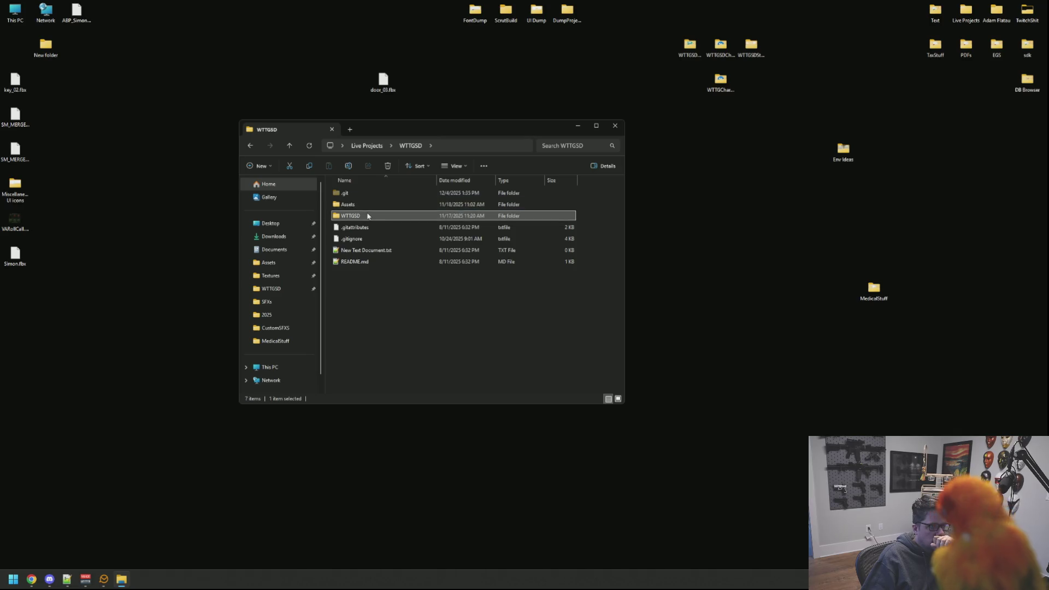
double_click(368, 215)
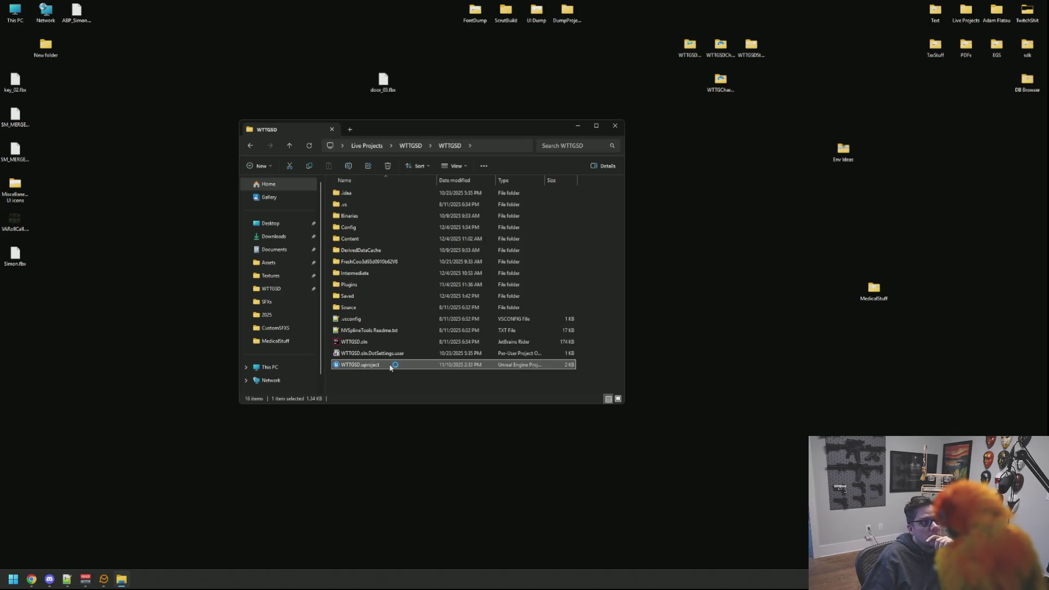
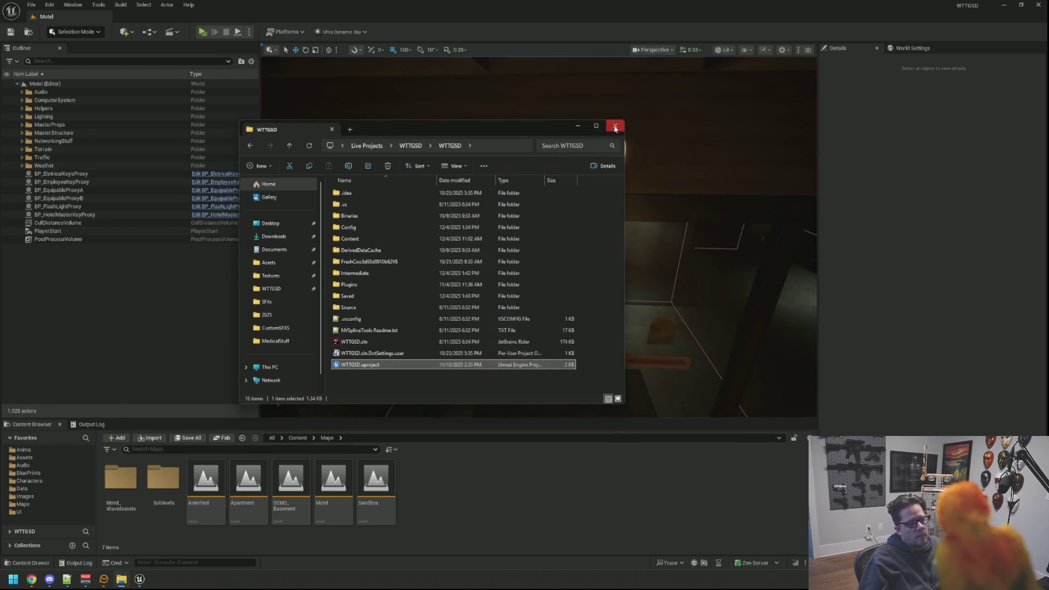
Close the file browser, open the DEMO_Basement level and focus on the DecalActor
click(614, 128)
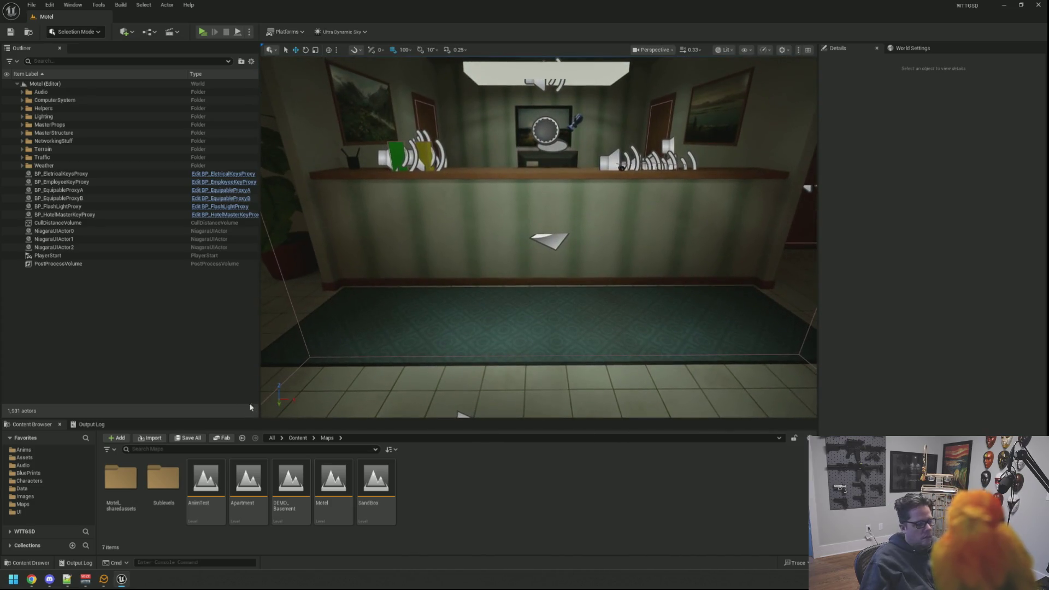
double_click(290, 483)
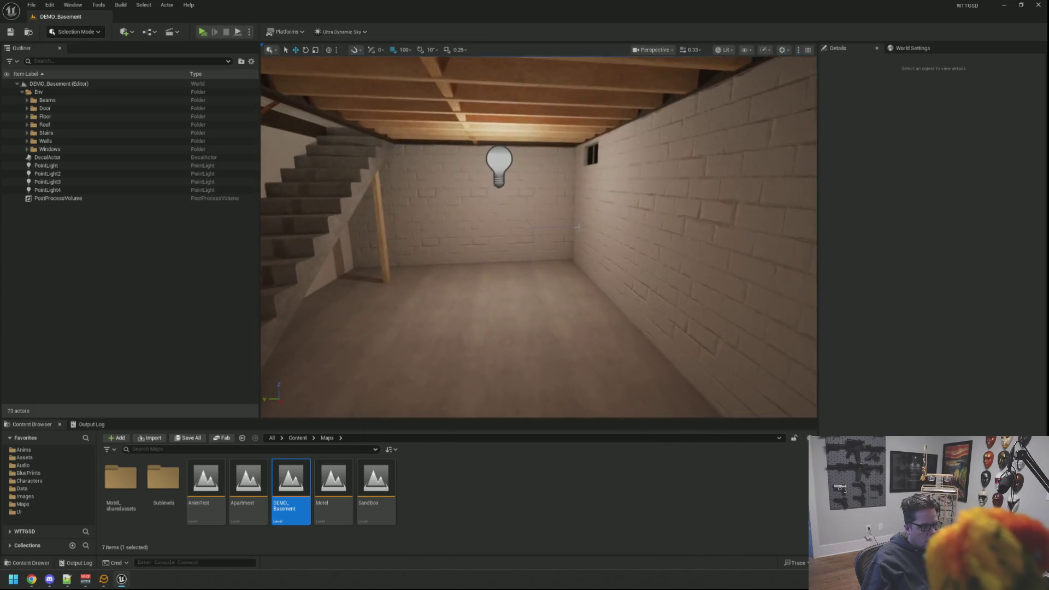
double_click(47, 156)
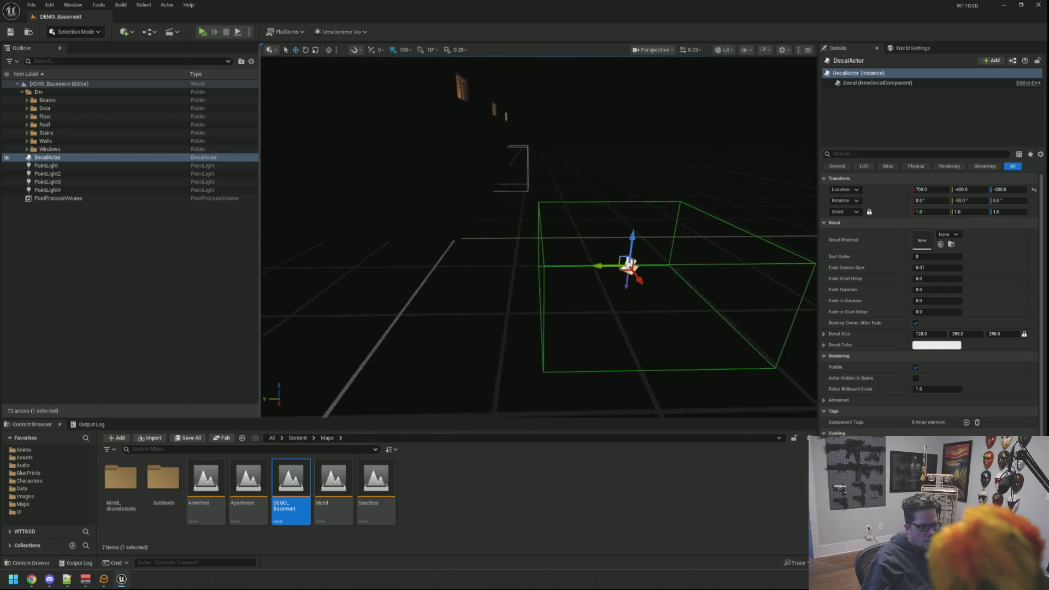
Move the DecalActor to 700, 300, 0 so it projects onto the basement floor
drag(656, 288, 410, 275)
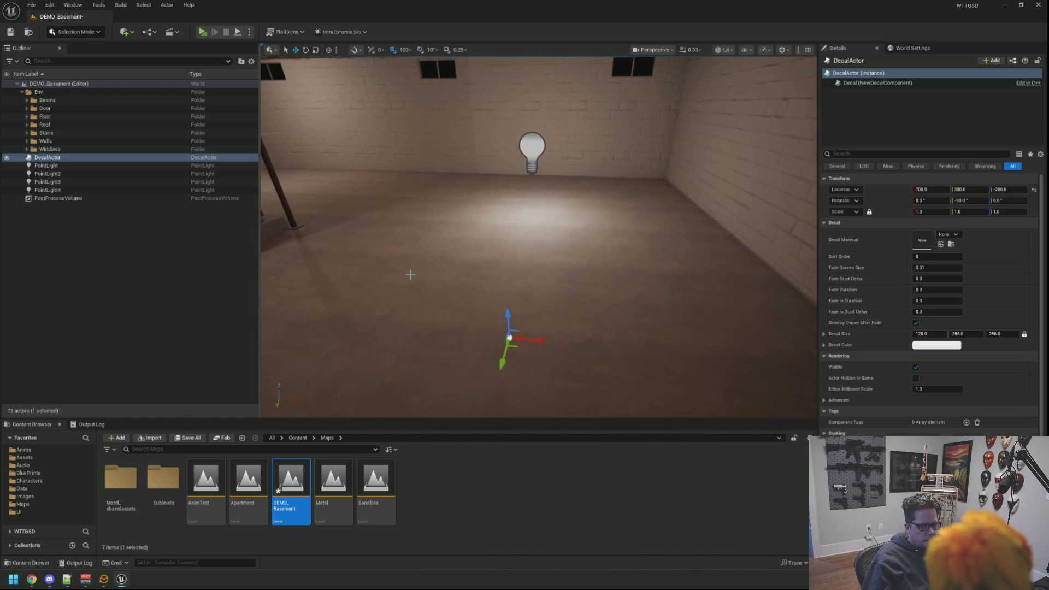
drag(508, 319, 237, 360)
click(25, 457)
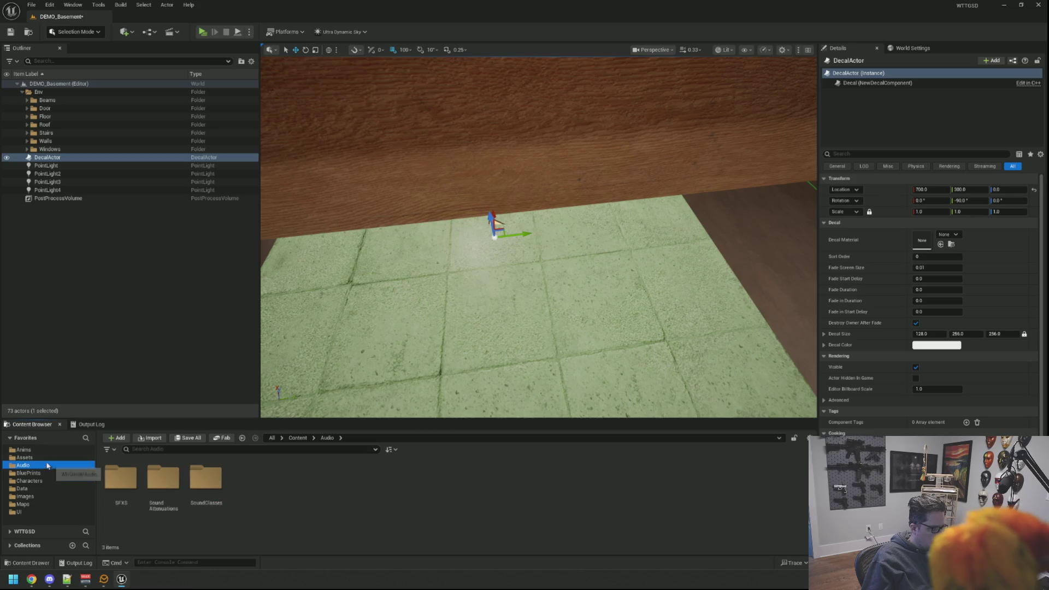
Search the Content Browser for 'decal' and apply MI_StainDecals01 to the DecalActor
click(187, 449)
text(ecal)
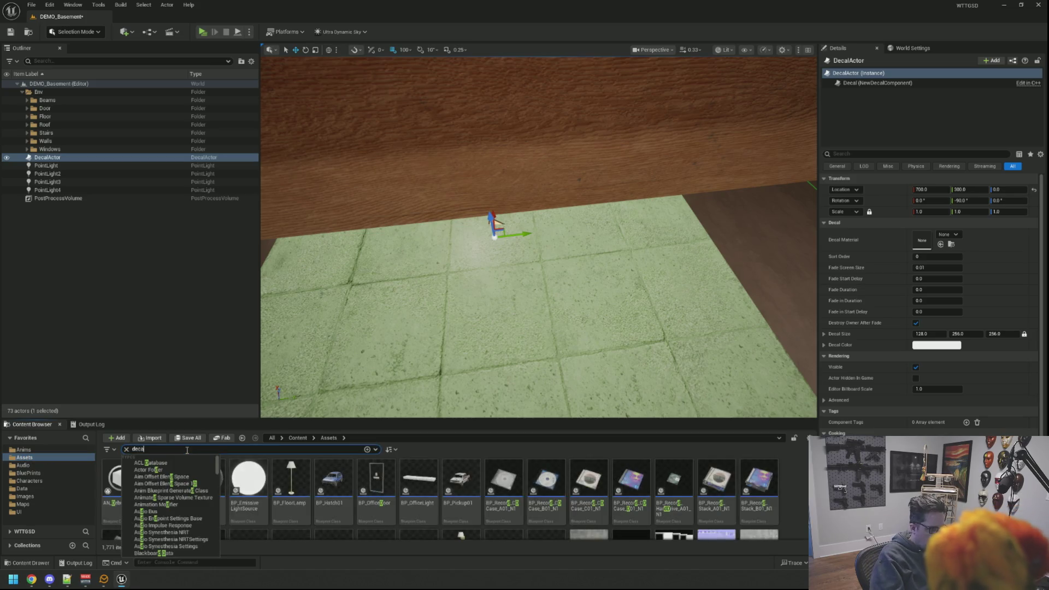
text(f)
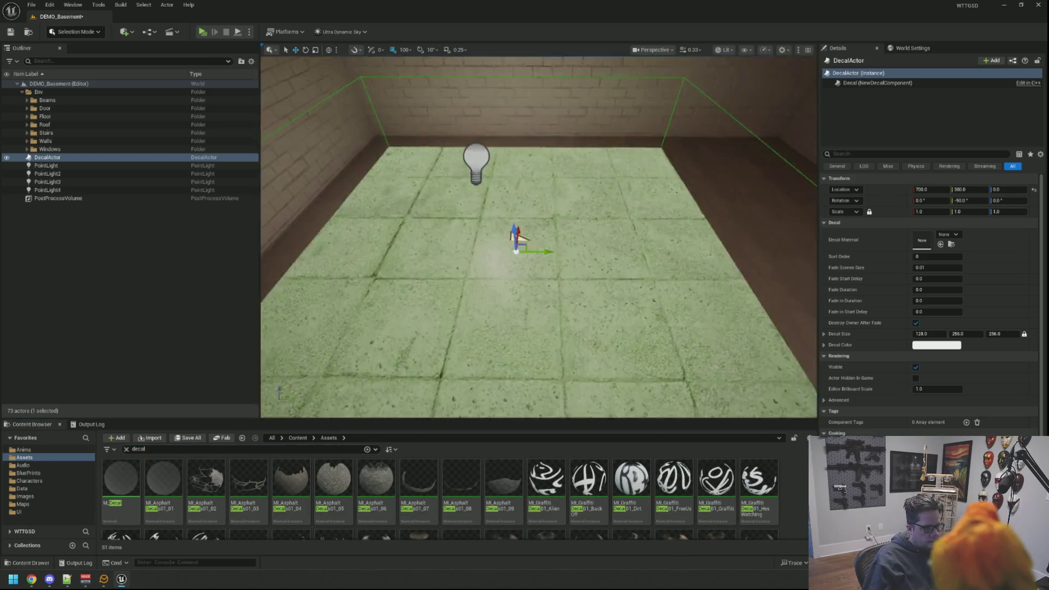
scroll(down, 3)
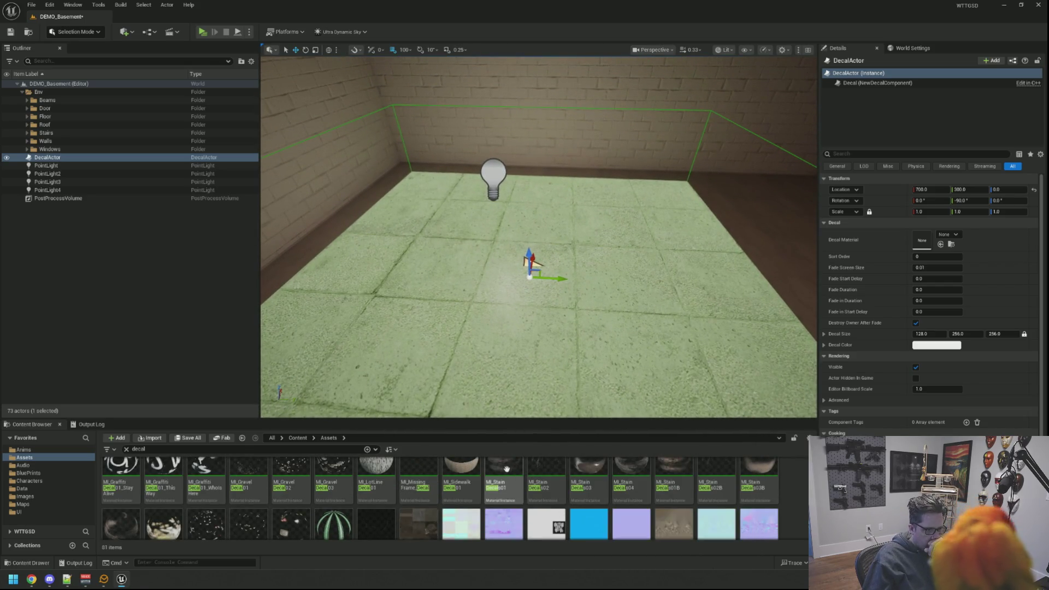
drag(505, 492, 937, 246)
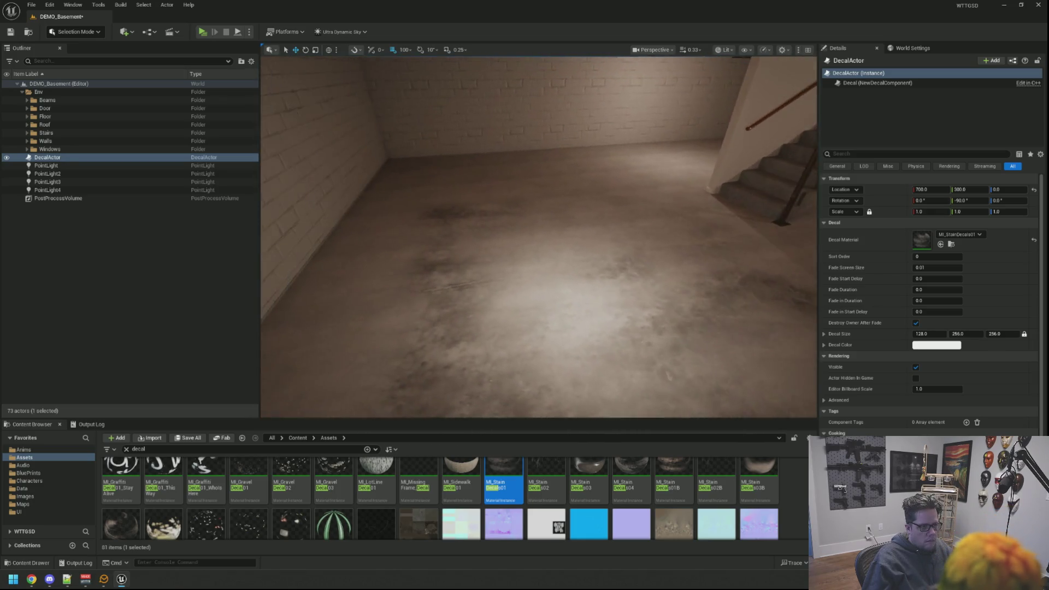
key(f)
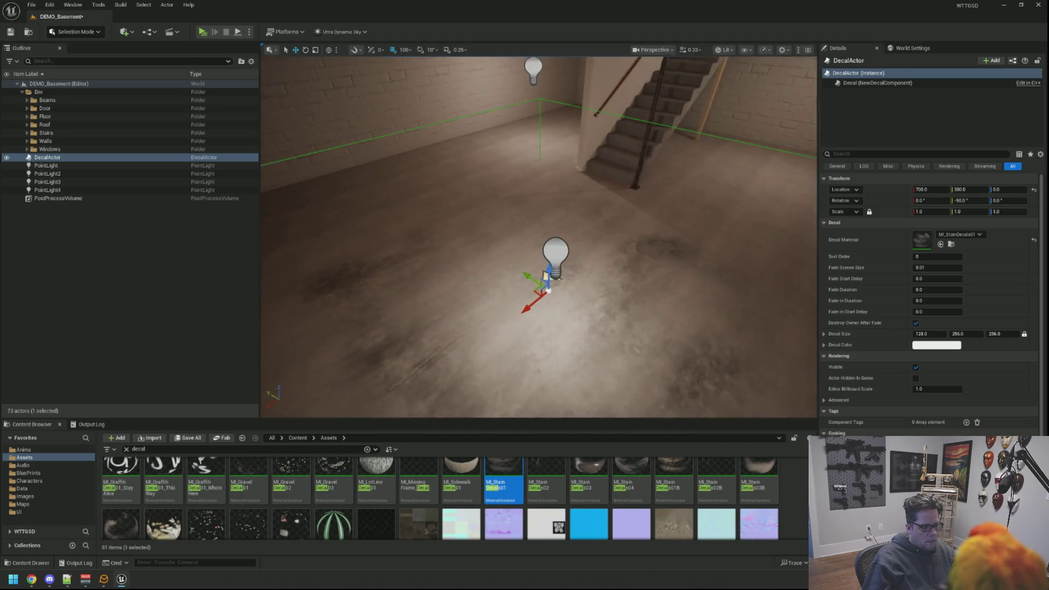
Try MI_StainDecals02, 03, 04 and 01B in turn as the decal material
drag(564, 479, 929, 238)
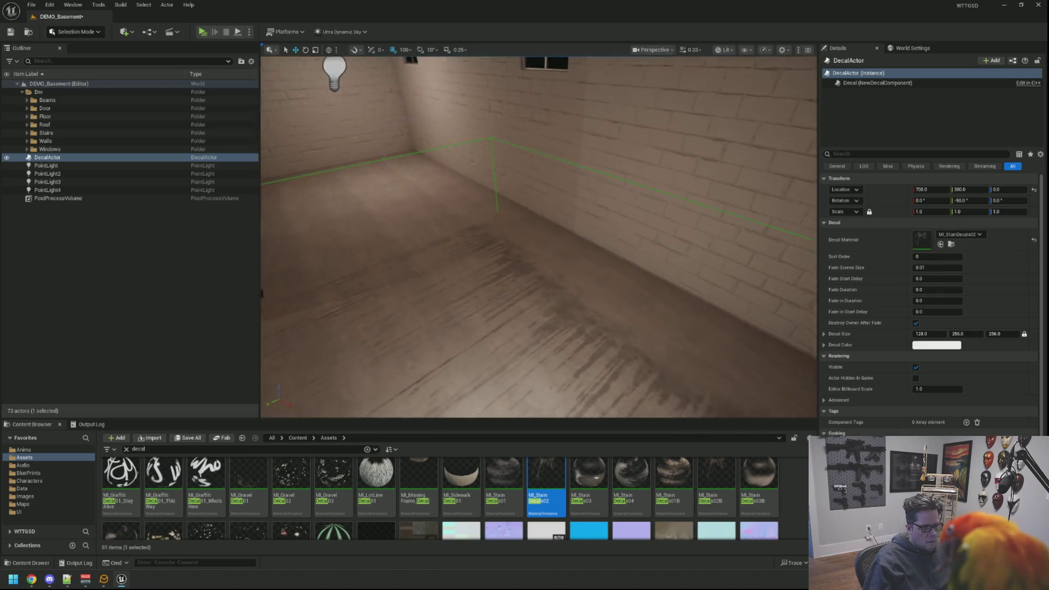
key(s)
drag(583, 479, 928, 239)
key(f)
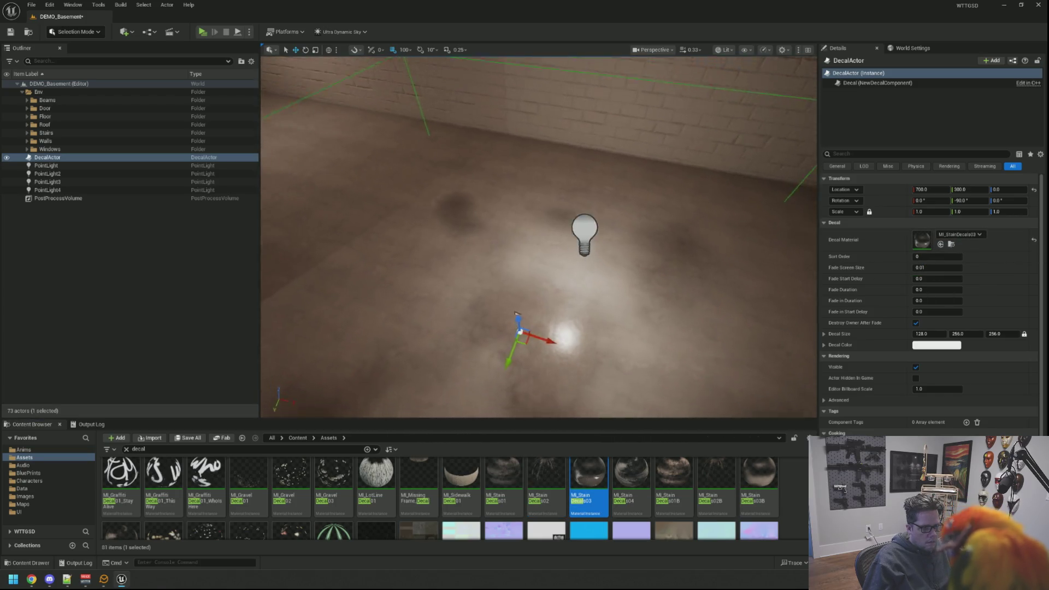
drag(631, 475, 906, 243)
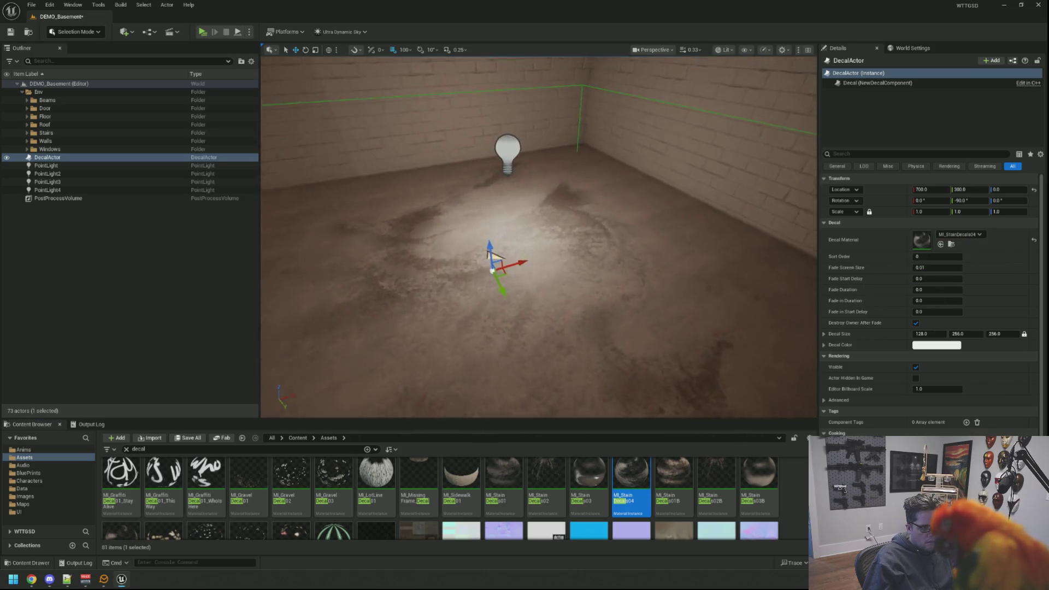
drag(673, 478, 913, 235)
drag(596, 248, 596, 247)
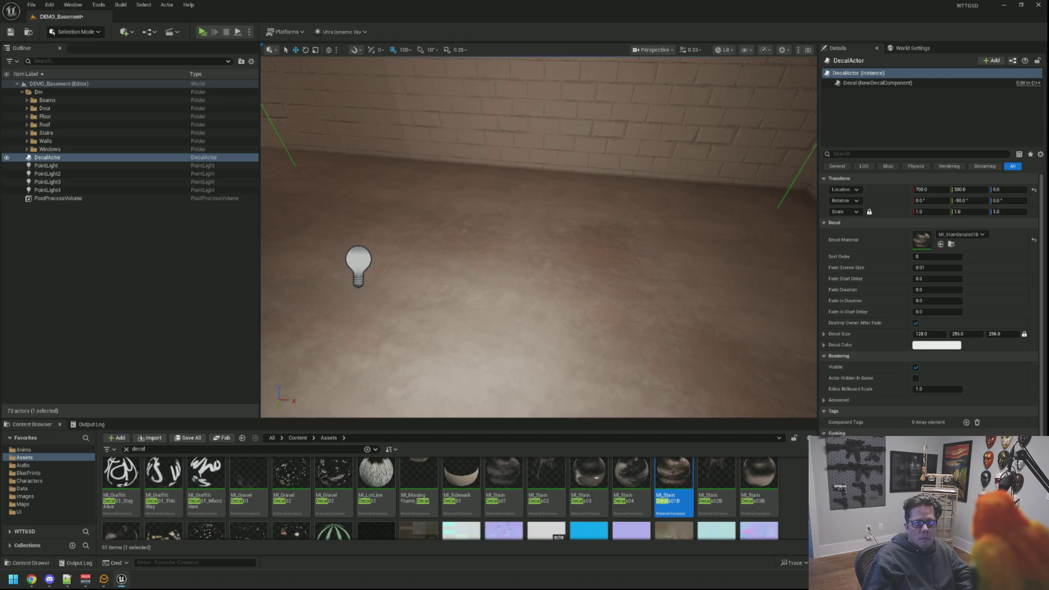
drag(643, 191, 670, 242)
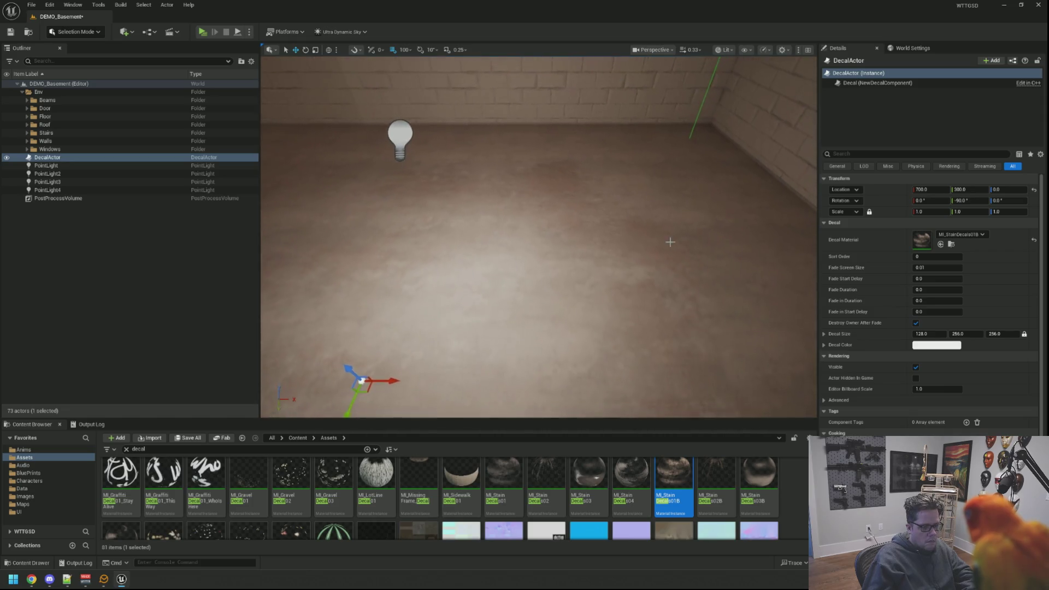
Apply MI_StainDecals02B, then MI_GravelDecal01, then MI_LotLineDecal01 as the decal material
drag(728, 482, 923, 239)
drag(547, 234, 546, 235)
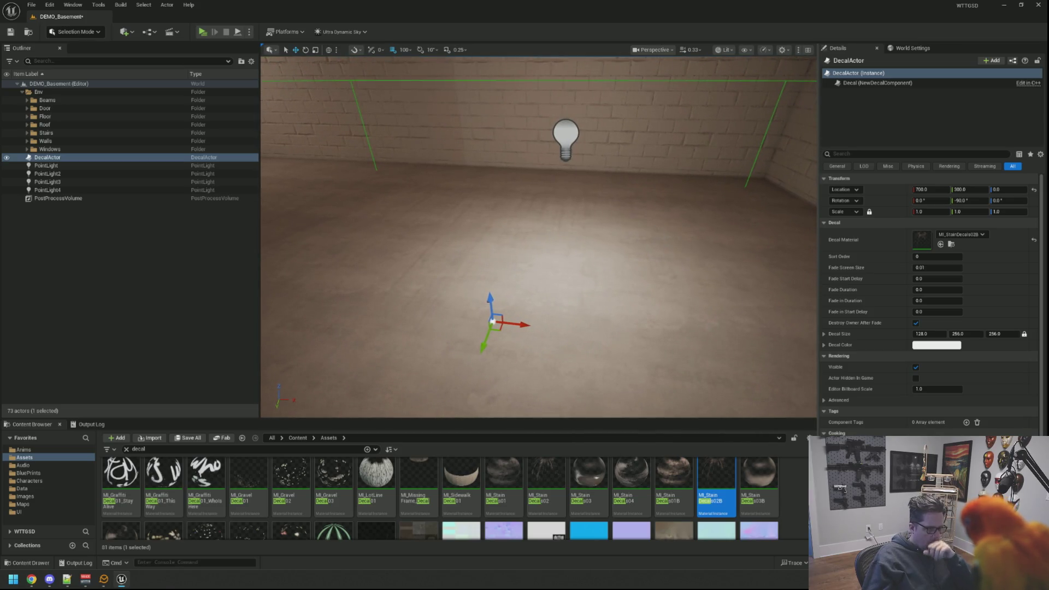
drag(241, 470, 923, 238)
drag(546, 235, 546, 234)
drag(602, 256, 602, 255)
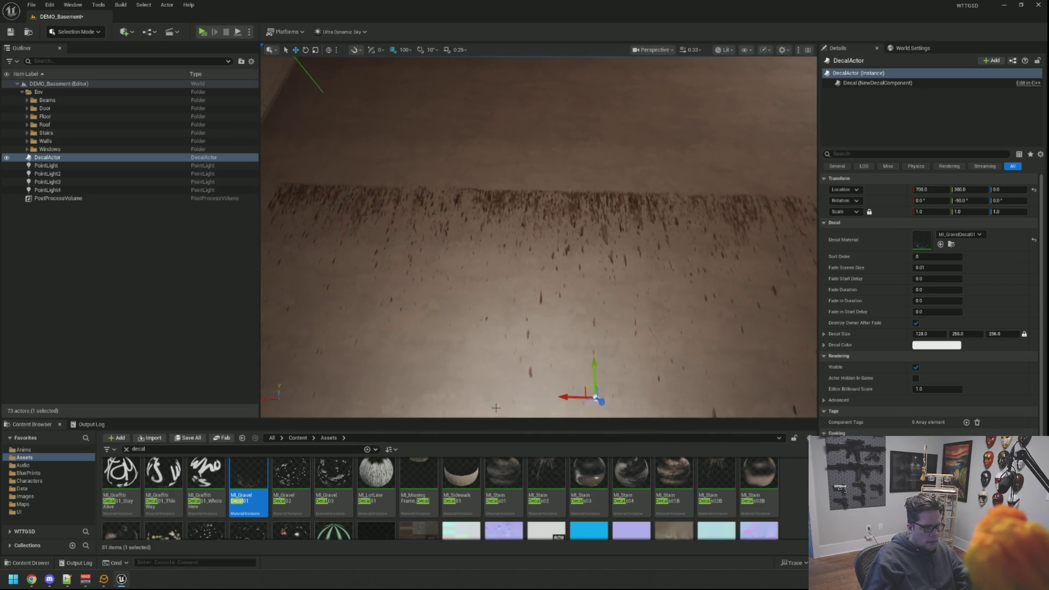
drag(376, 474, 937, 242)
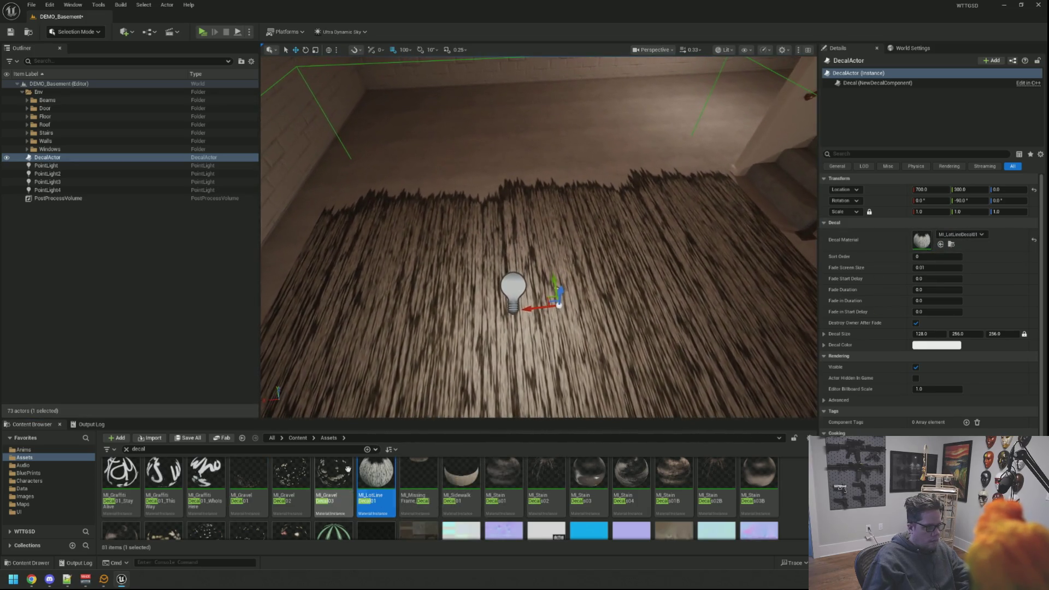
Apply the graffiti decal material, then replace it with MI_TrashDecal02
drag(206, 474, 929, 245)
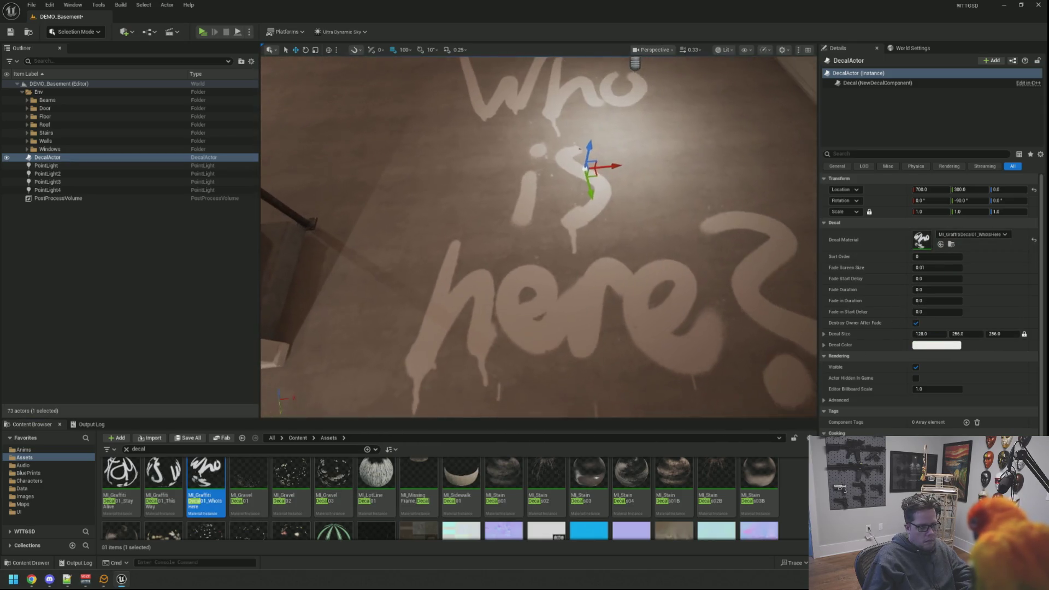
scroll(down, 3)
scroll(down, 3)
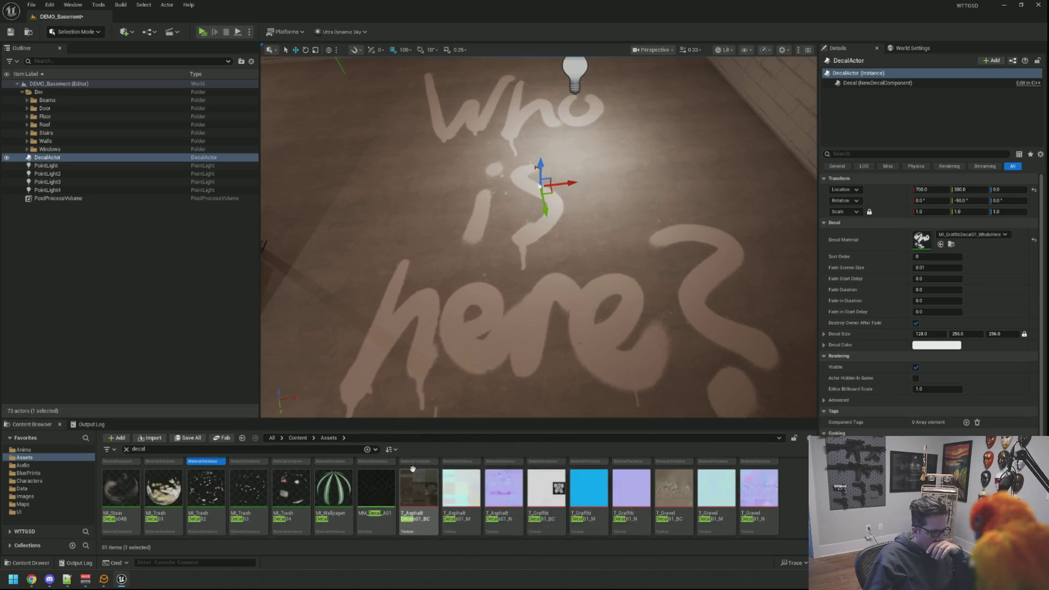
drag(210, 483, 922, 241)
Apply MI_TrashDecal01, then switch the decal to the MI_StainDecals04B stain
scroll(up, 3)
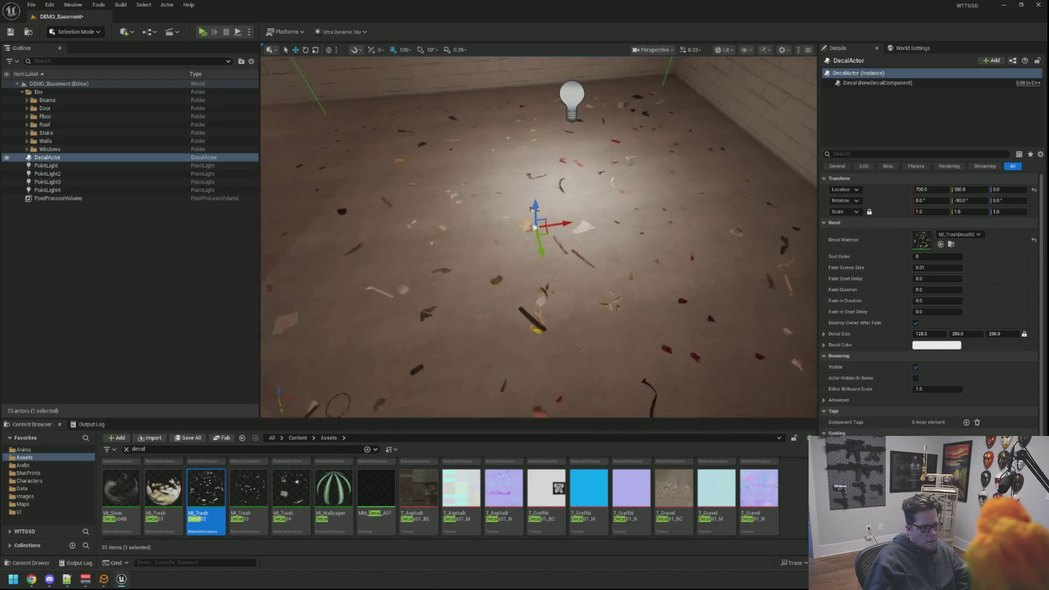
drag(549, 257, 587, 258)
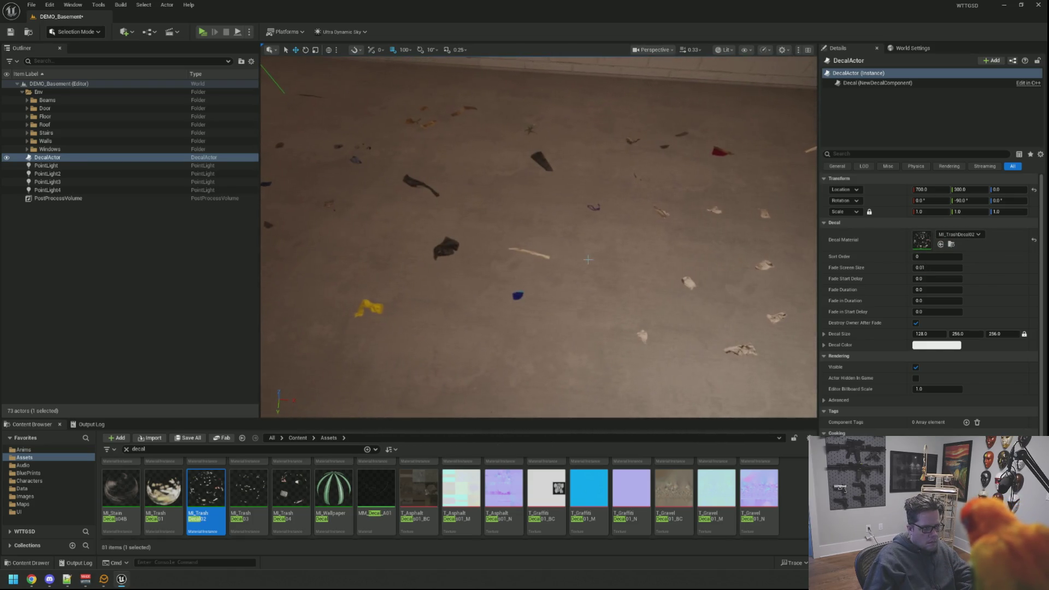
drag(164, 488, 921, 240)
key(f)
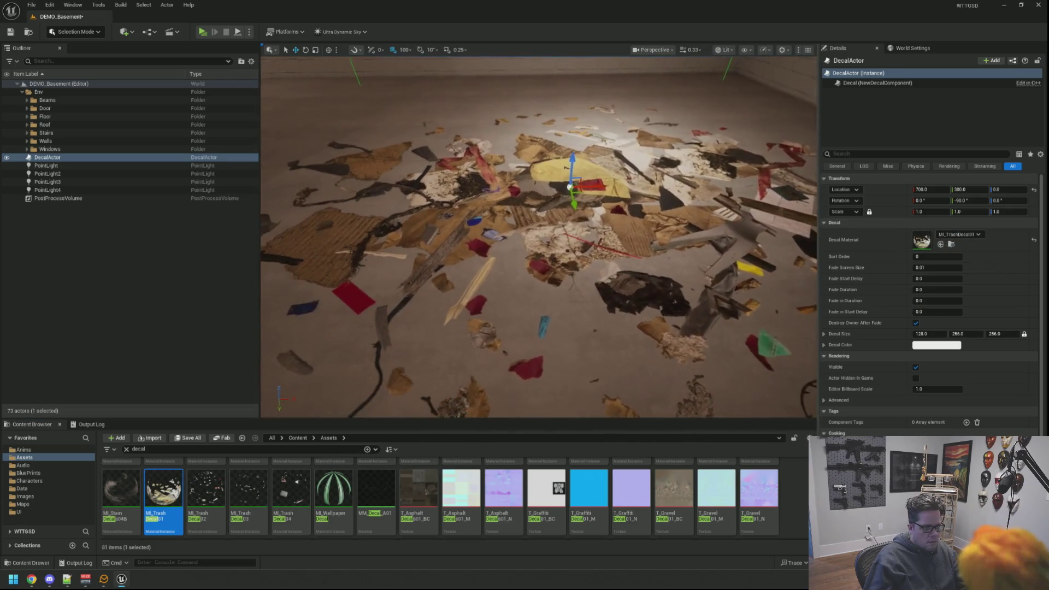
drag(121, 488, 921, 240)
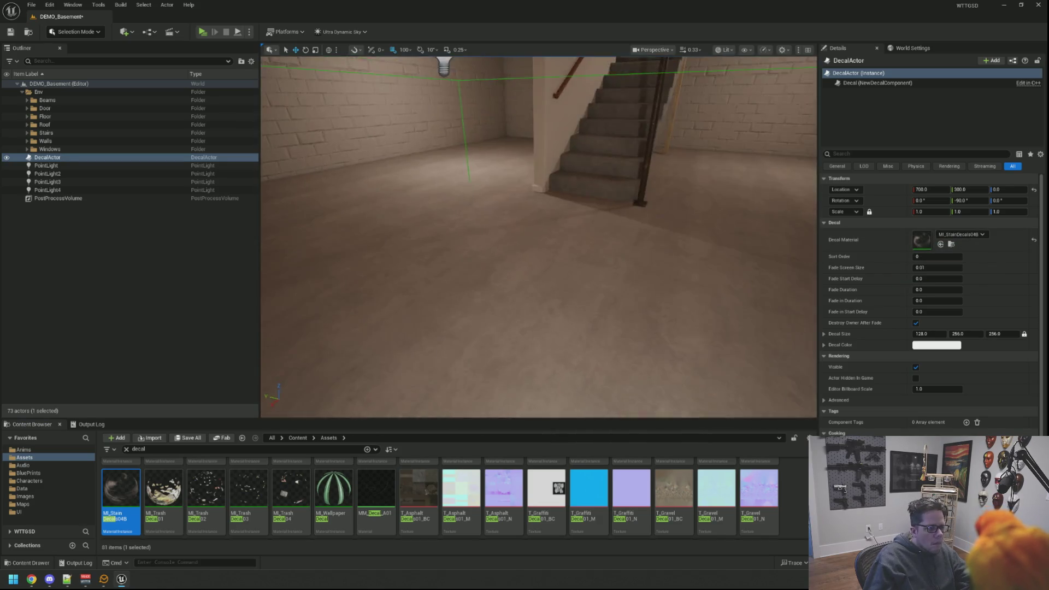
drag(442, 311, 442, 311)
Lower the DecalActor to about Z -34, just into the floor
drag(510, 241, 525, 220)
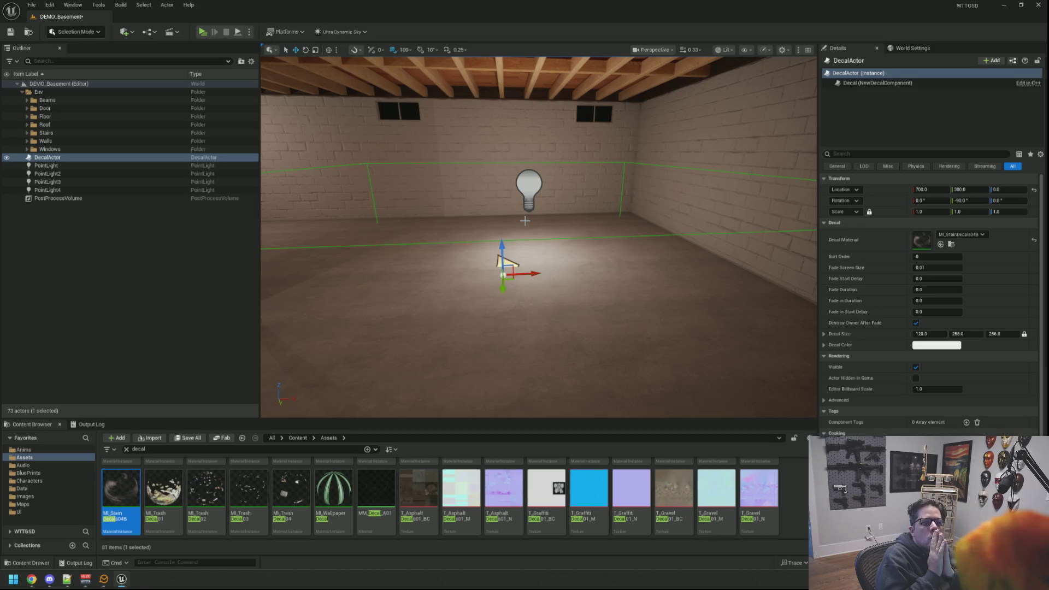
drag(538, 236, 531, 231)
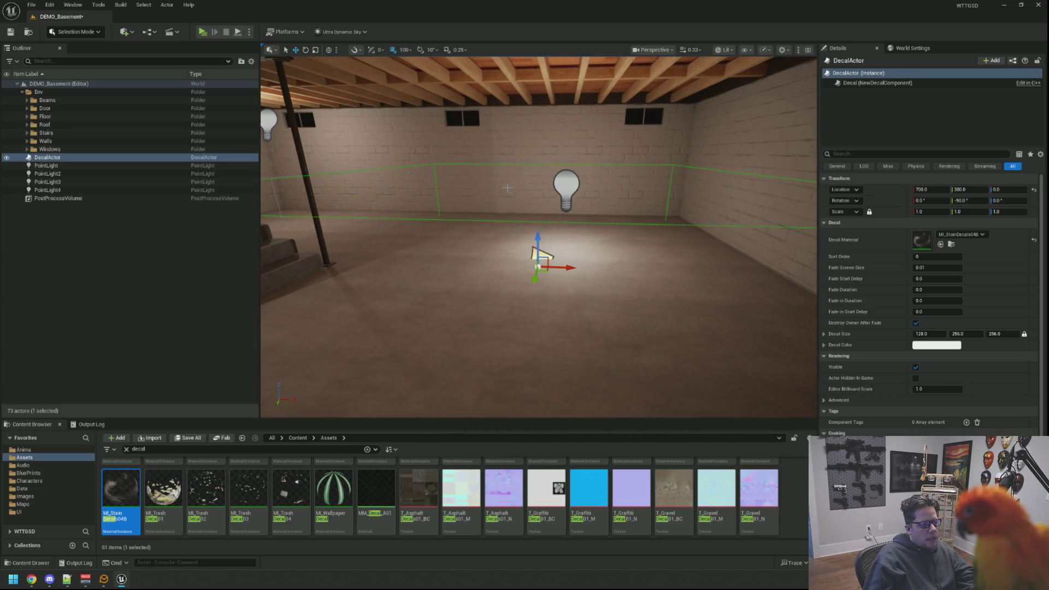
drag(497, 132, 543, 243)
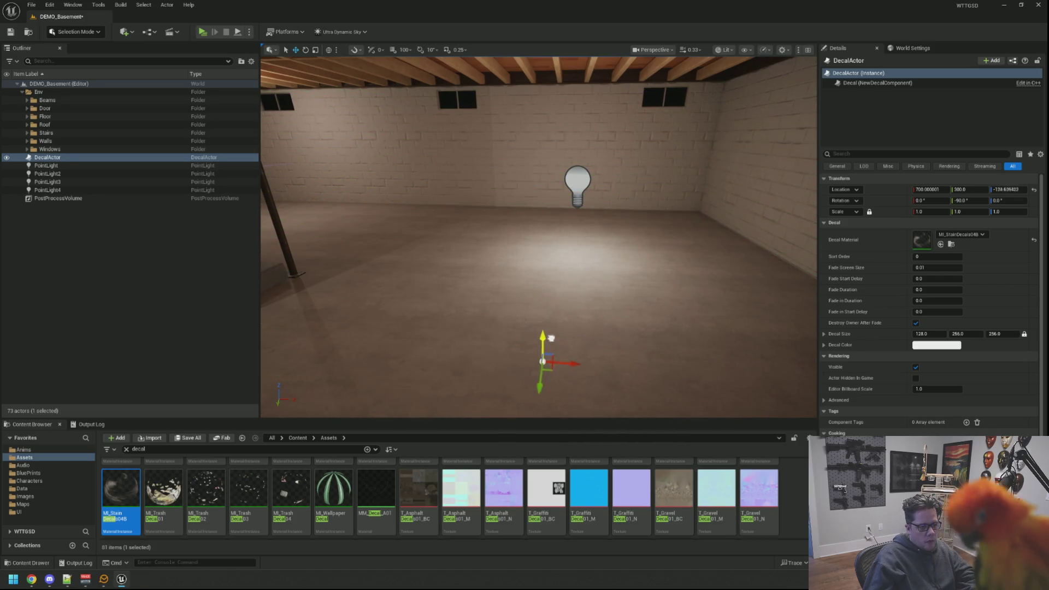
drag(540, 264, 532, 279)
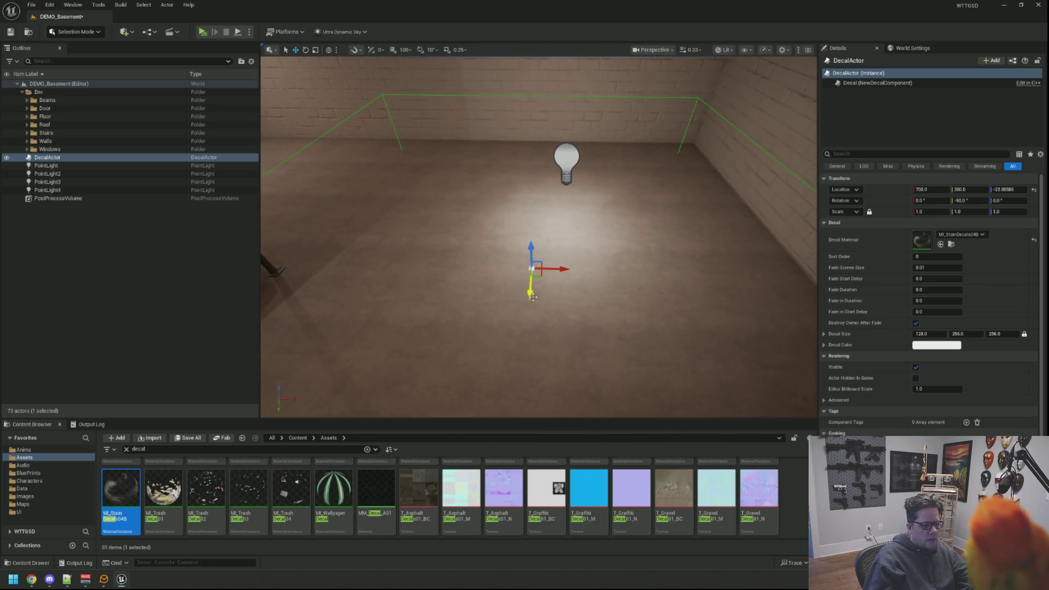
Apply the MI_StainDecals01 stain to the decal and view it across the floor
scroll(up, 3)
scroll(up, 3)
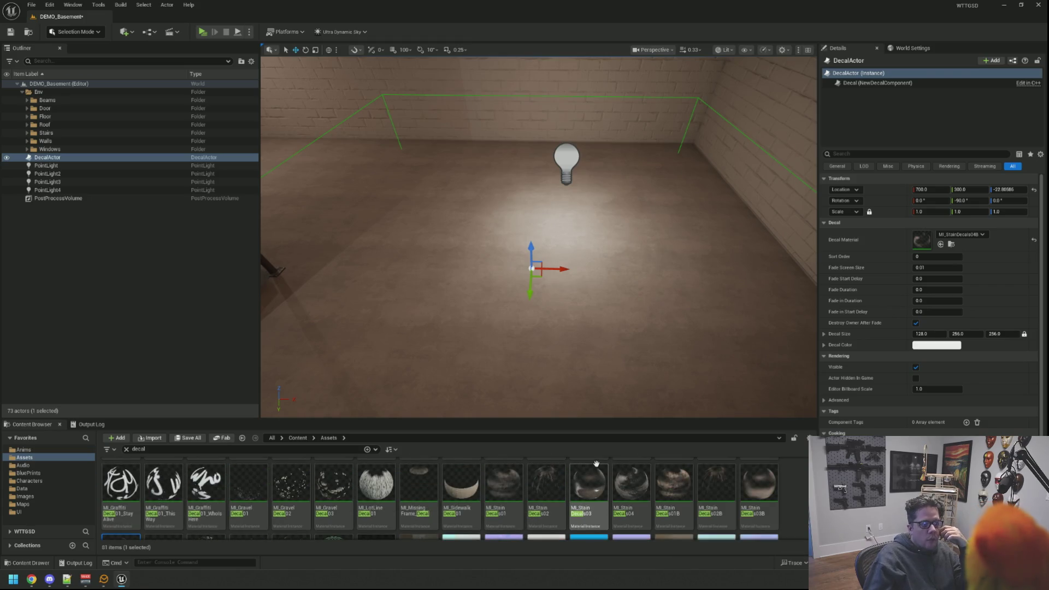
drag(507, 497, 910, 236)
drag(538, 246, 586, 209)
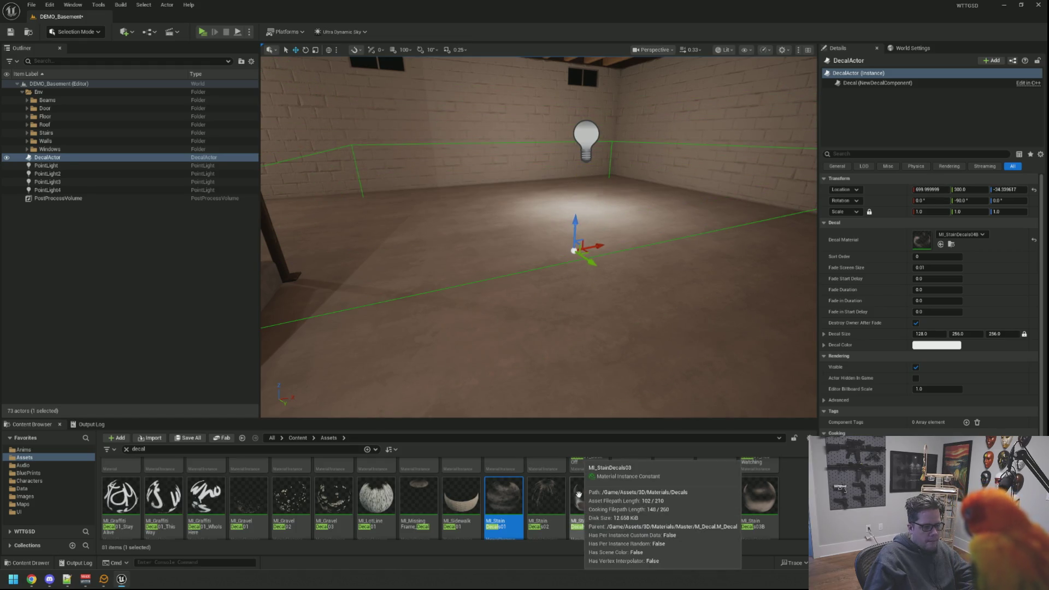
Apply MI_StainDecals03 as the decal material
click(588, 497)
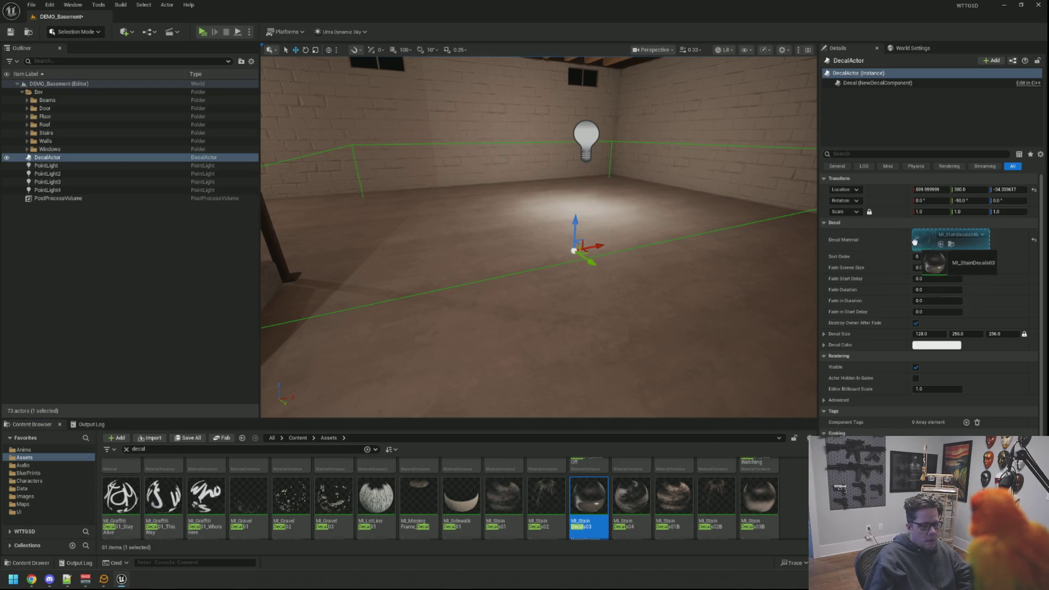
click(940, 244)
drag(546, 246, 514, 207)
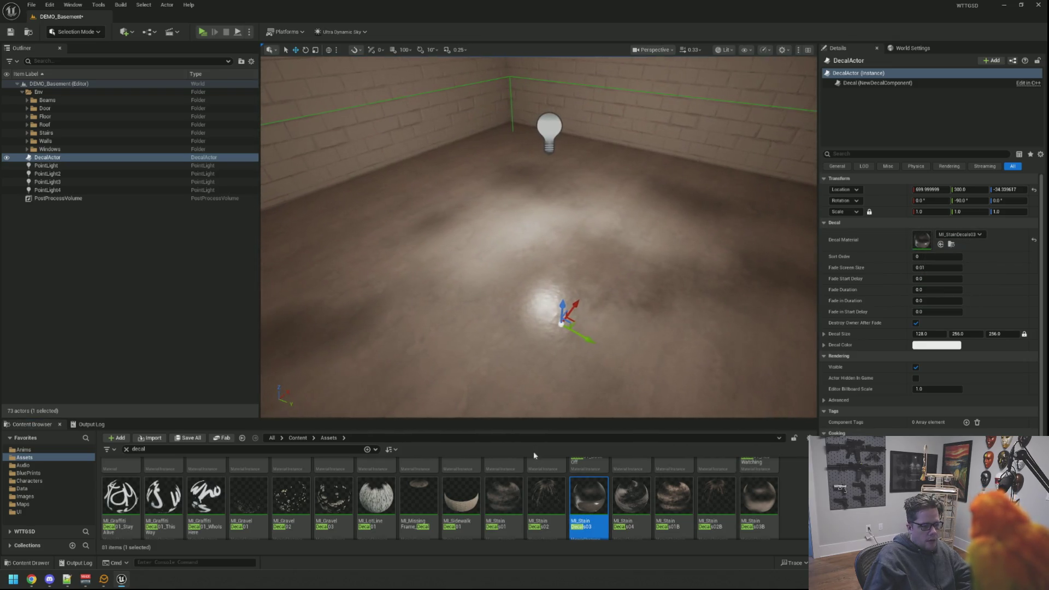
Switch the decal to MI_StainDecals02 and inspect the drip stains along the wall and floor
drag(544, 470, 587, 430)
drag(544, 490, 923, 240)
drag(538, 273, 538, 192)
drag(540, 229, 551, 217)
text(10)
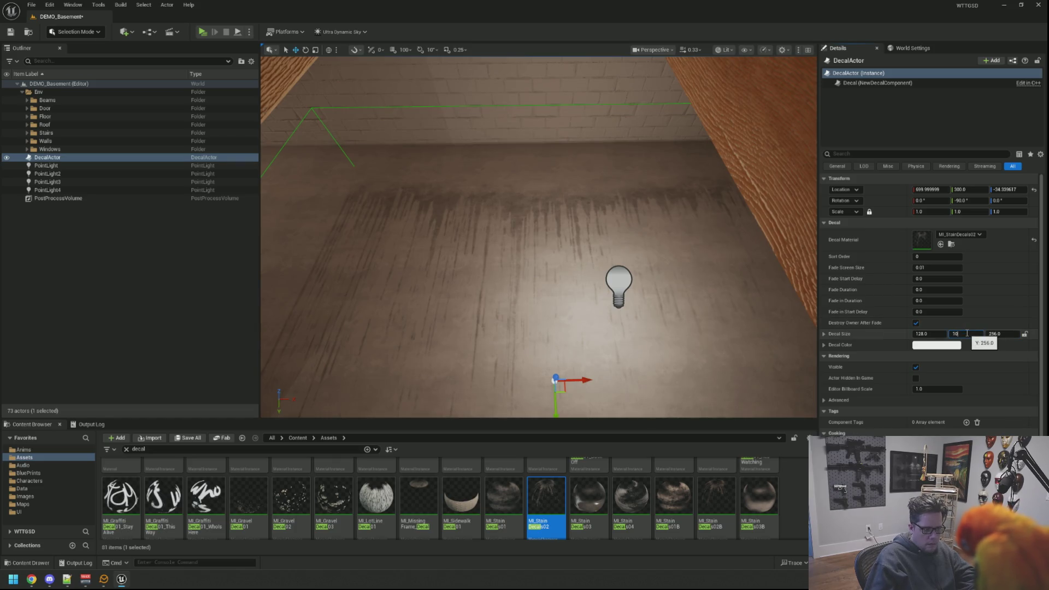
Test Decal Size Y and Z at 10, restore both to 128, then set X to 10
key(Return)
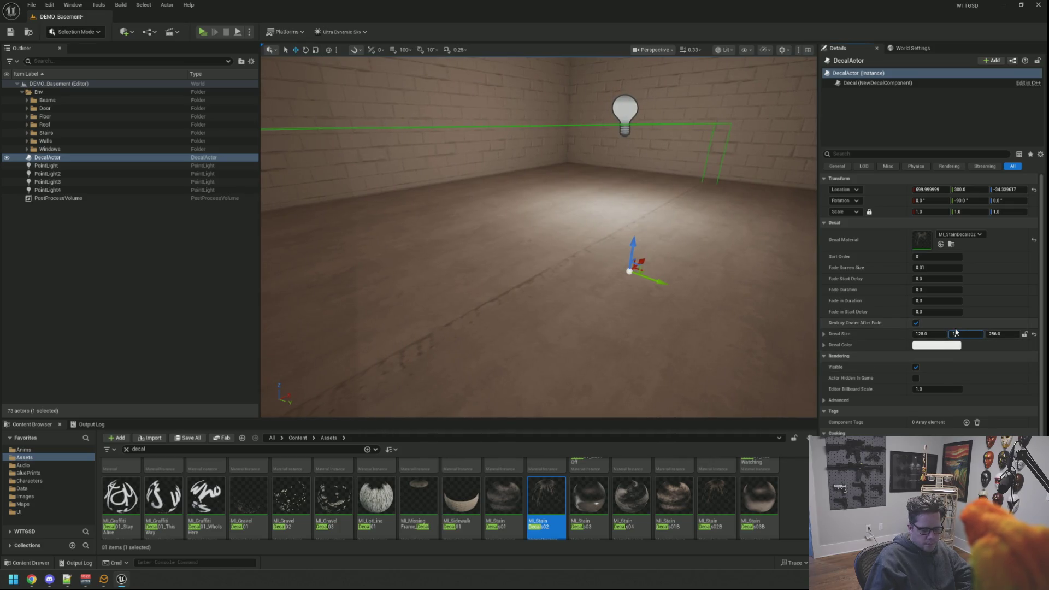
text(28)
key(Return)
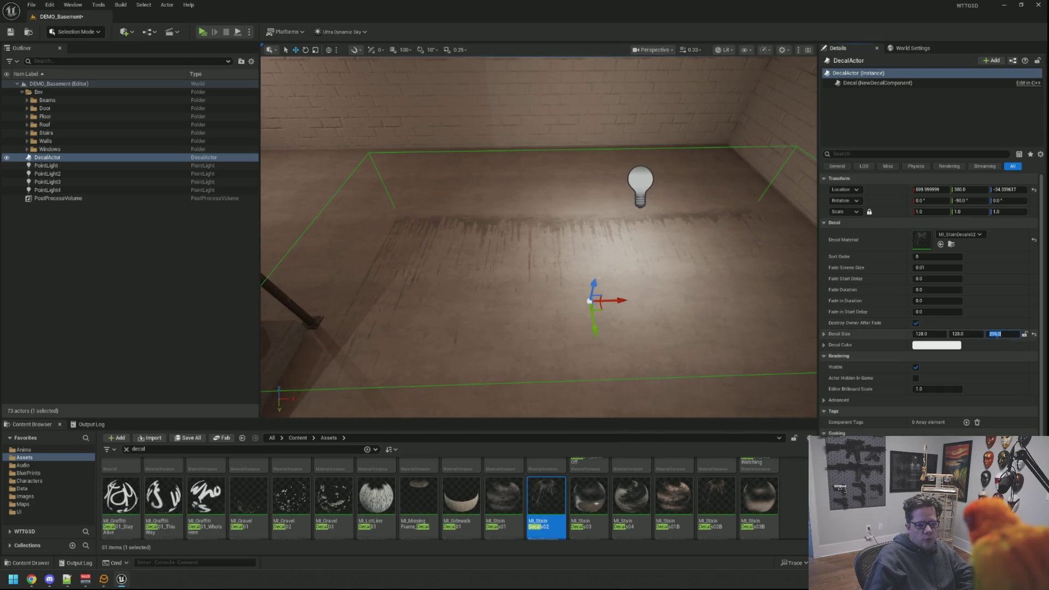
text(10)
key(Return)
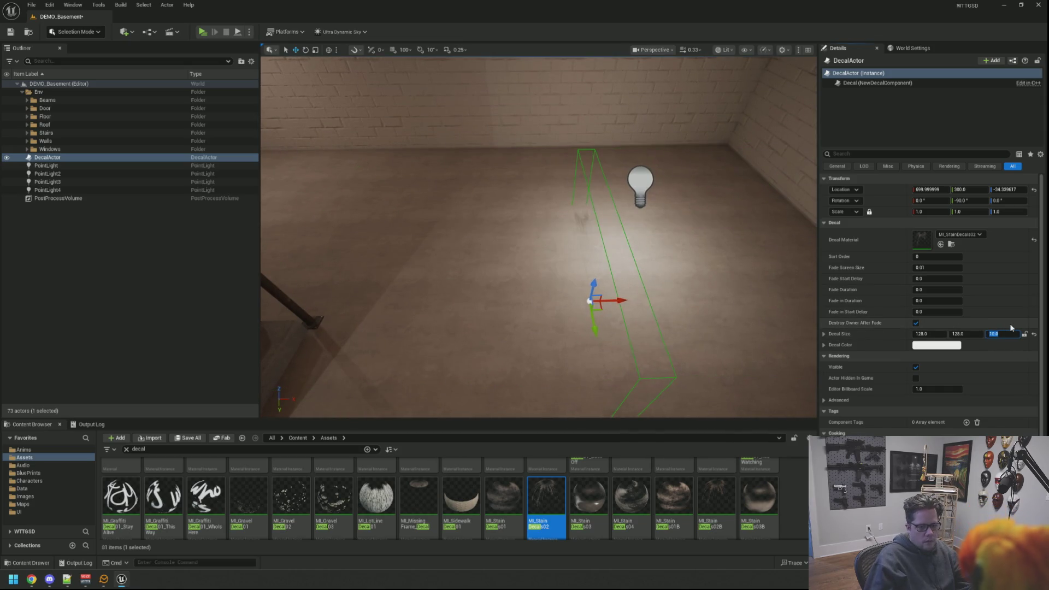
key(Return)
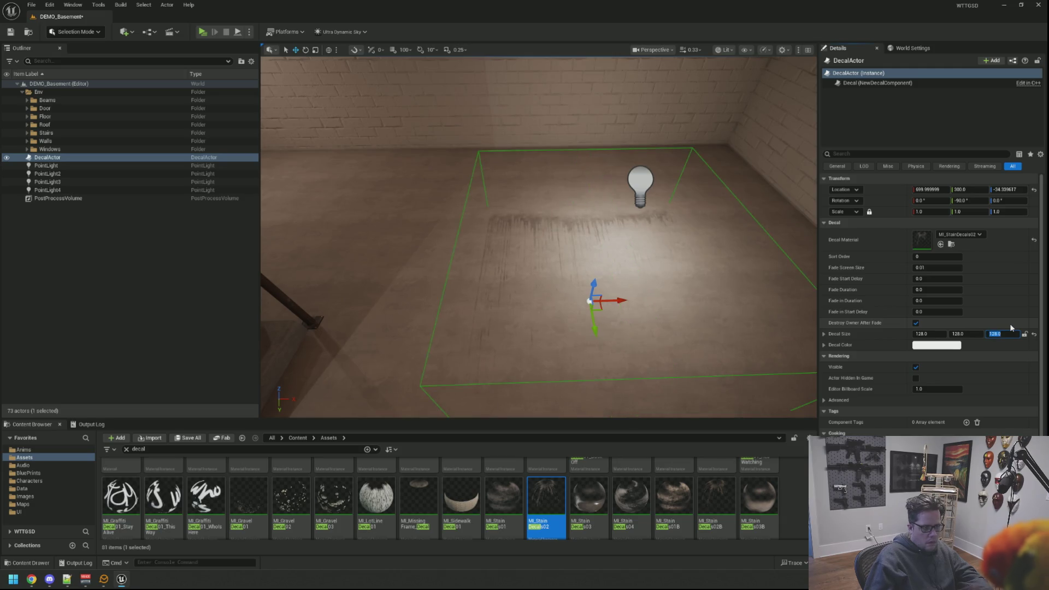
key(Tab)
text(10)
key(Return)
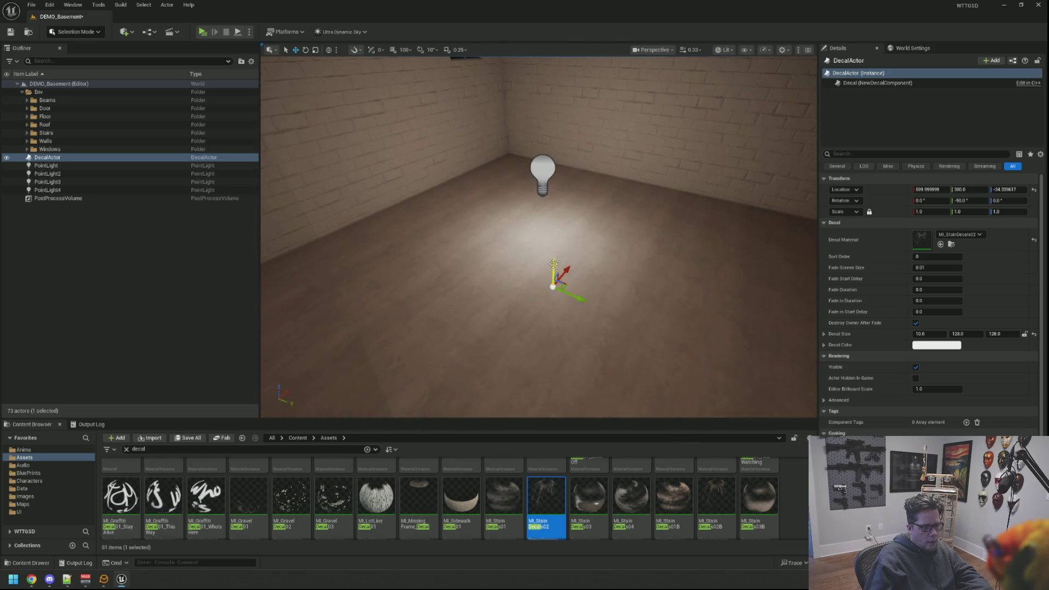